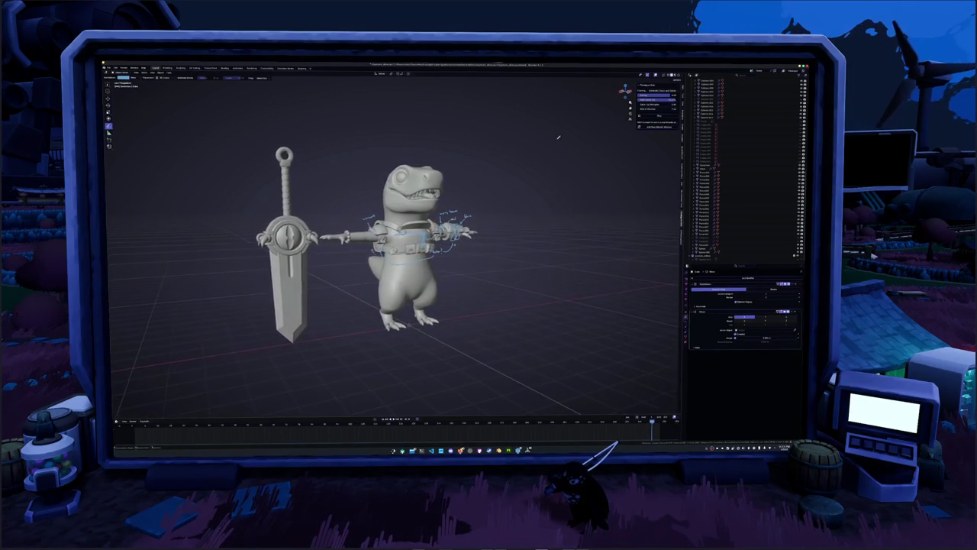
- Frame the chest in front orthographic view and add a cylinder mesh
mouse_move(610, 241)
middle_down()
mouse_move(470, 210)
mouse_move(504, 191)
middle_up()
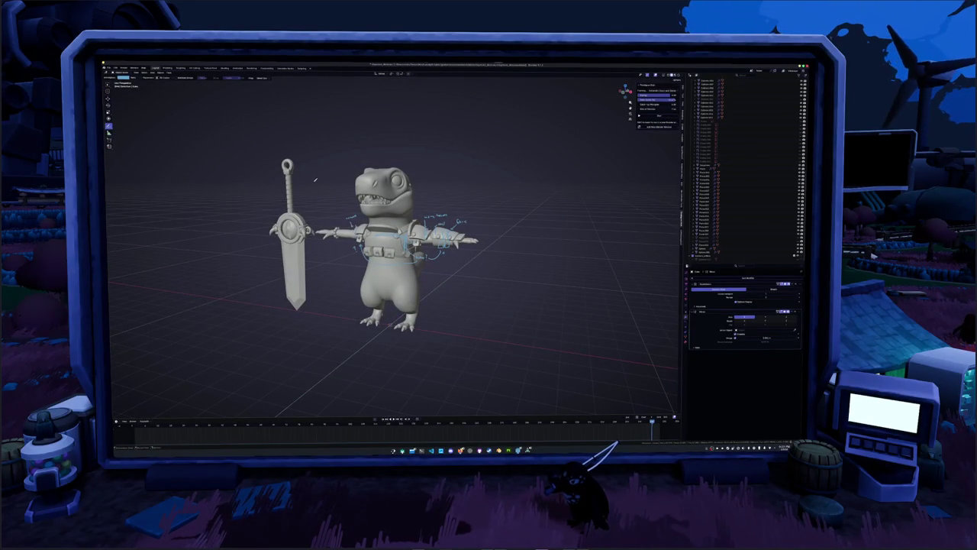
scroll(343, 201, up, 1)
scroll(469, 278, up, 3)
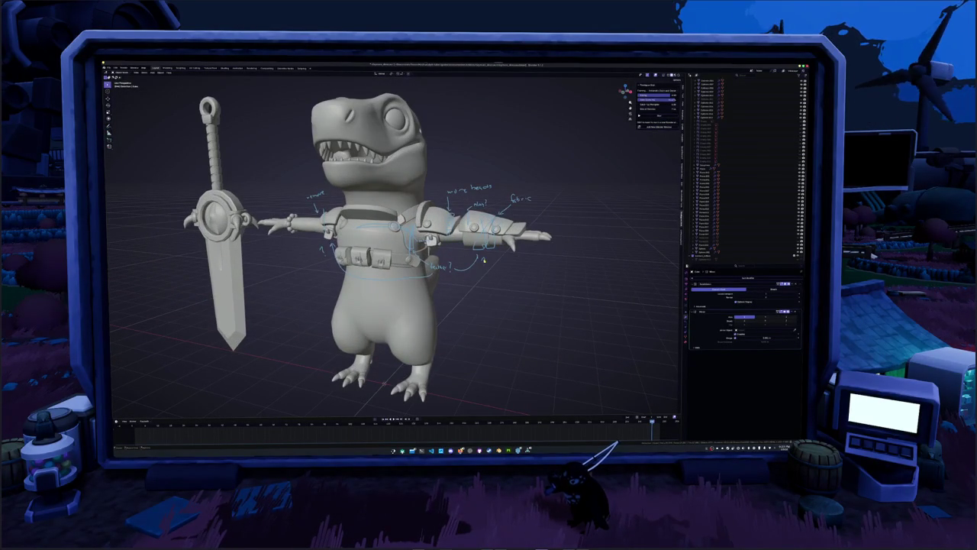
key(KP_1)
scroll(548, 224, up, 3)
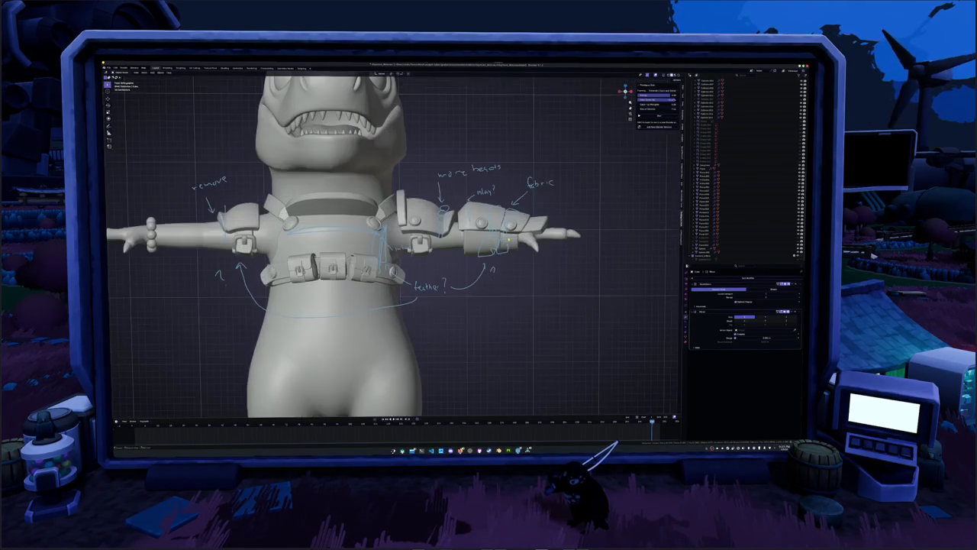
key(shift+a)
mouse_move(537, 236)
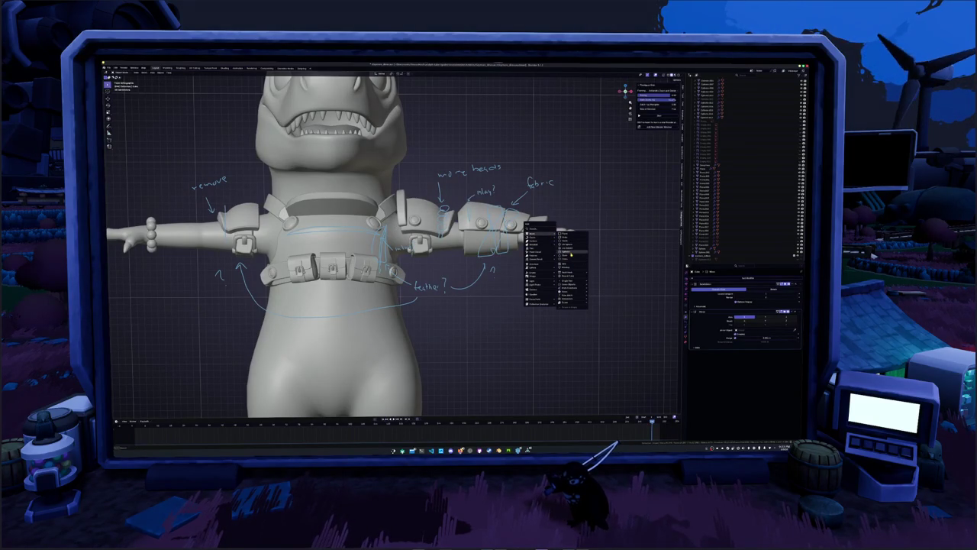
click(570, 252)
- Rotate the cylinder 90° on X and move it to the character's hand
scroll(539, 284, down, 5)
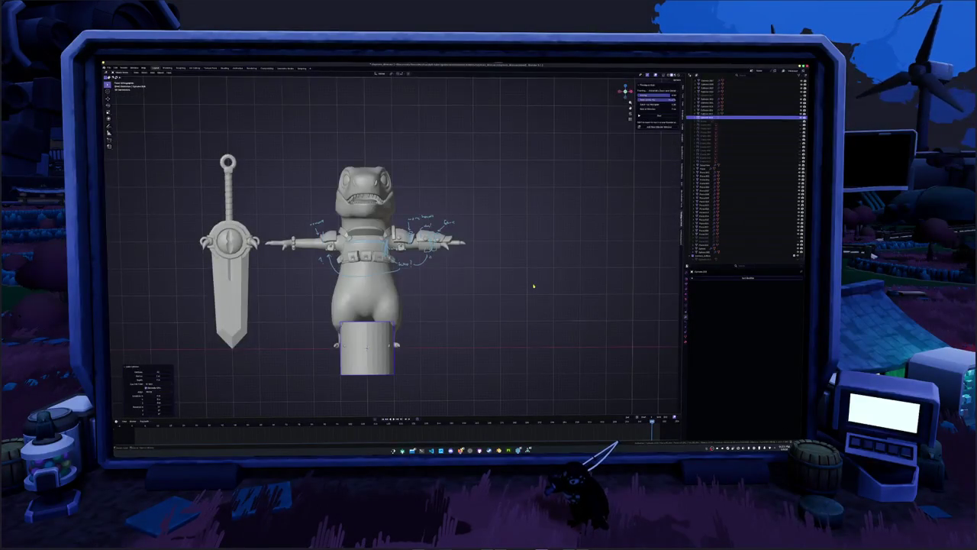
text(gx90)
key(Return)
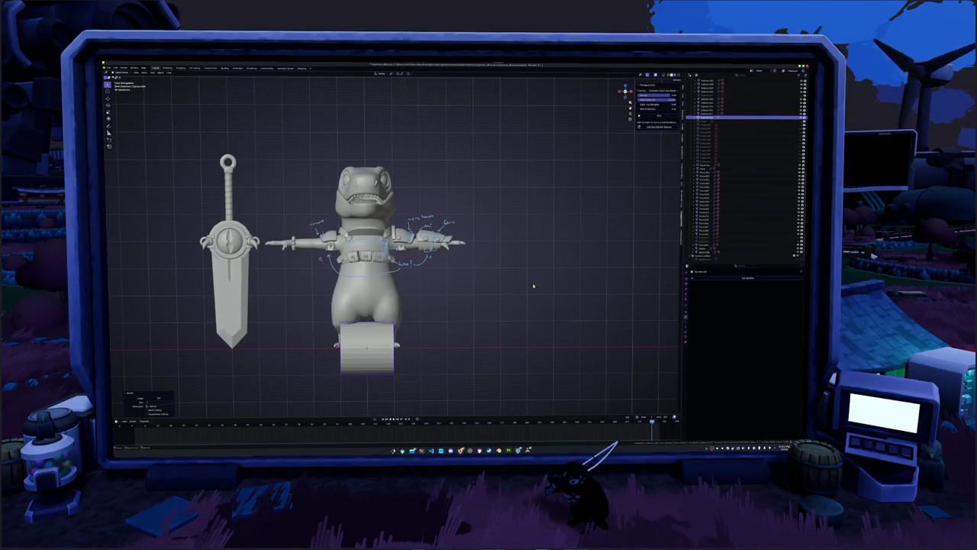
key(g)
click(497, 279)
- Shade the cylinder smooth
mouse_move(497, 280)
middle_down()
mouse_move(434, 275)
mouse_move(424, 262)
middle_up()
scroll(424, 262, down, 3)
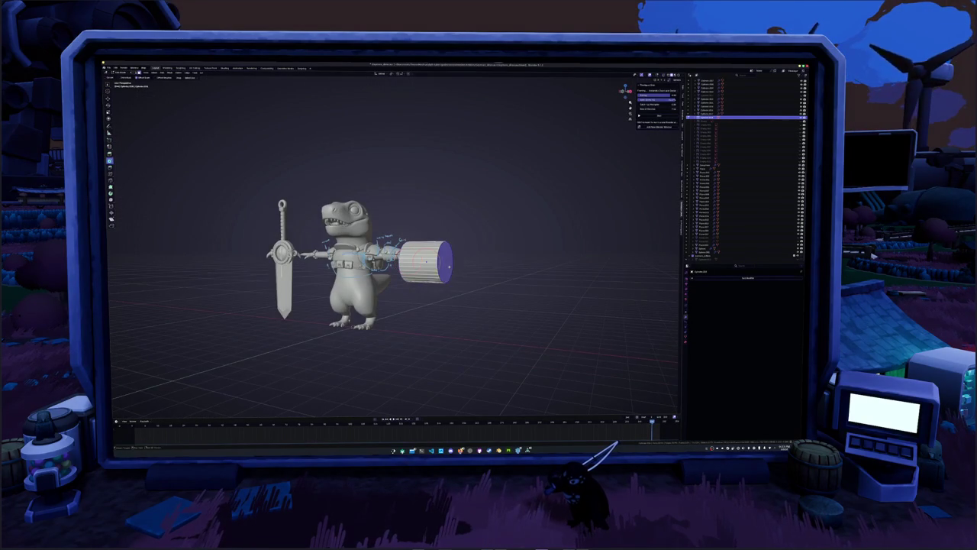
right_click(449, 268)
click(446, 274)
- In front view, flatten the cylinder into a thin band rotated on Z across the arm
scroll(442, 271, up, 2)
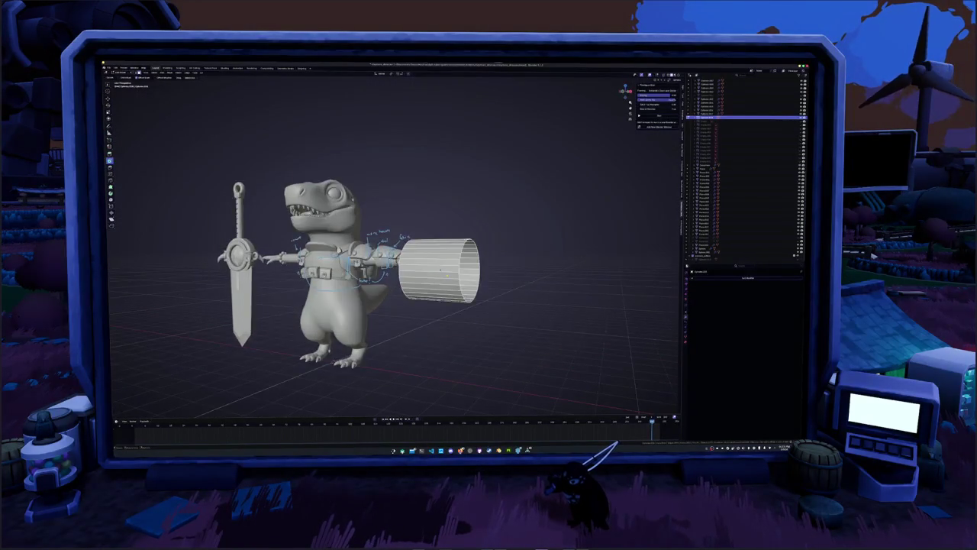
key(KP_1)
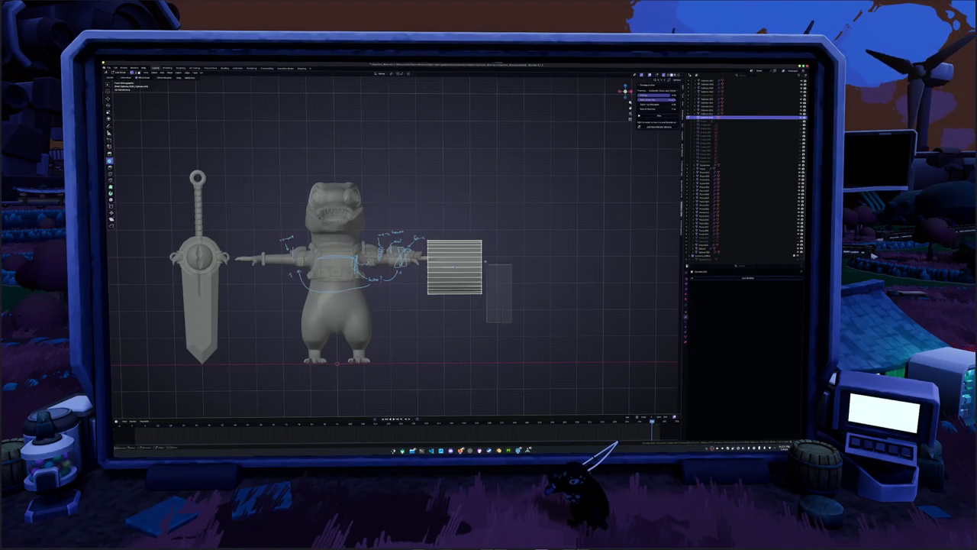
scroll(491, 304, up, 3)
key(r)
key(z)
click(464, 255)
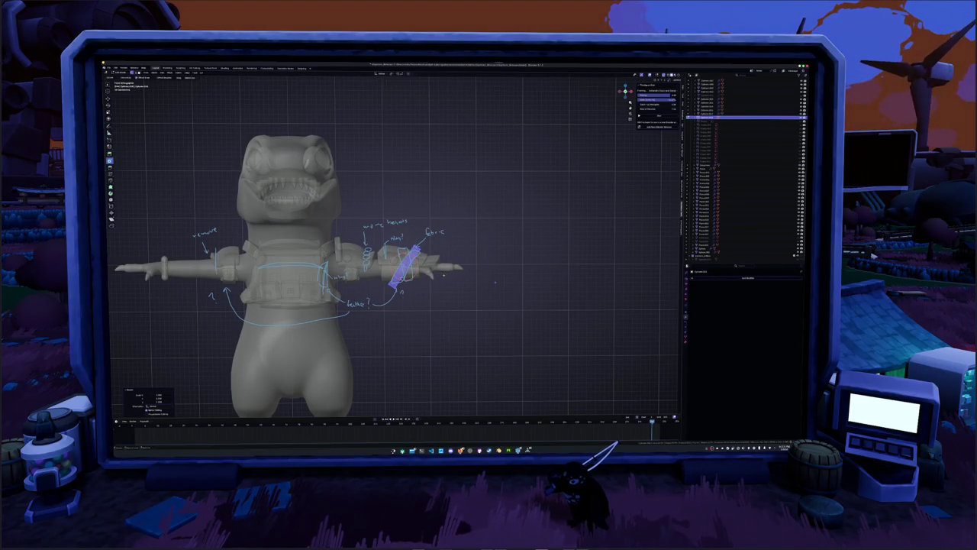
- Tilt the band around the X axis so it angles across the forearm
scroll(496, 282, up, 3)
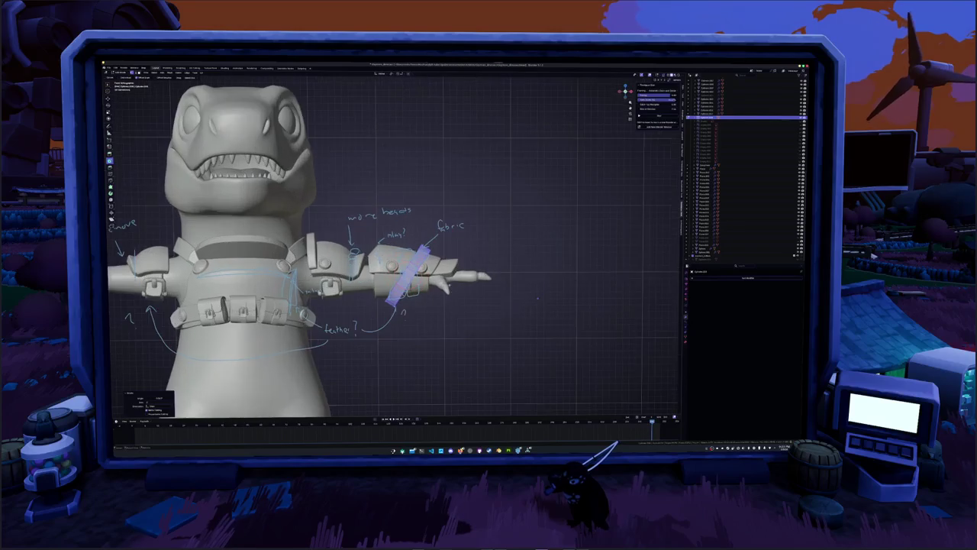
middle_drag(496, 283, 480, 276)
key(r)
key(x)
click(495, 274)
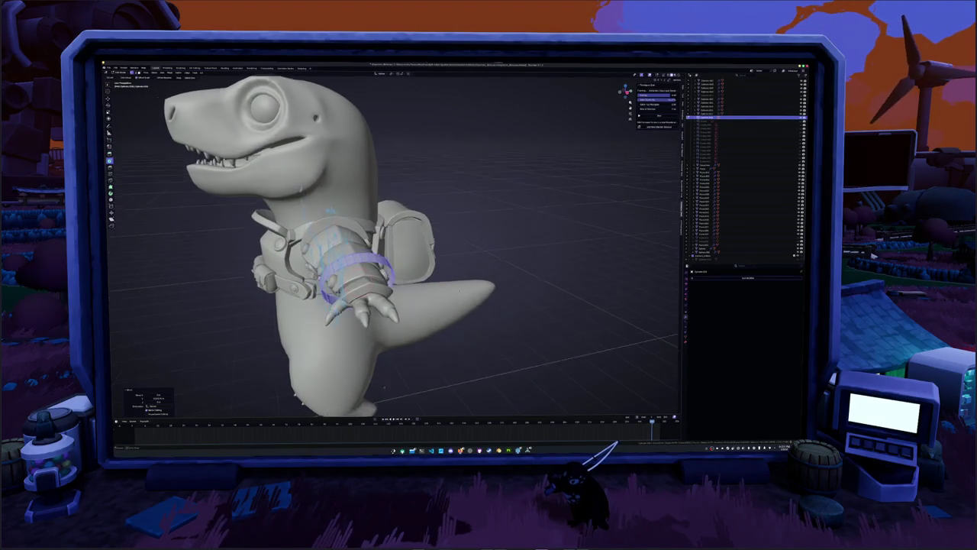
scroll(495, 273, up, 5)
mouse_move(496, 273)
middle_down()
mouse_move(470, 277)
mouse_move(445, 262)
mouse_move(442, 271)
middle_up()
scroll(488, 266, down, 3)
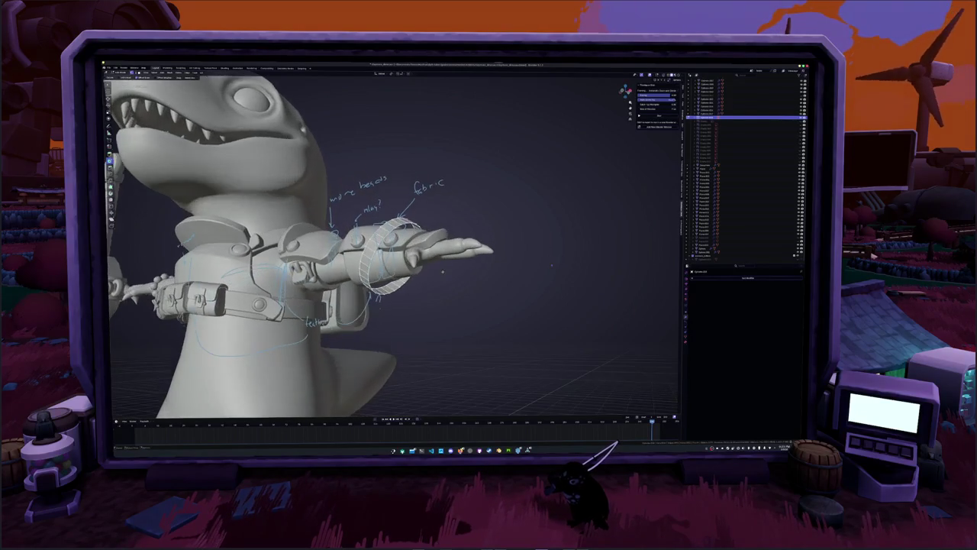
- Select the ring and band pieces around the forearm
click(402, 269)
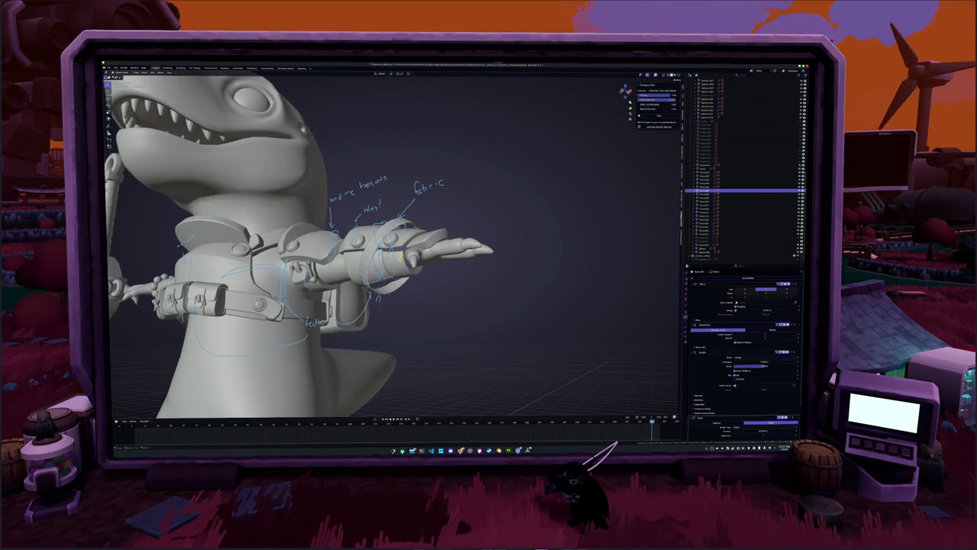
click(404, 260)
click(407, 271)
shift+click(408, 281)
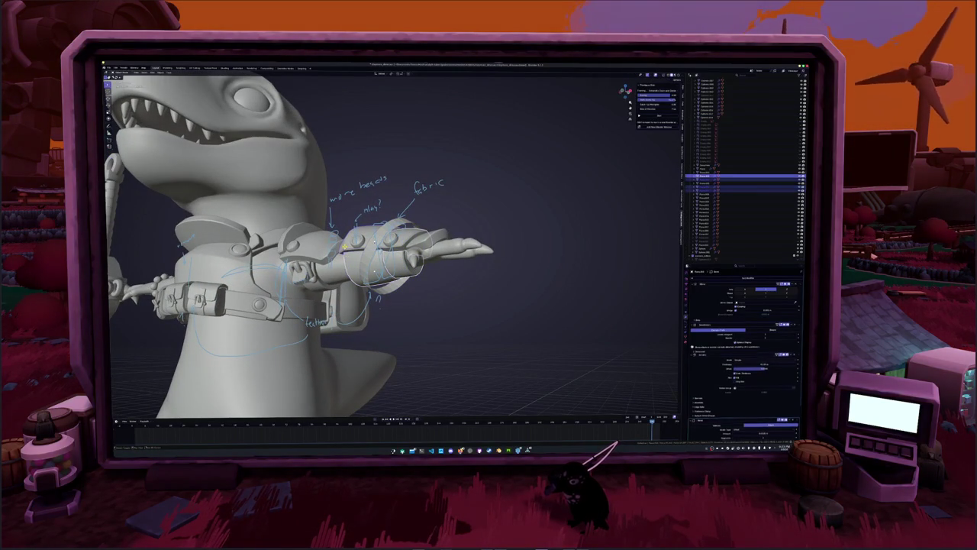
scroll(408, 281, down, 2)
middle_drag(408, 281, 401, 268)
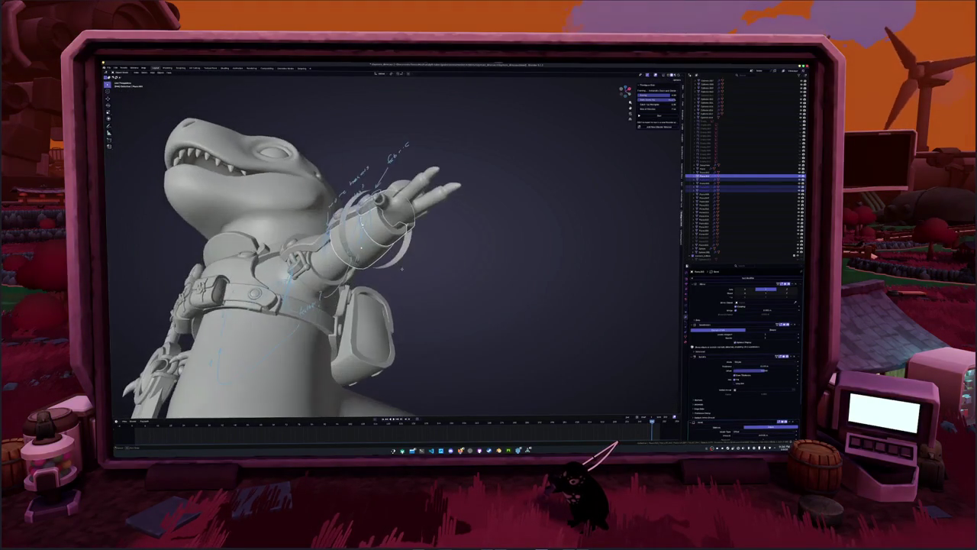
click(400, 260)
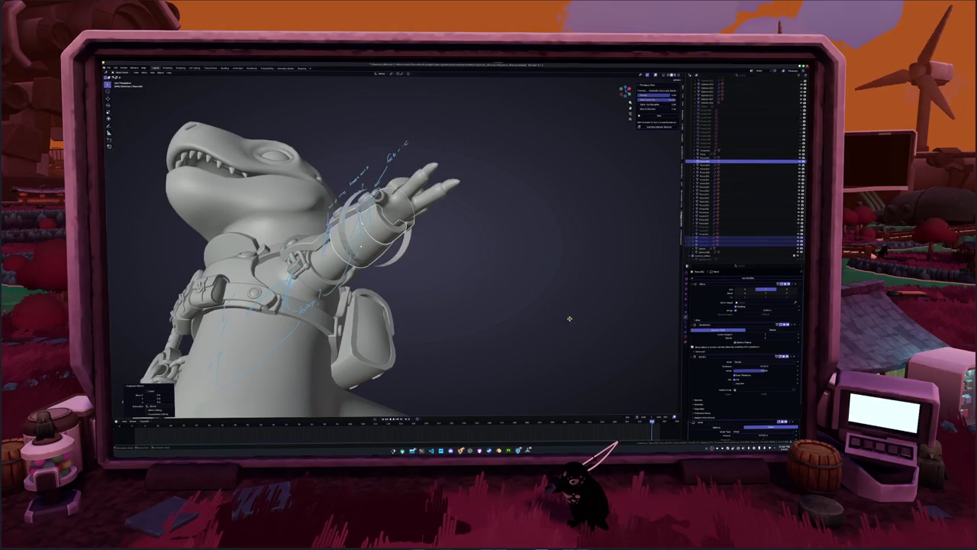
- Turn on X-ray to see through the model from a level front angle
scroll(779, 299, down, 2)
scroll(761, 330, down, 2)
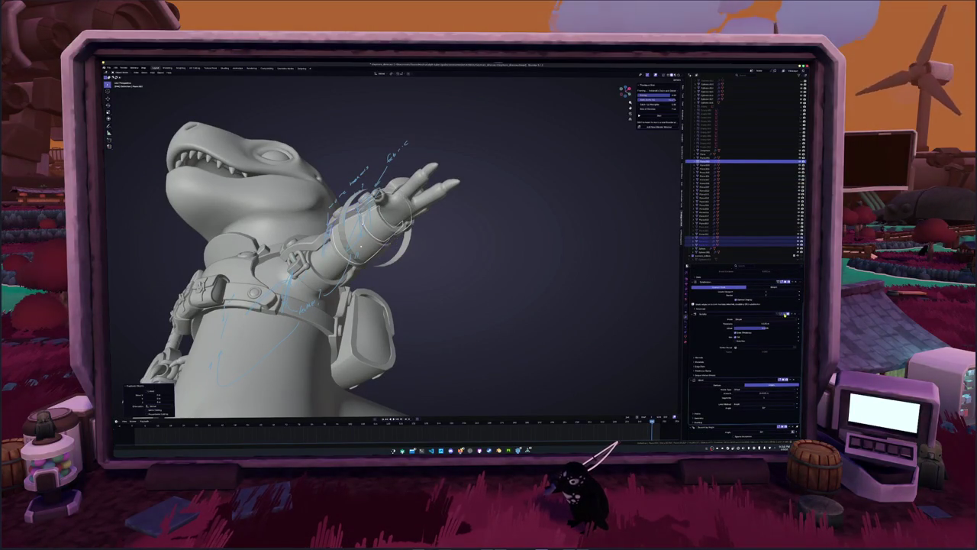
mouse_move(491, 277)
middle_down()
mouse_move(490, 307)
mouse_move(490, 292)
middle_up()
key(alt+z)
key(alt+z)
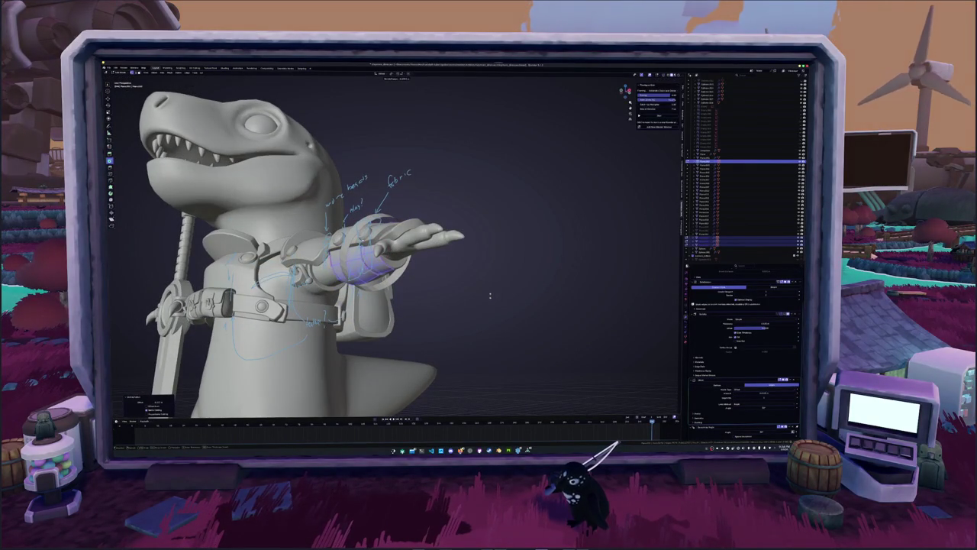
middle_drag(491, 296, 463, 309)
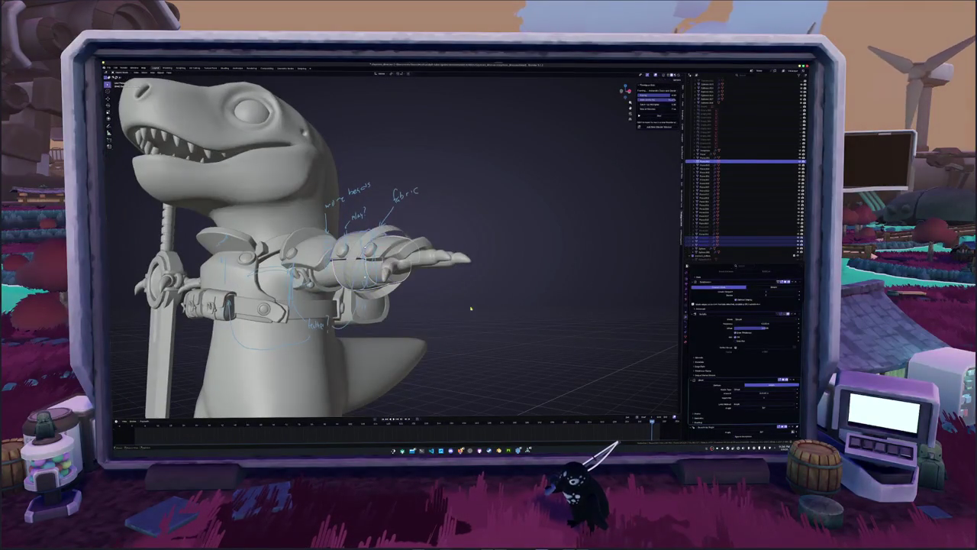
- Rename the band object and bring up Add Modifier in the Modifier properties
right_click(516, 304)
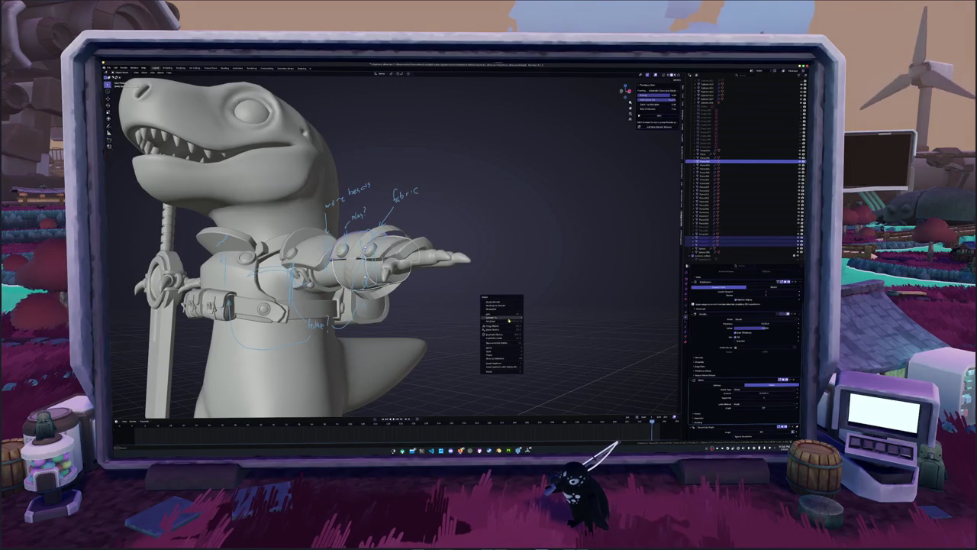
click(532, 318)
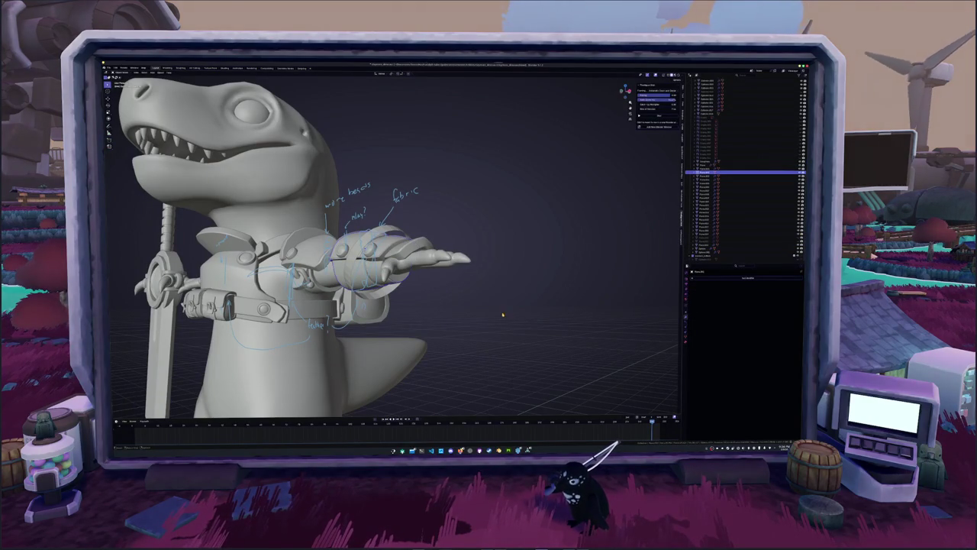
middle_drag(503, 314, 504, 319)
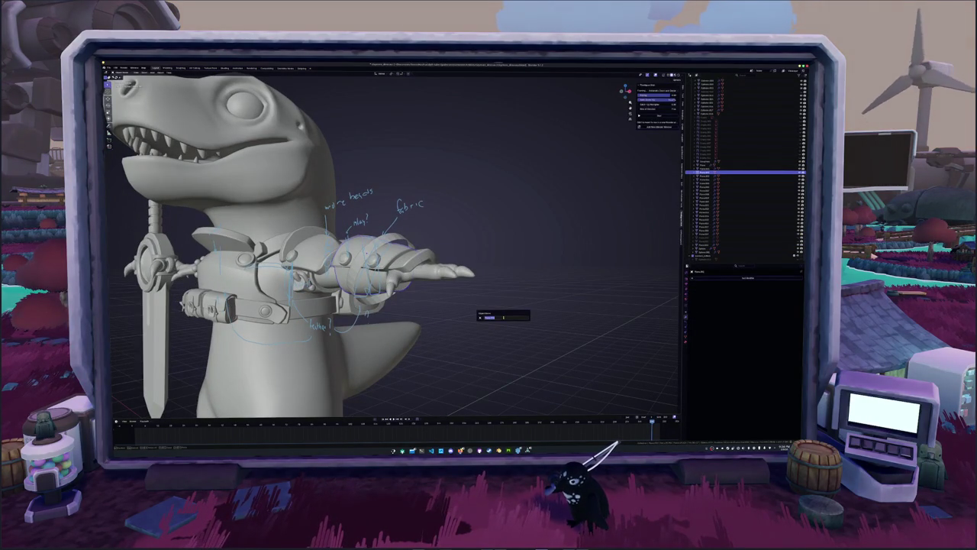
click(503, 317)
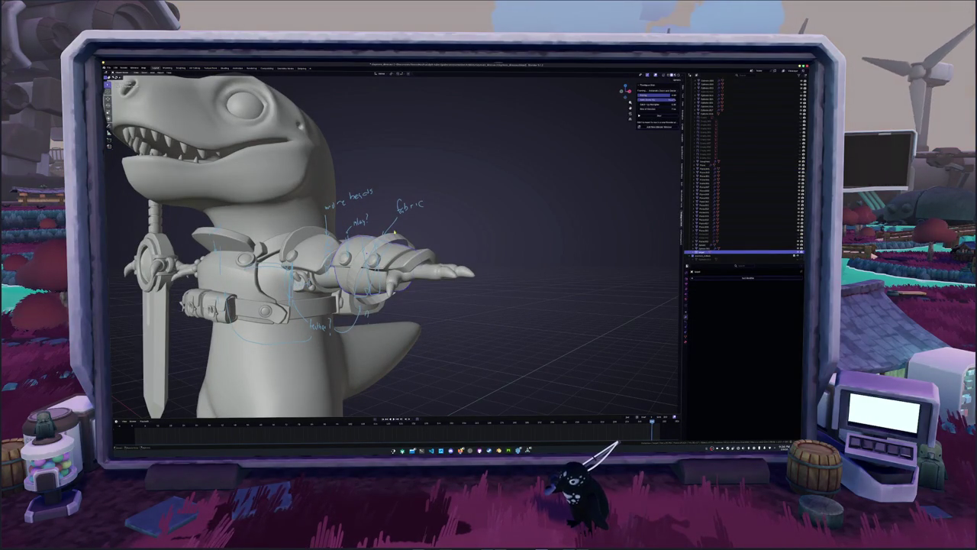
click(735, 279)
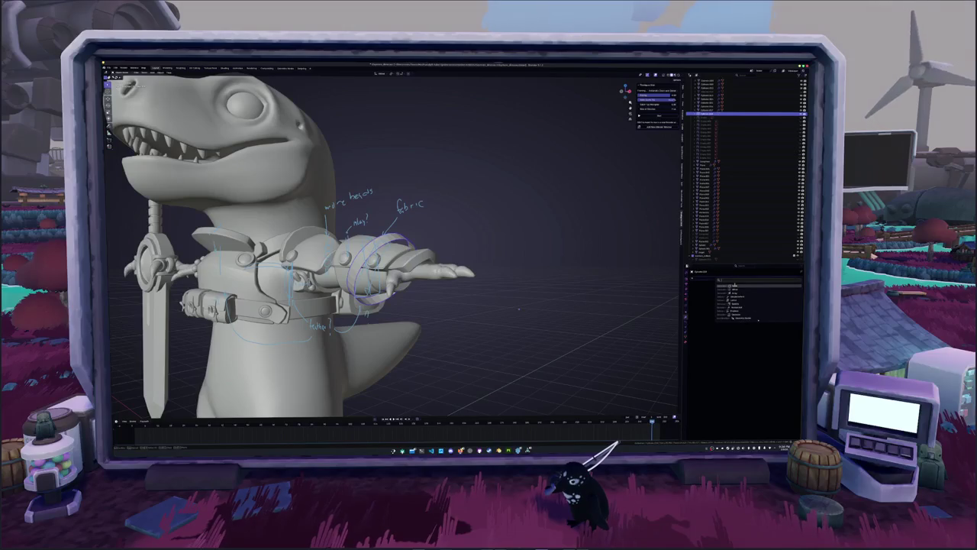
- Add a Shrinkwrap modifier to the band and open its target list
text(shrink)
key(Return)
click(770, 298)
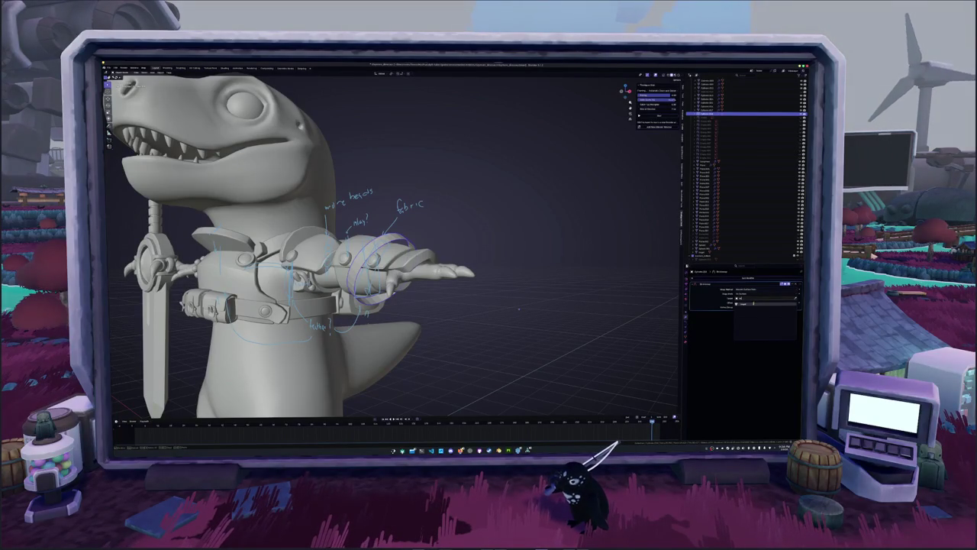
scroll(519, 309, up, 3)
mouse_move(519, 309)
middle_down()
mouse_move(504, 300)
mouse_move(670, 298)
mouse_move(615, 296)
middle_up()
- Add a Solidify modifier and drag in thickness for the band
click(718, 280)
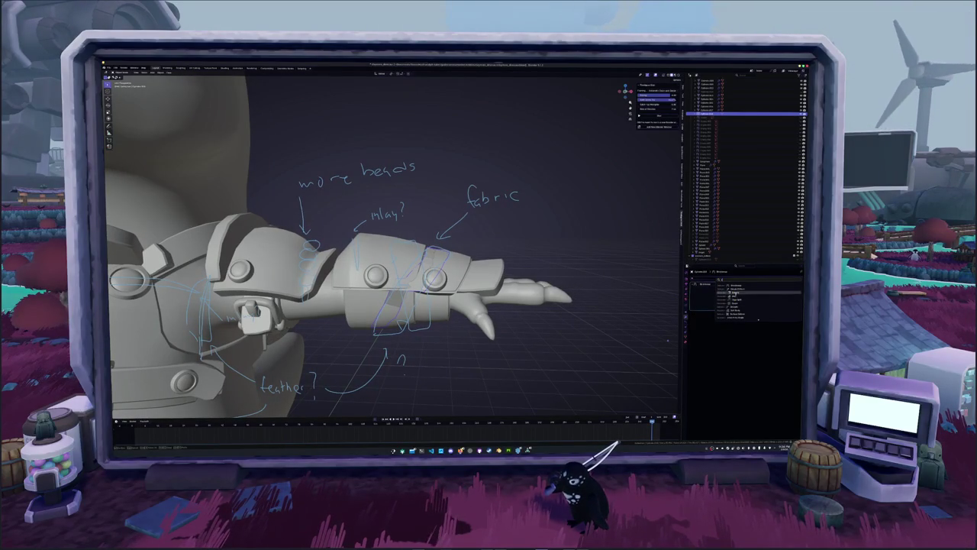
click(732, 294)
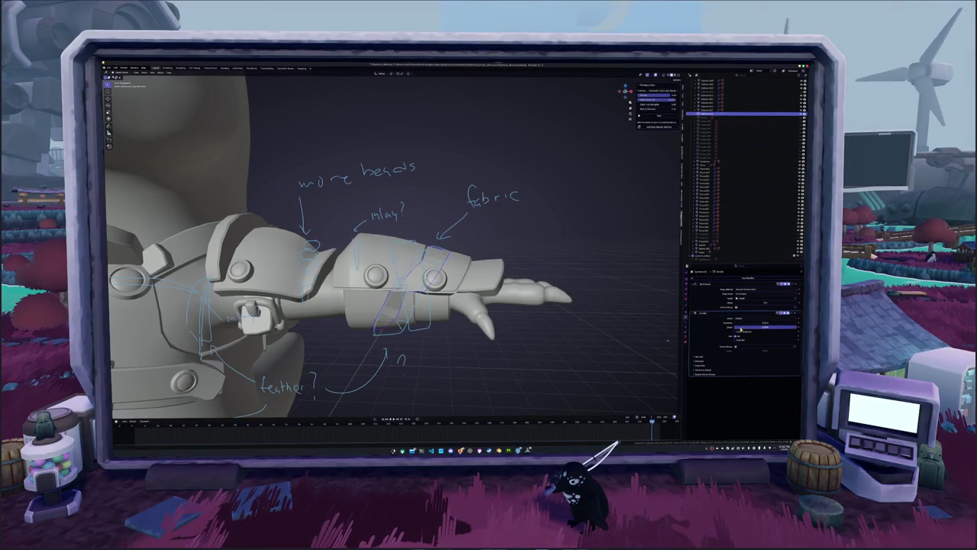
mouse_move(745, 327)
mouse_down()
mouse_move(795, 324)
mouse_move(739, 333)
mouse_up()
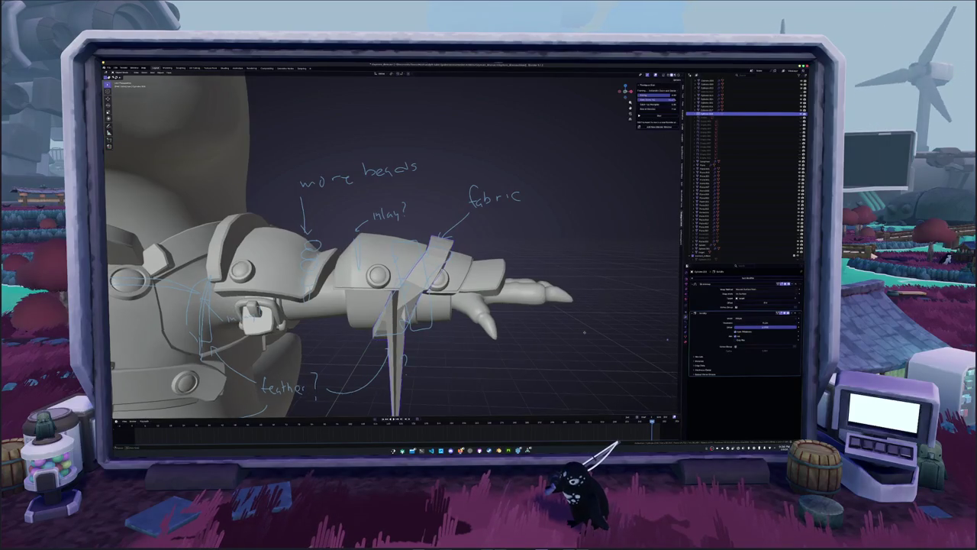
middle_drag(458, 321, 472, 328)
- In Edit Mode with X-ray on, select all band geometry and adjust the selection
key(Tab)
key(alt+z)
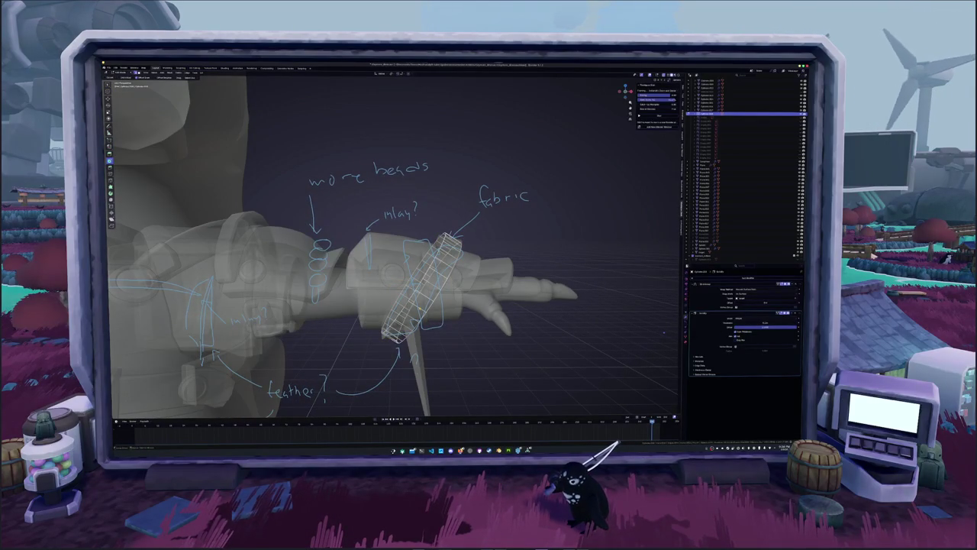
key(a)
middle_drag(459, 321, 427, 306)
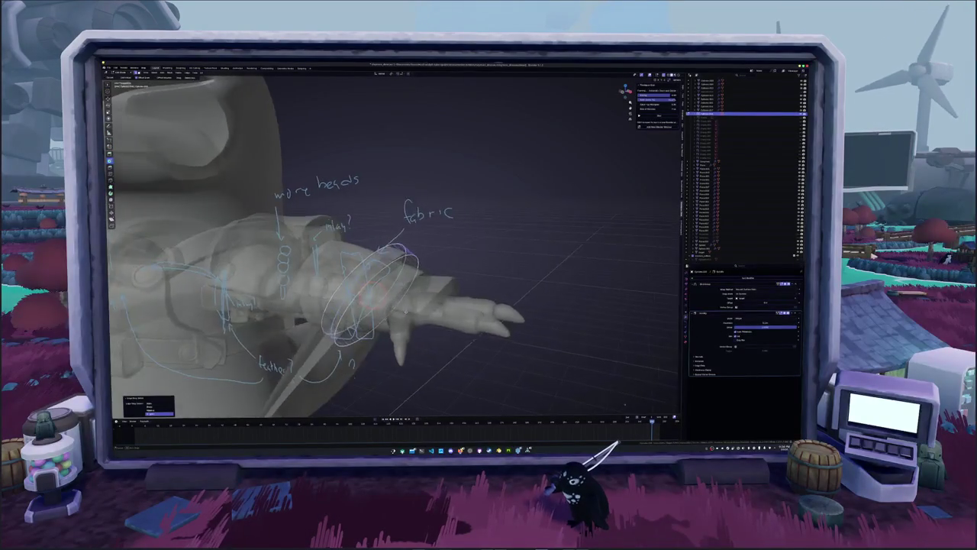
key(F9)
text(sel)
key(Return)
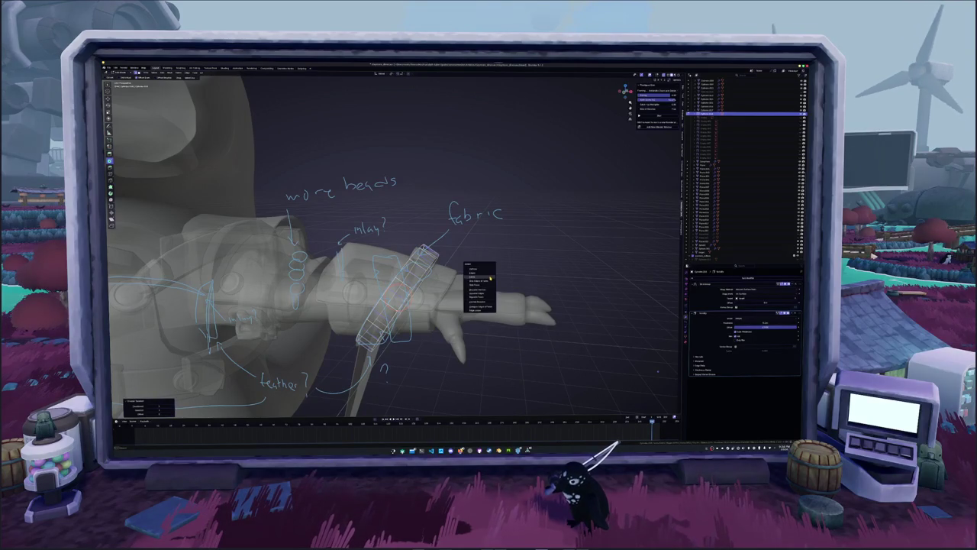
click(489, 278)
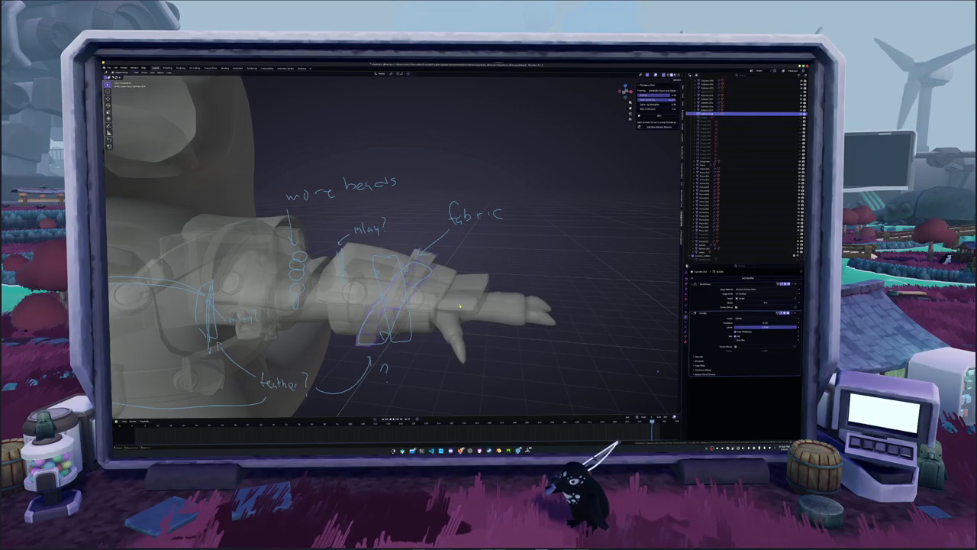
- Adjust the Solidify modifier options and thin the band into a flat strap
key(alt+z)
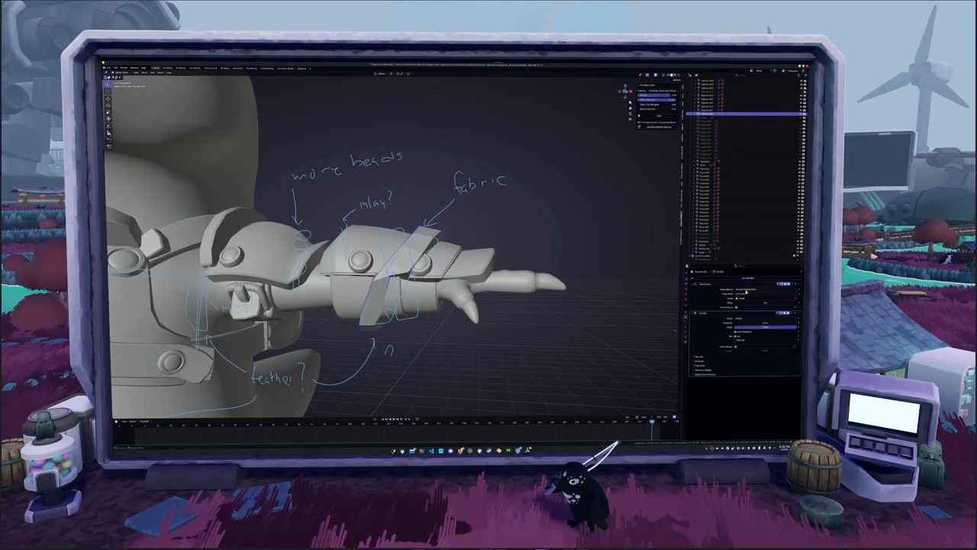
click(745, 293)
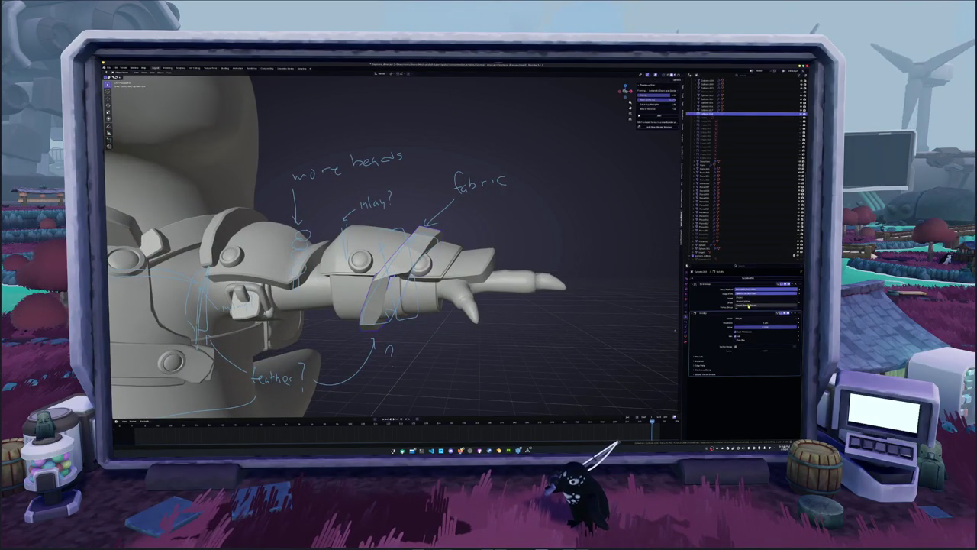
click(748, 303)
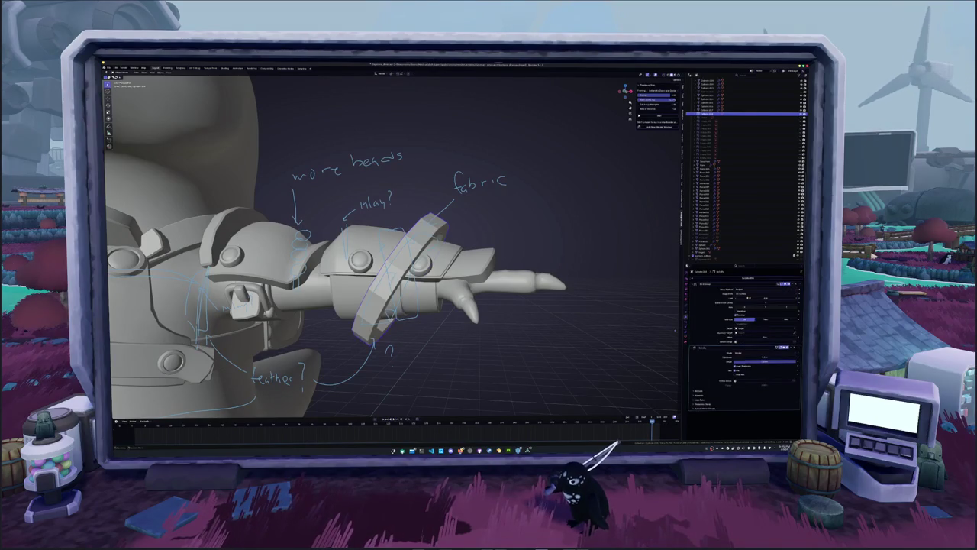
click(748, 296)
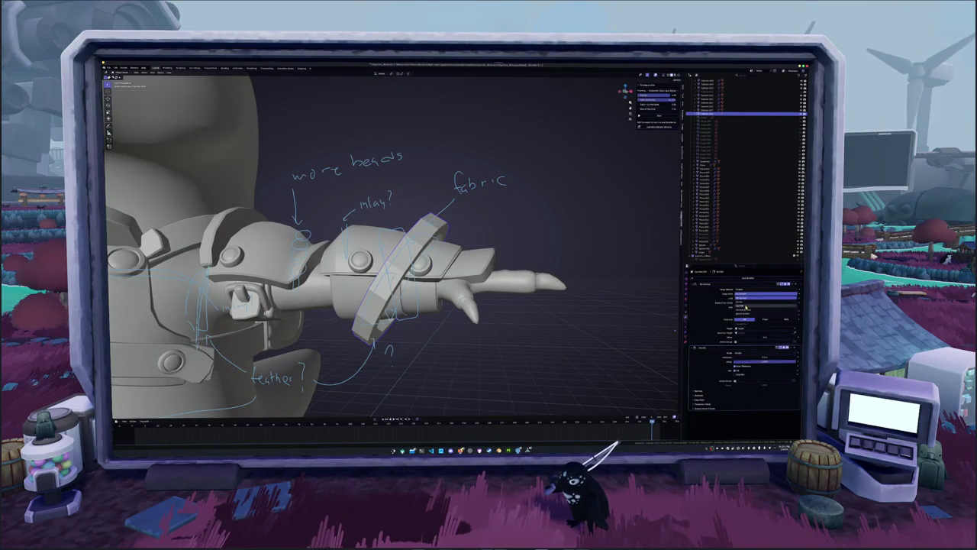
click(747, 312)
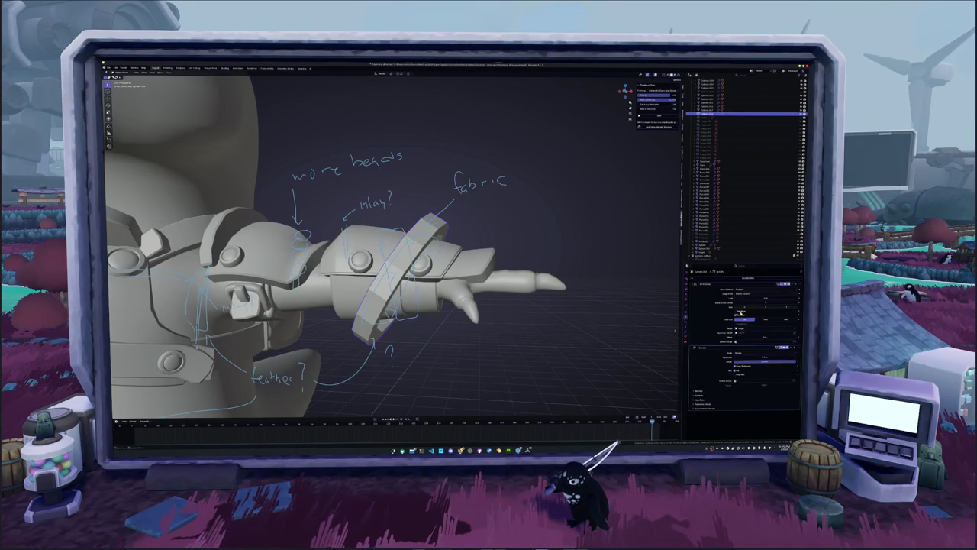
middle_drag(550, 310, 565, 320)
- Place the 3D cursor near the wrist and undo the stray changes to the band
key(alt+z)
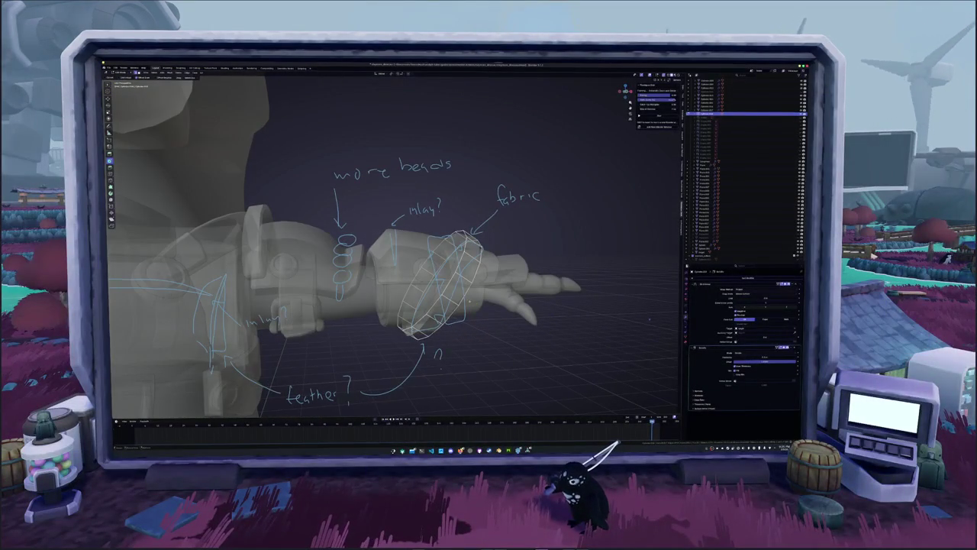
shift+right_click(419, 275)
key(alt+z)
middle_drag(649, 320, 674, 309)
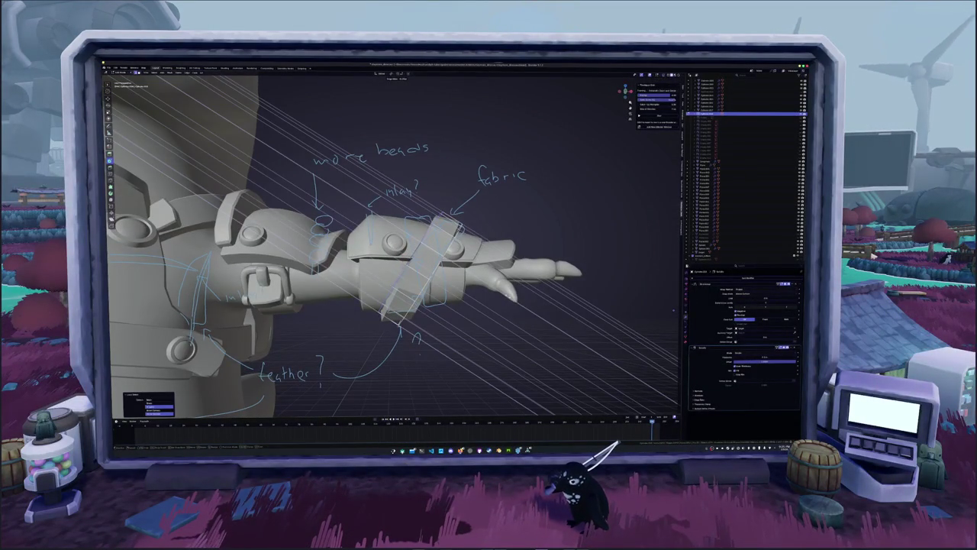
key(ctrl+z)
mouse_move(491, 296)
middle_down()
mouse_move(448, 270)
mouse_move(519, 259)
middle_up()
key(alt+z)
key(ctrl+z)
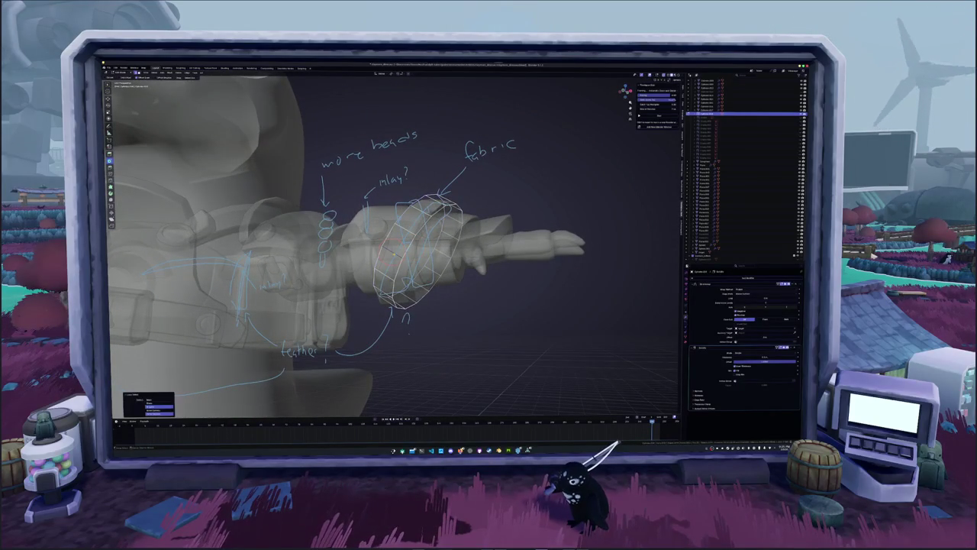
key(ctrl+z)
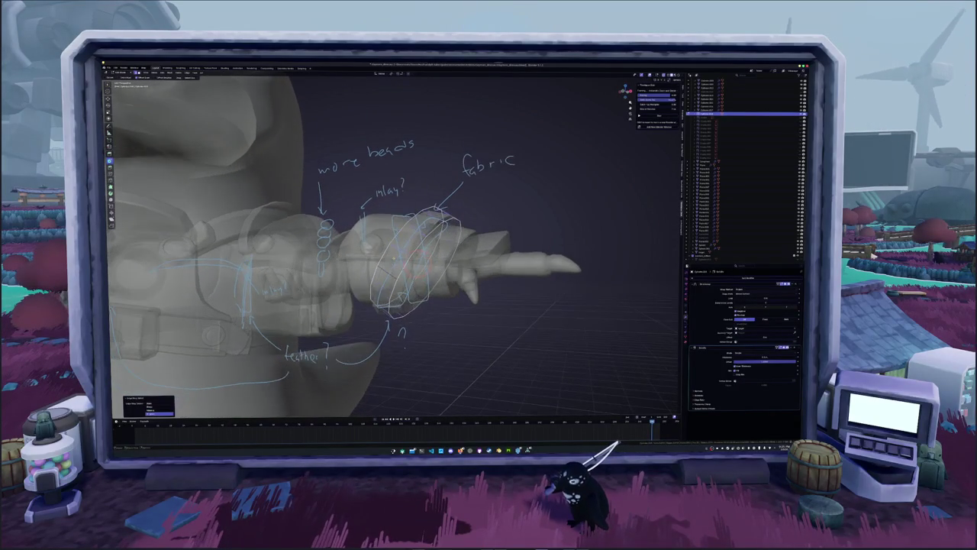
- Reselect the band geometry, add a level-1 Subdivision Surface and tweak its value
key(ctrl+alt+z)
key(Return)
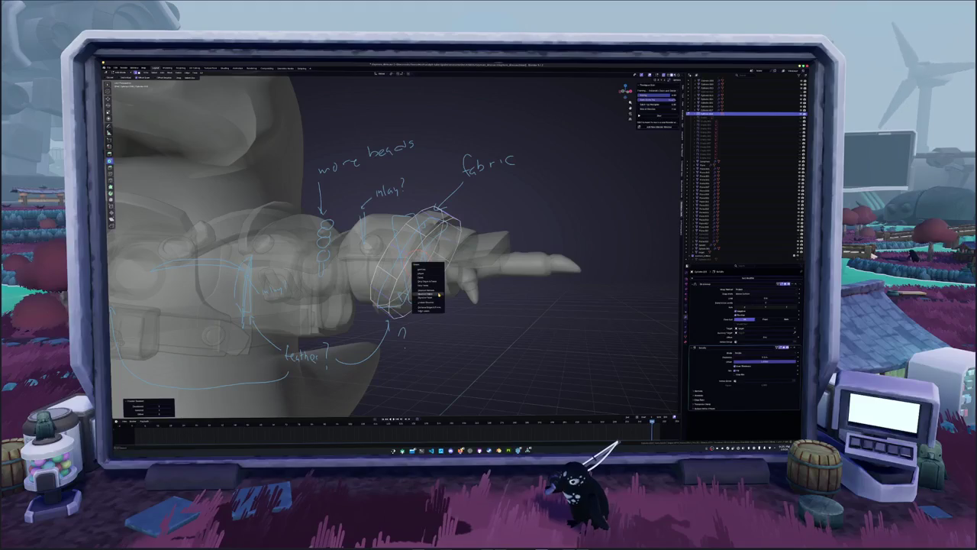
click(439, 295)
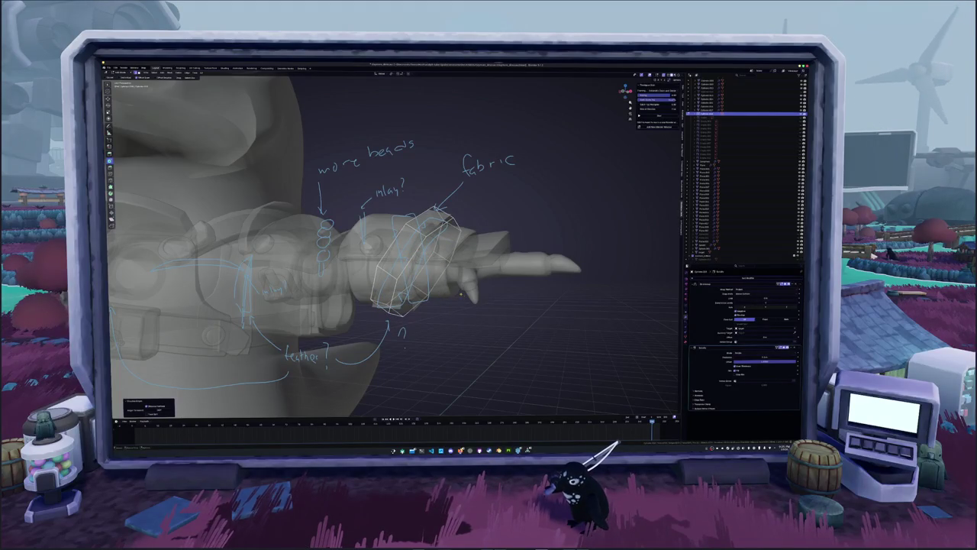
key(alt+z)
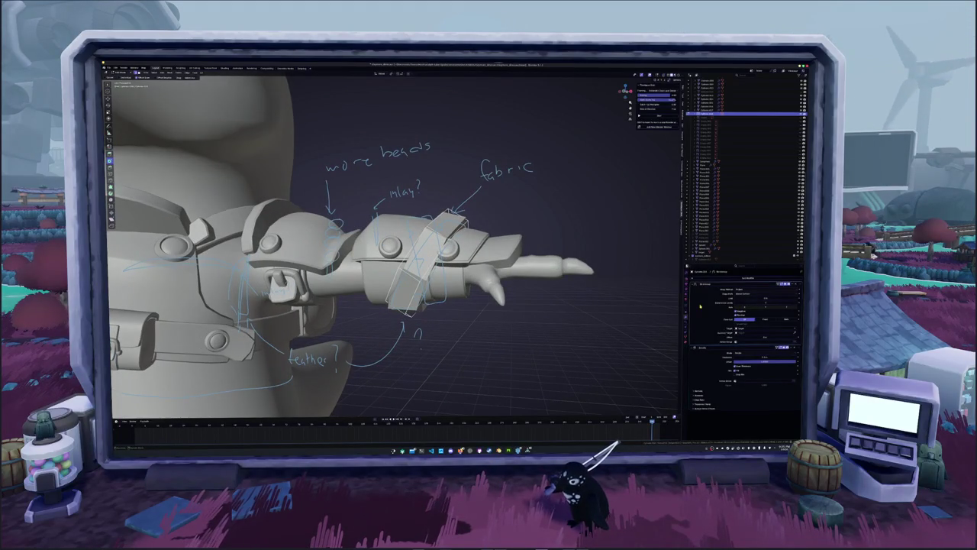
key(ctrl+1)
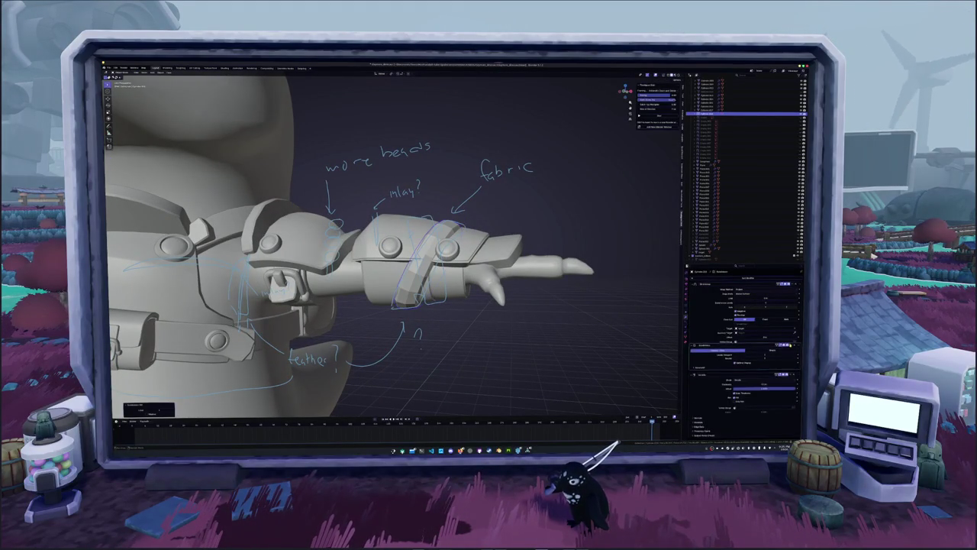
mouse_move(554, 332)
middle_down()
mouse_move(547, 320)
mouse_move(428, 321)
mouse_move(602, 331)
middle_up()
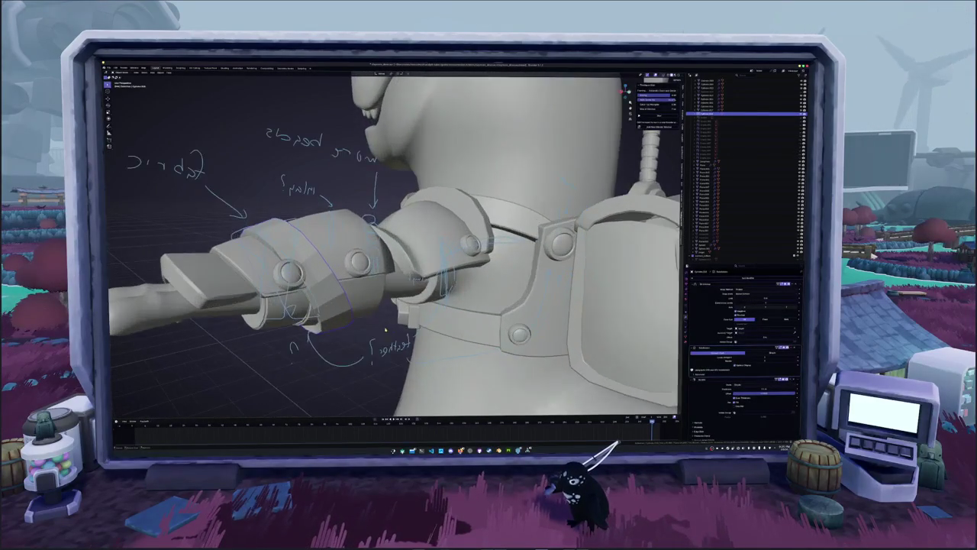
scroll(712, 353, down, 1)
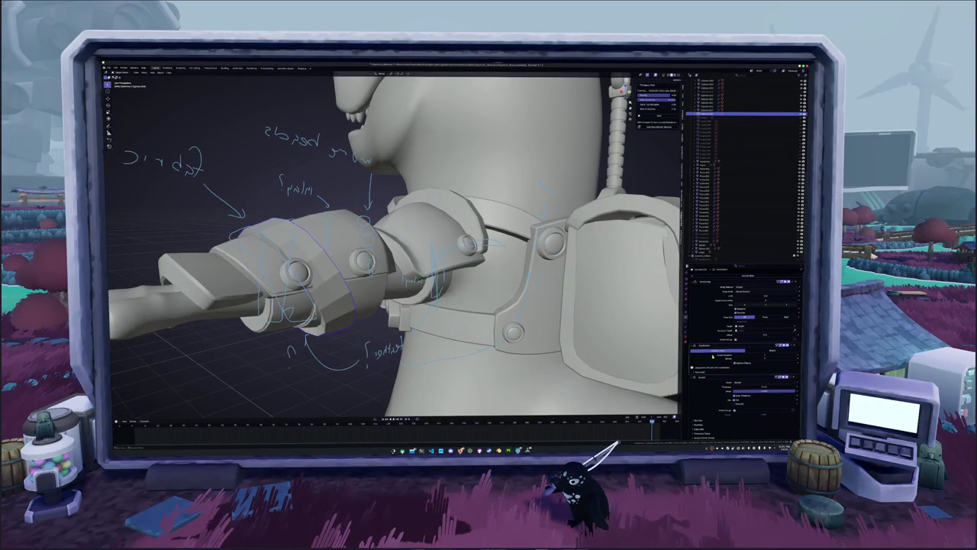
scroll(764, 386, down, 1)
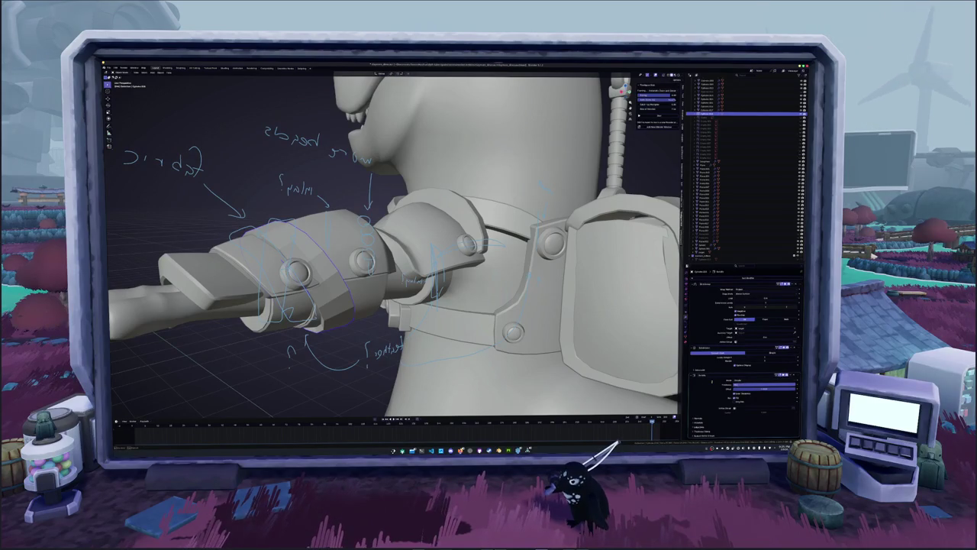
drag(763, 386, 712, 382)
mouse_move(324, 339)
middle_down()
mouse_move(355, 314)
mouse_move(397, 320)
middle_up()
key(alt+z)
shift+middle_drag(455, 346, 429, 338)
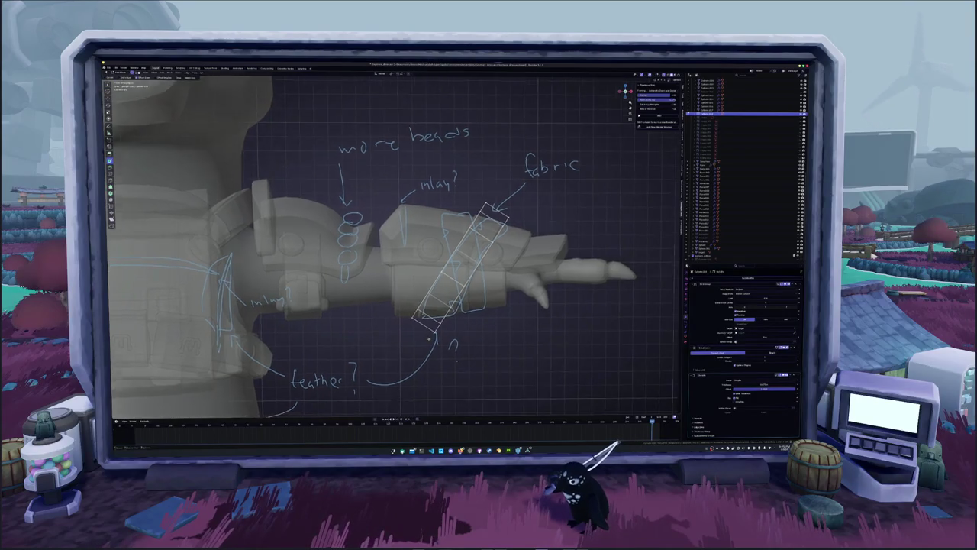
- Select the whole diagonal strip, scale it longer and move it along X
scroll(429, 338, up, 2)
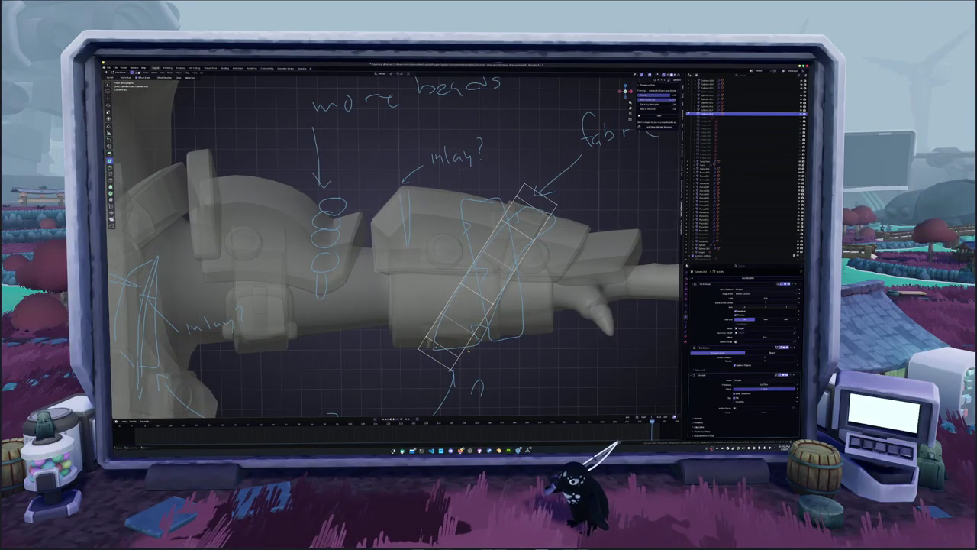
click(487, 346)
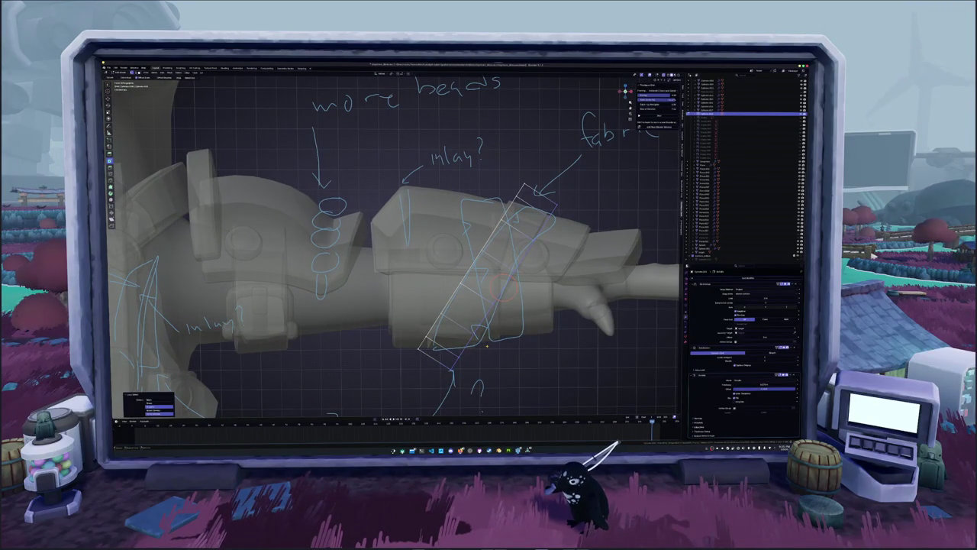
key(a)
key(s)
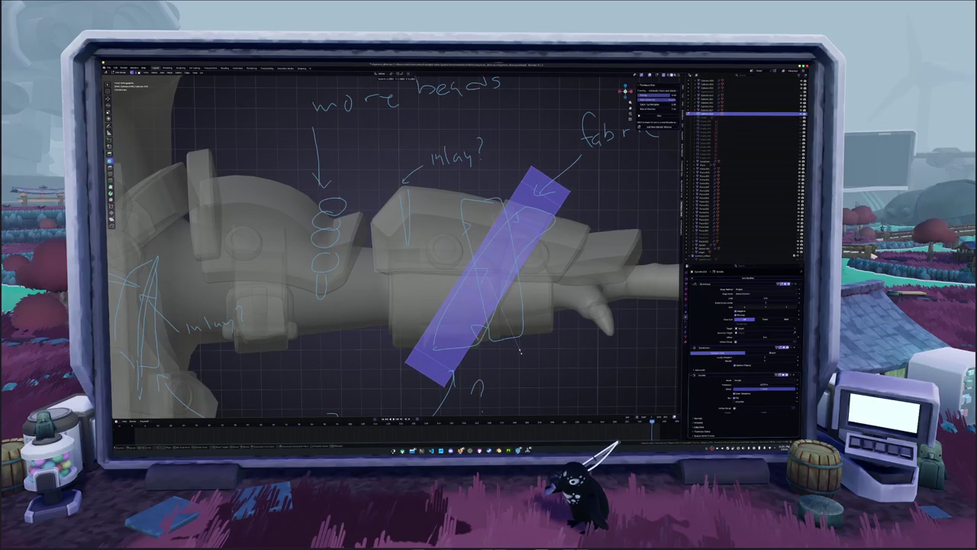
click(520, 350)
key(g)
key(x)
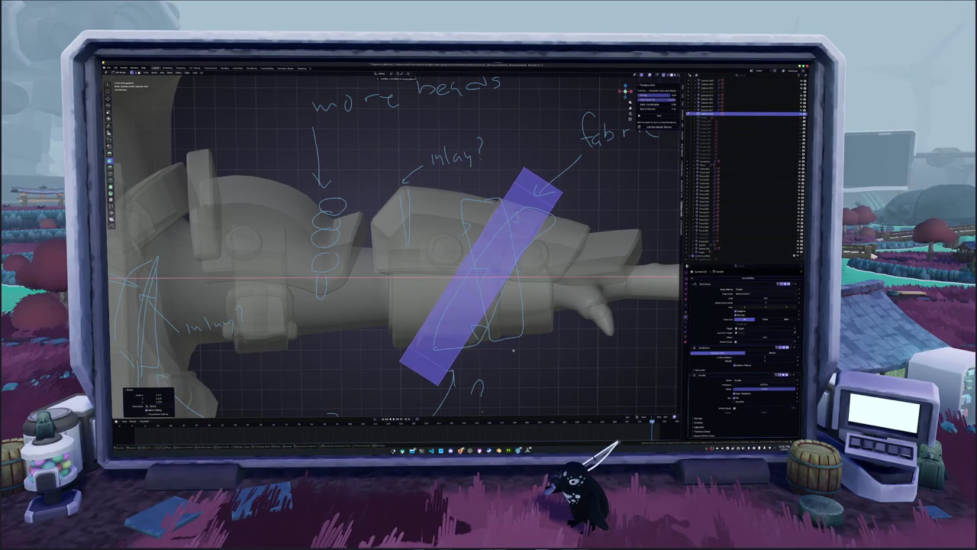
click(511, 350)
- Deselect the strip and check it close-up in solid and X-ray views
key(alt+z)
key(alt+a)
mouse_move(511, 349)
middle_down()
mouse_move(402, 344)
mouse_move(390, 260)
mouse_move(397, 263)
middle_up()
click(390, 260)
key(alt+z)
key(alt+a)
key(alt+z)
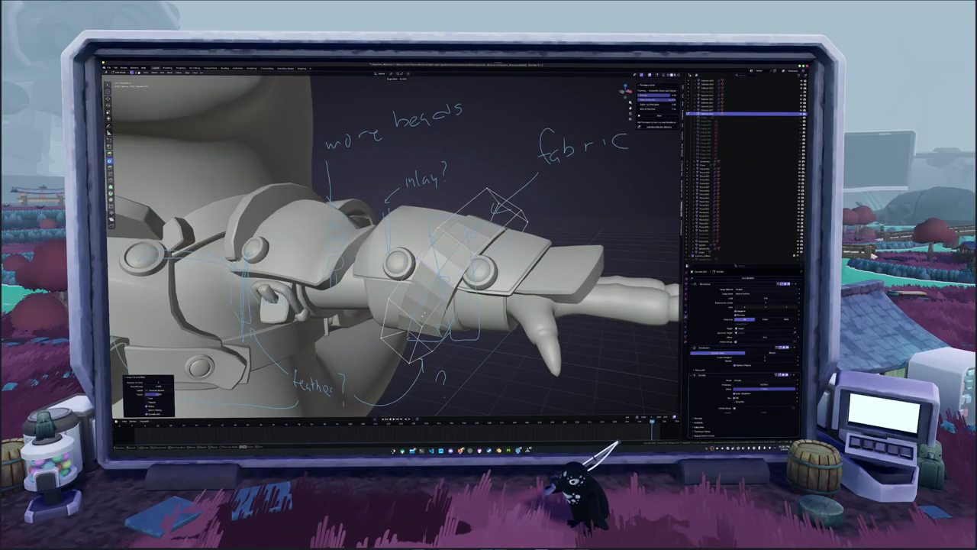
- Sketch annotation notes over the arm and orbit to a side view of it
middle_drag(390, 260, 512, 263)
drag(376, 290, 359, 243)
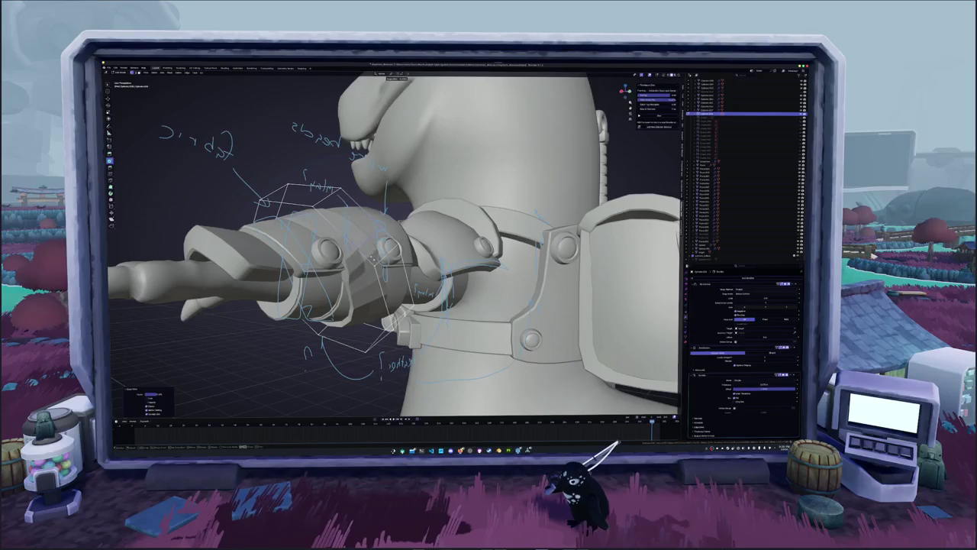
key(w)
middle_drag(387, 252, 428, 244)
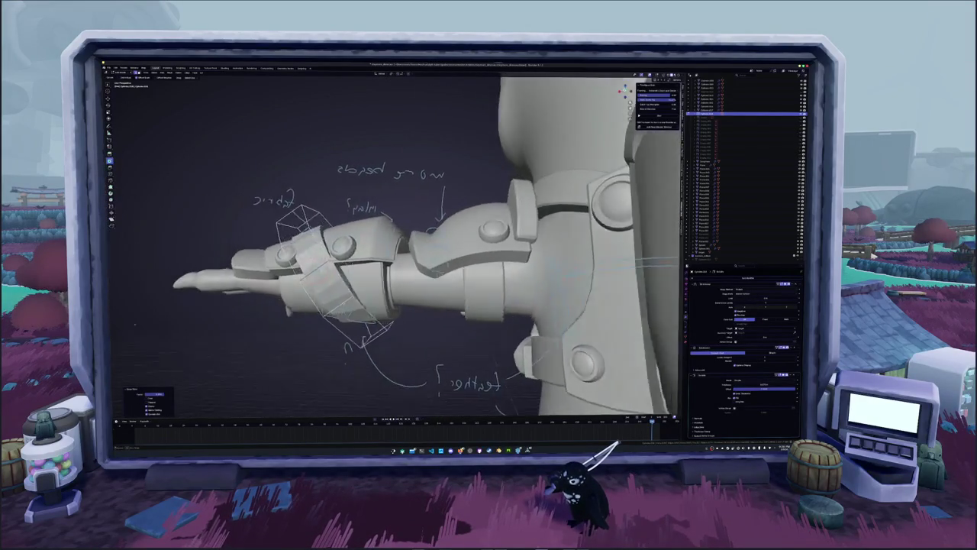
middle_drag(398, 252, 546, 229)
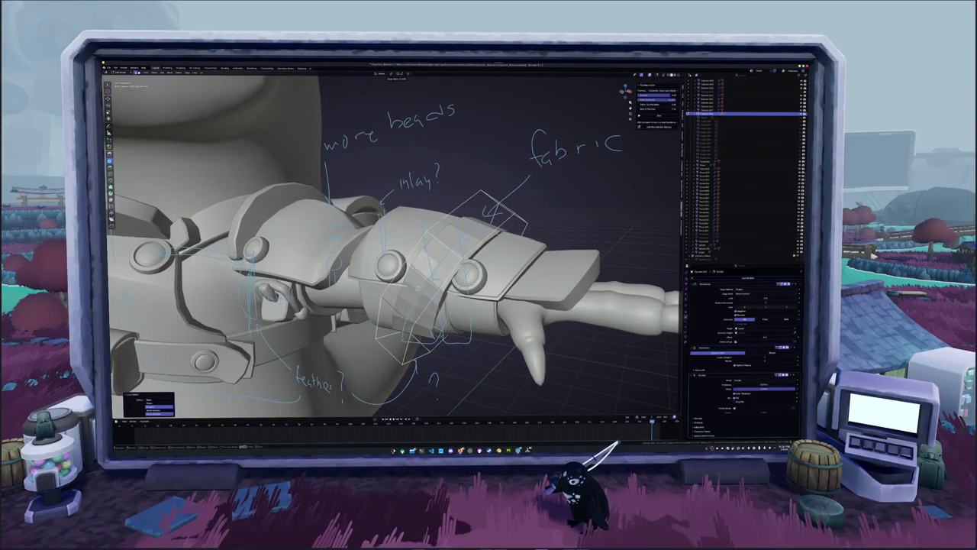
mouse_move(546, 229)
middle_down()
mouse_move(611, 206)
mouse_move(675, 200)
middle_up()
middle_drag(391, 244, 519, 234)
- In Edit Mode, select the whole forearm band and rotate it around X
key(Tab)
key(a)
key(r)
key(x)
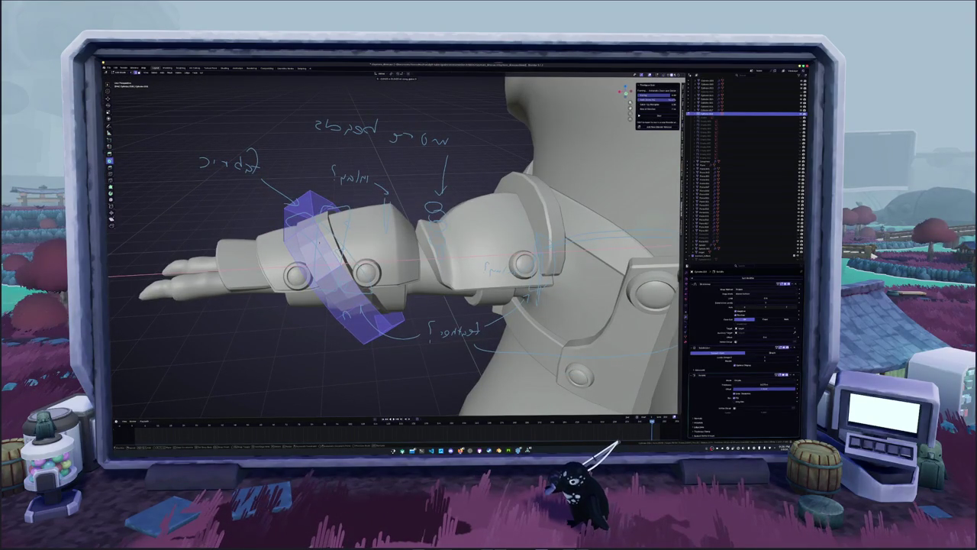
key(Tab)
middle_drag(519, 234, 549, 230)
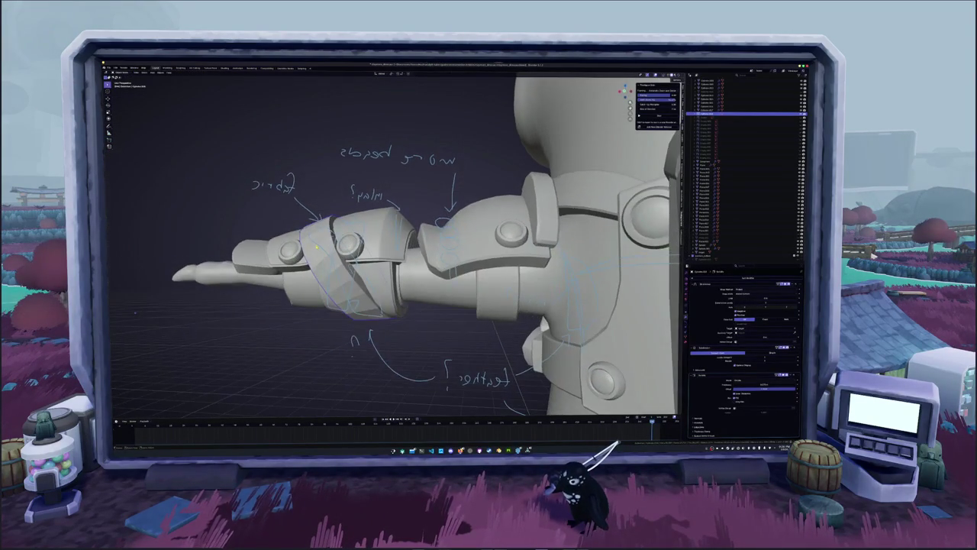
- Select the arm armour pieces and inspect them in X-ray from a front-left angle
click(373, 241)
click(373, 241)
key(Tab)
key(alt+z)
mouse_move(373, 241)
middle_down()
mouse_move(449, 262)
mouse_move(327, 343)
mouse_move(474, 249)
mouse_move(499, 274)
middle_up()
click(449, 262)
key(alt+z)
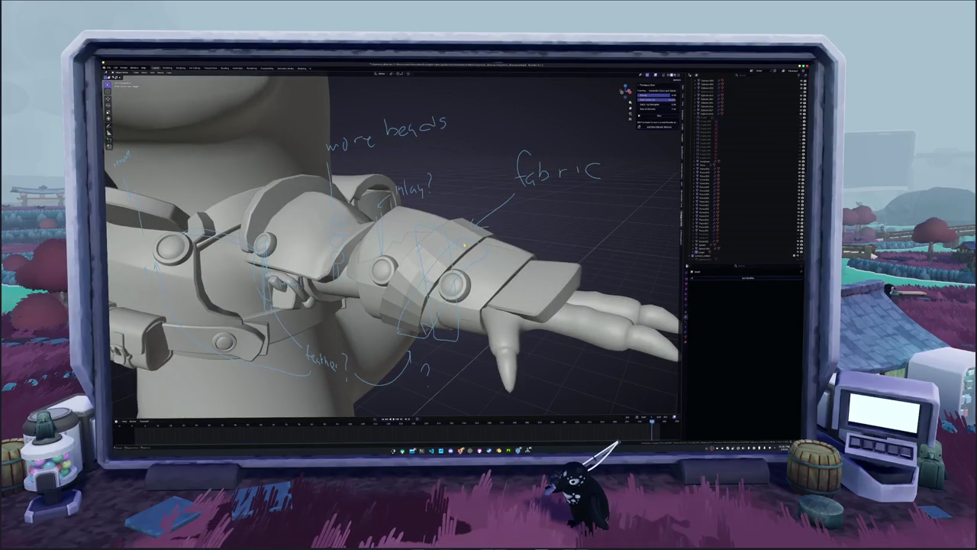
click(465, 245)
scroll(556, 267, down, 3)
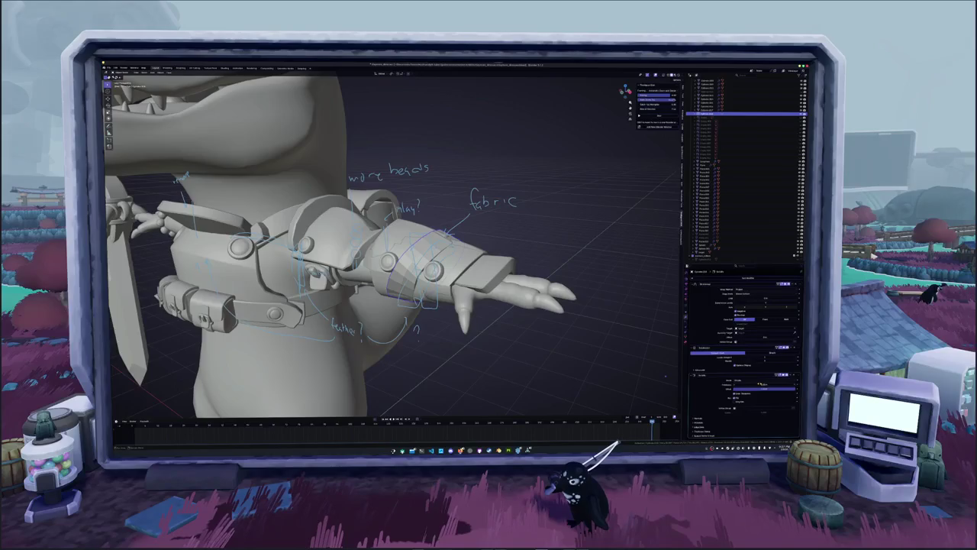
- Frame the arm band and enter Edit Mode on its mesh with X-ray off
key(KP_Decimal)
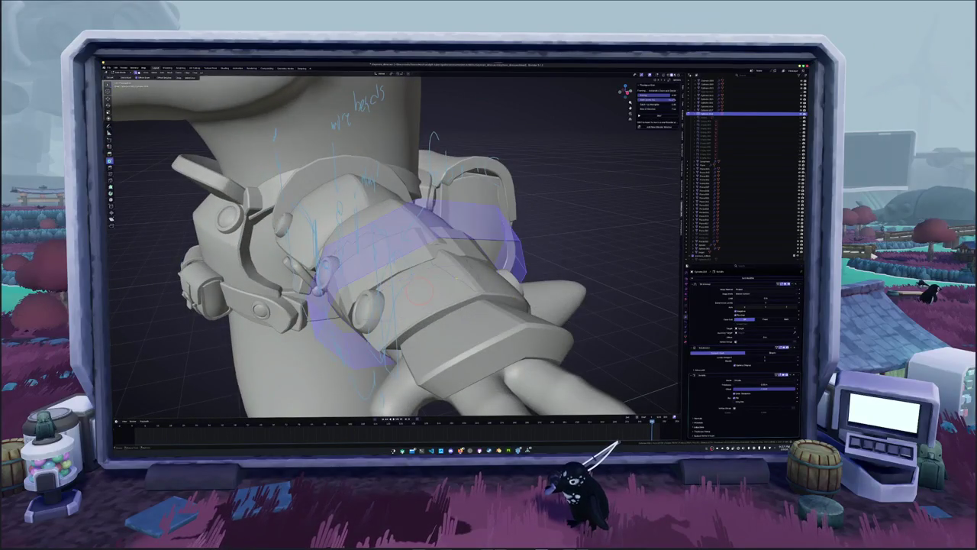
key(alt+z)
key(Tab)
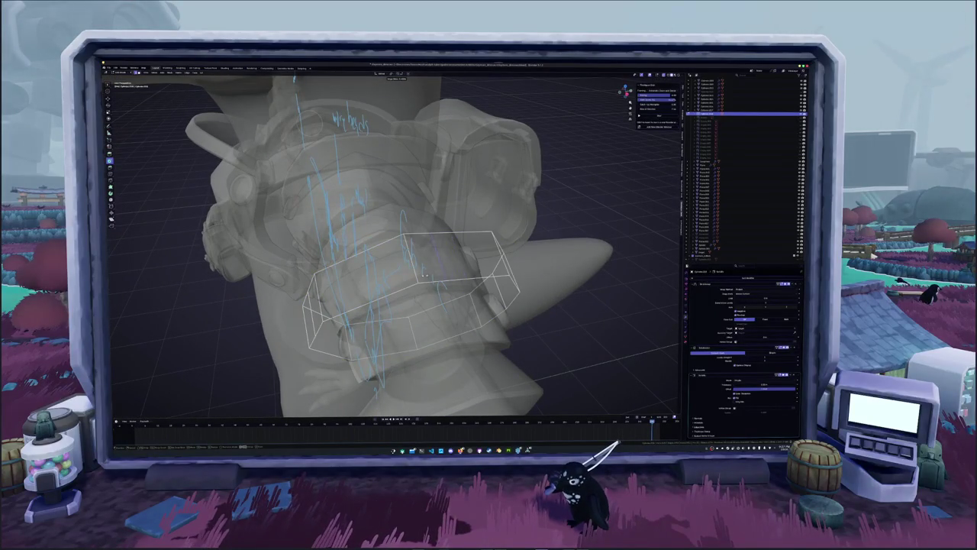
key(alt+z)
middle_drag(426, 275, 398, 246)
- Cut a new edge loop into the band, select a face and rotate on X
alt+click(388, 243)
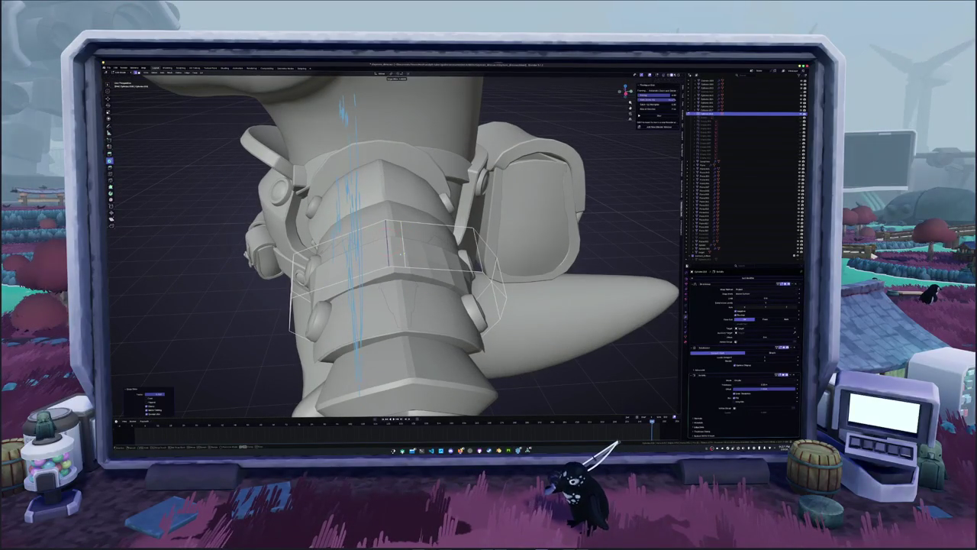
click(396, 250)
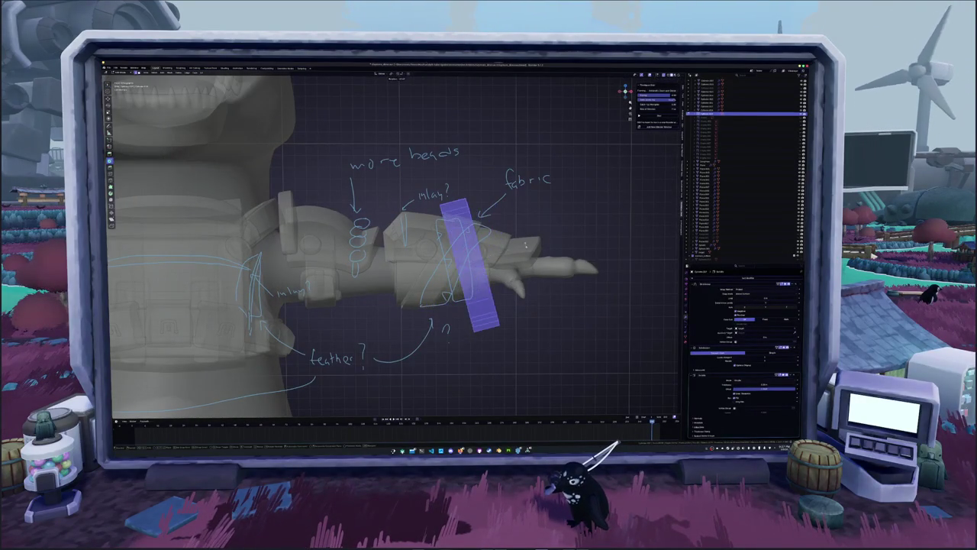
key(r)
key(x)
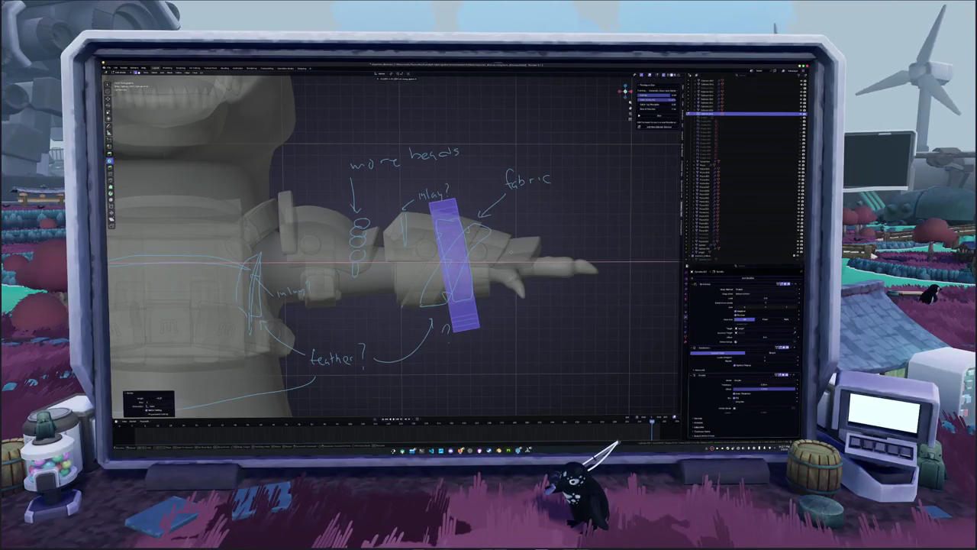
- Confirm the band's diagonal tilt, switch X-ray off and leave Edit Mode
click(519, 243)
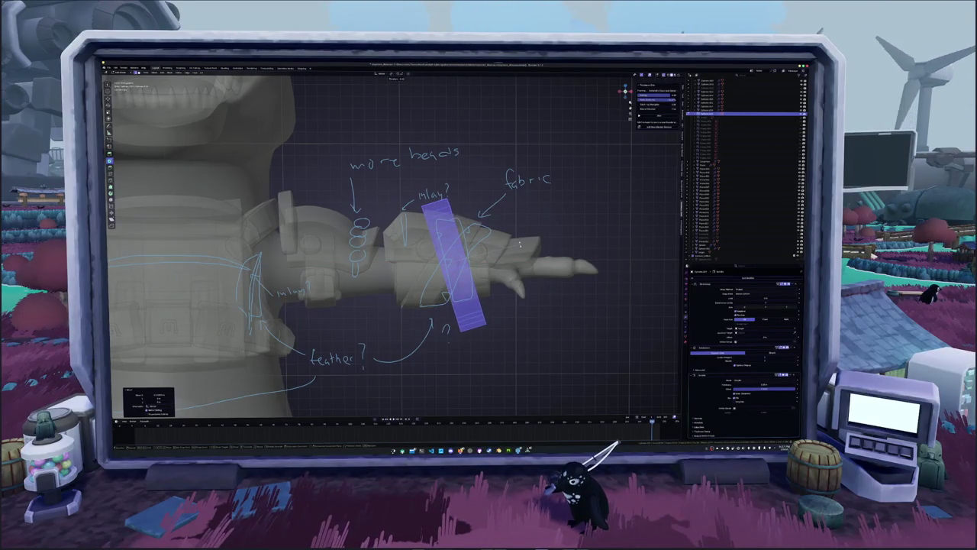
key(alt+z)
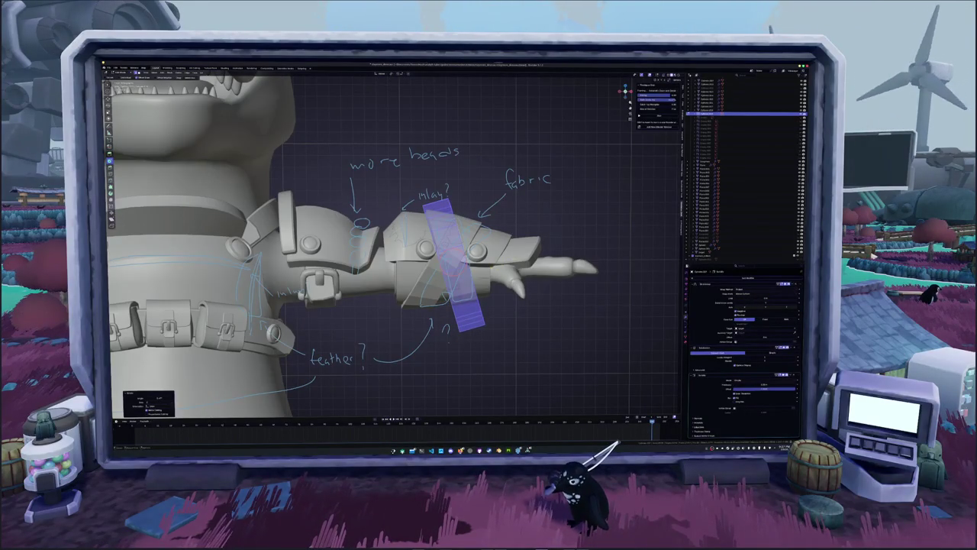
key(Tab)
- Select the band and neighbouring armour pieces in the Outliner to inspect their modifiers
scroll(394, 248, up, 3)
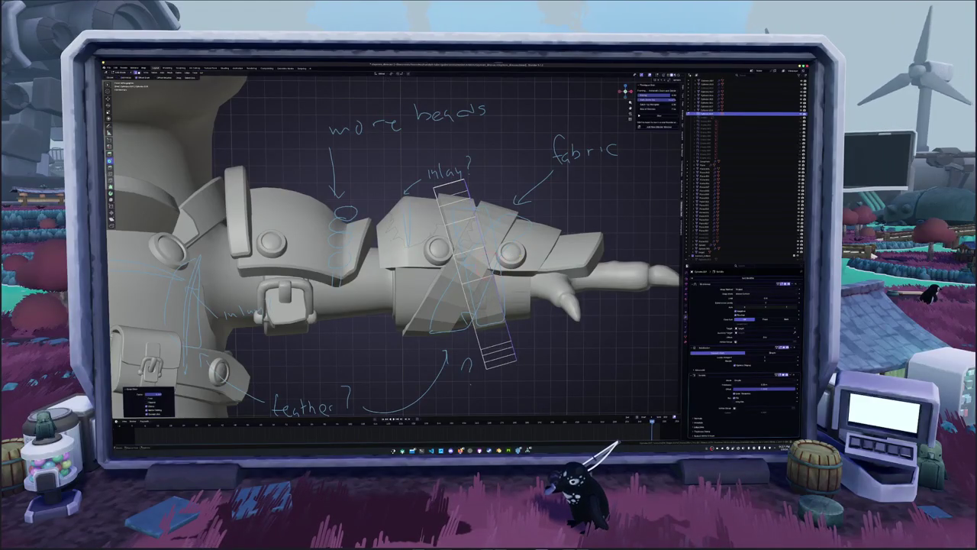
middle_drag(393, 248, 500, 300)
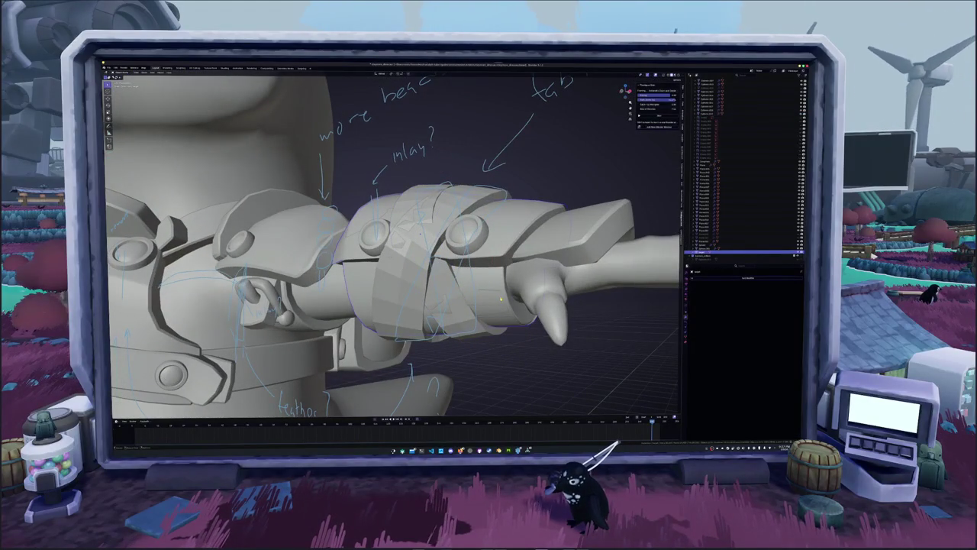
click(734, 186)
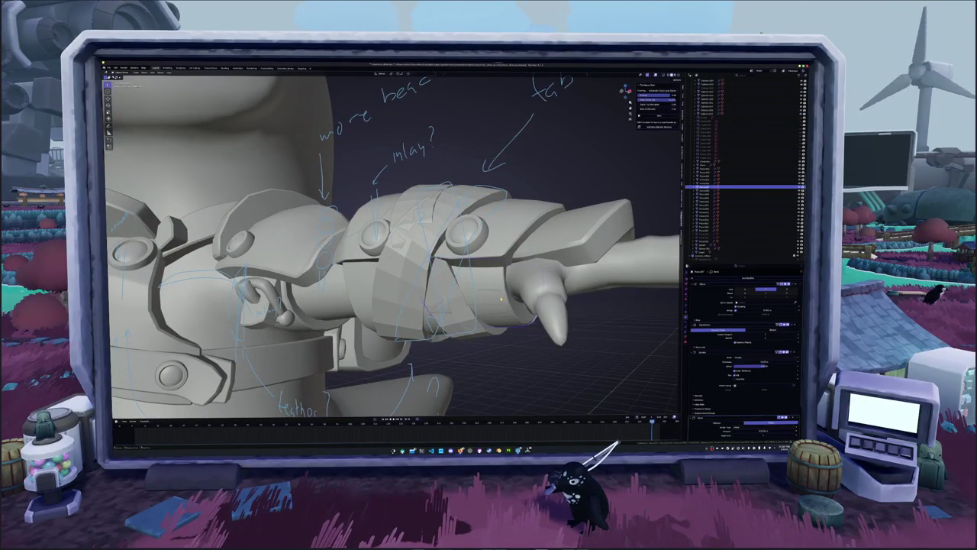
click(740, 249)
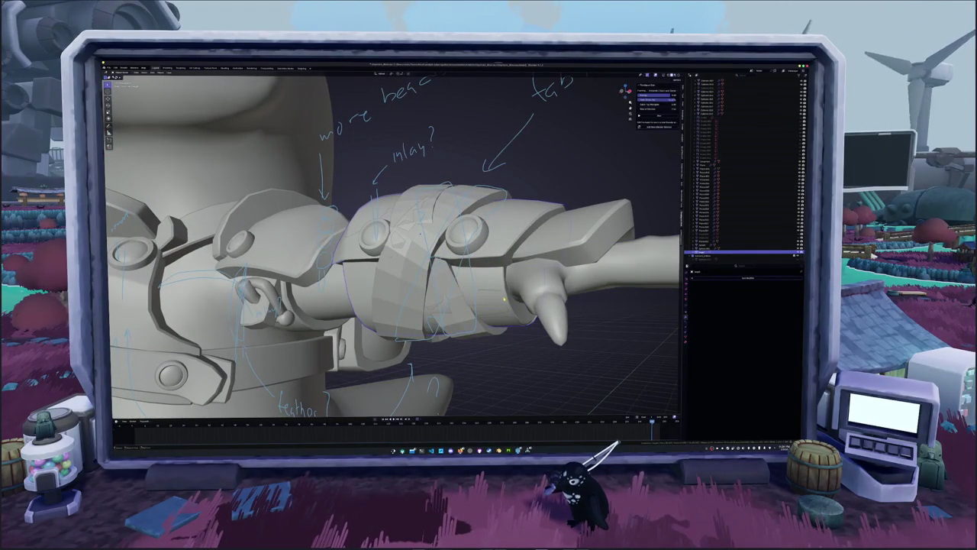
middle_drag(490, 301, 503, 299)
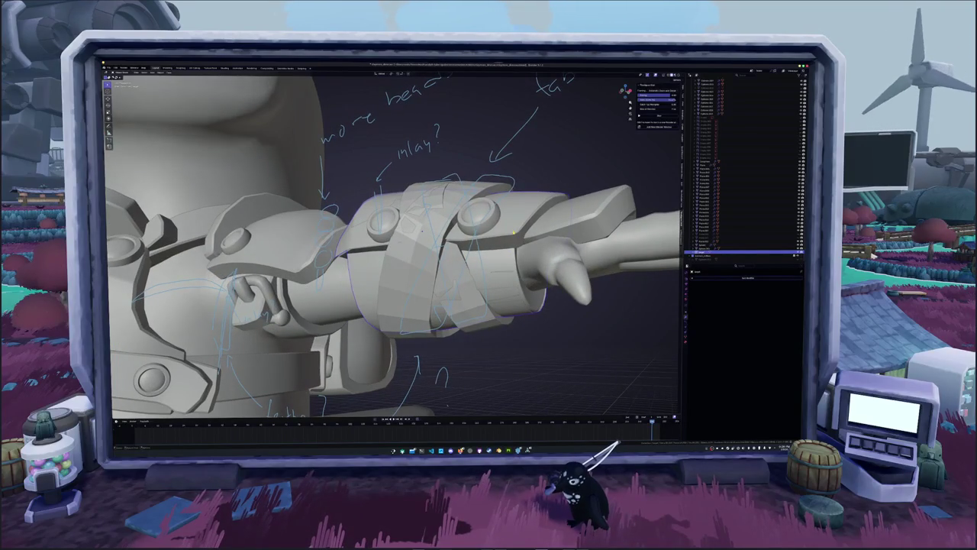
click(734, 178)
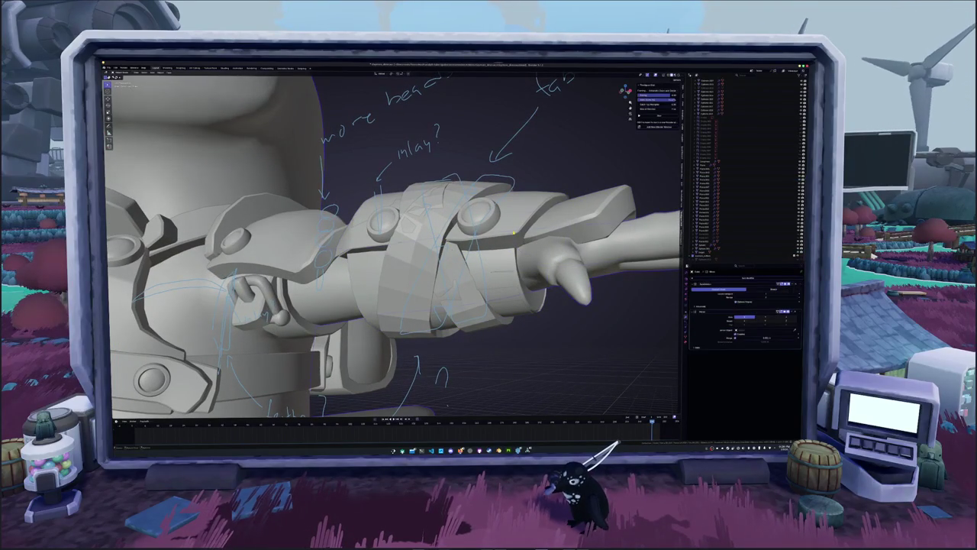
click(710, 251)
middle_drag(397, 252, 443, 260)
click(710, 110)
click(399, 243)
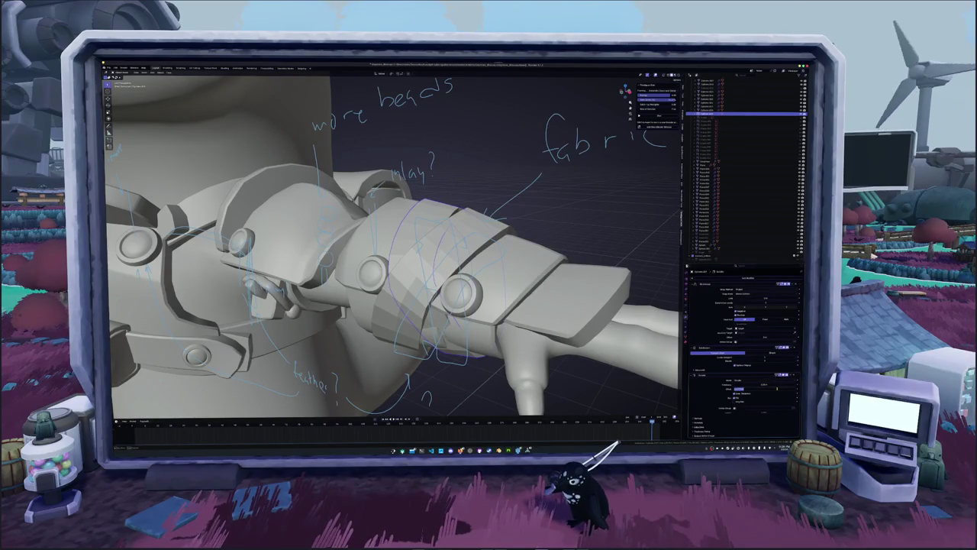
click(776, 388)
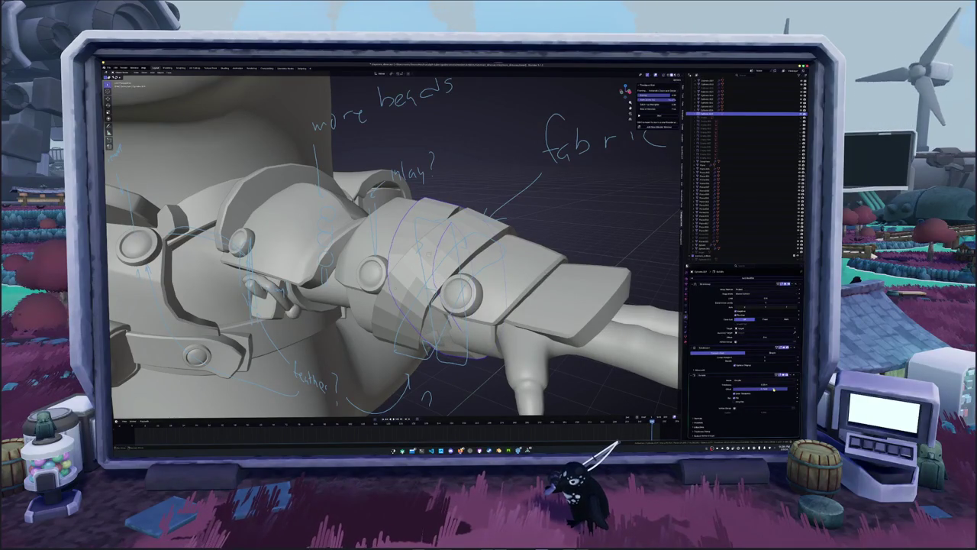
middle_drag(394, 245, 428, 252)
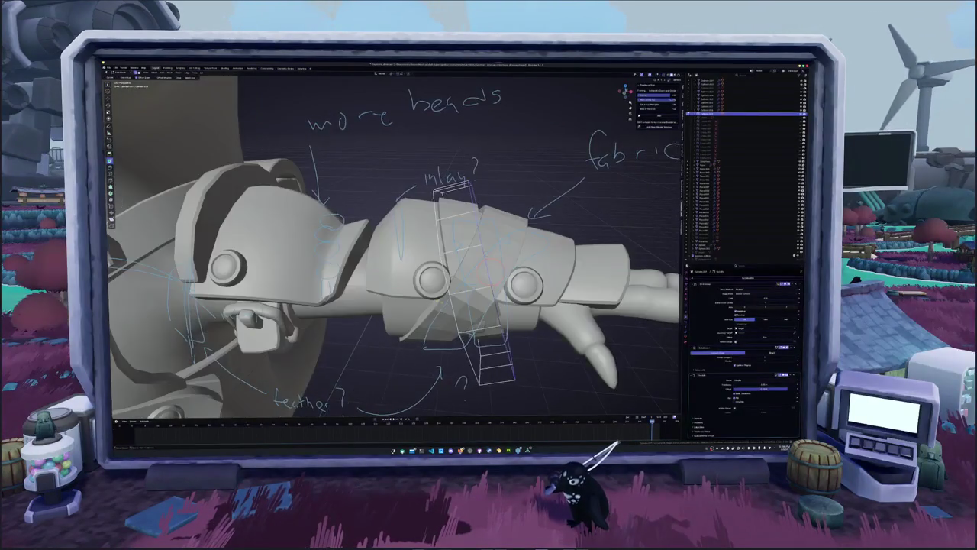
middle_drag(443, 300, 458, 290)
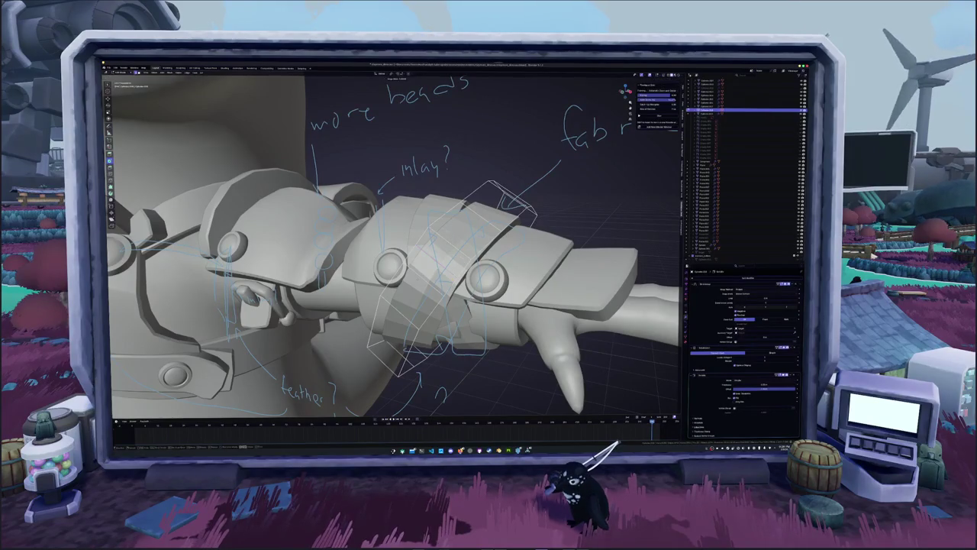
mouse_move(403, 257)
middle_down()
mouse_move(418, 276)
mouse_move(431, 263)
middle_up()
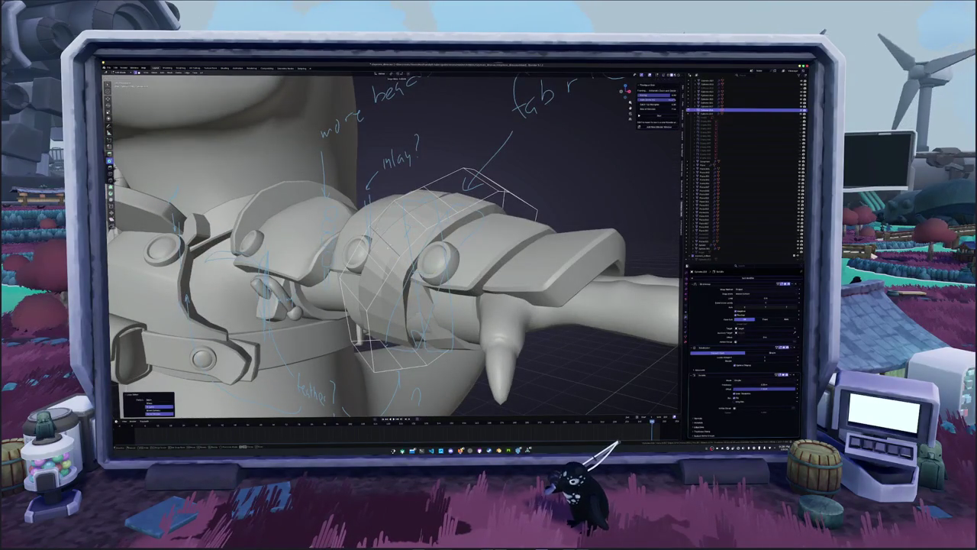
mouse_move(432, 263)
middle_down()
mouse_move(321, 274)
mouse_move(347, 214)
mouse_move(366, 263)
mouse_move(336, 260)
mouse_move(382, 263)
mouse_move(359, 263)
middle_up()
drag(336, 187, 428, 252)
key(alt+z)
click(432, 305)
key(alt+z)
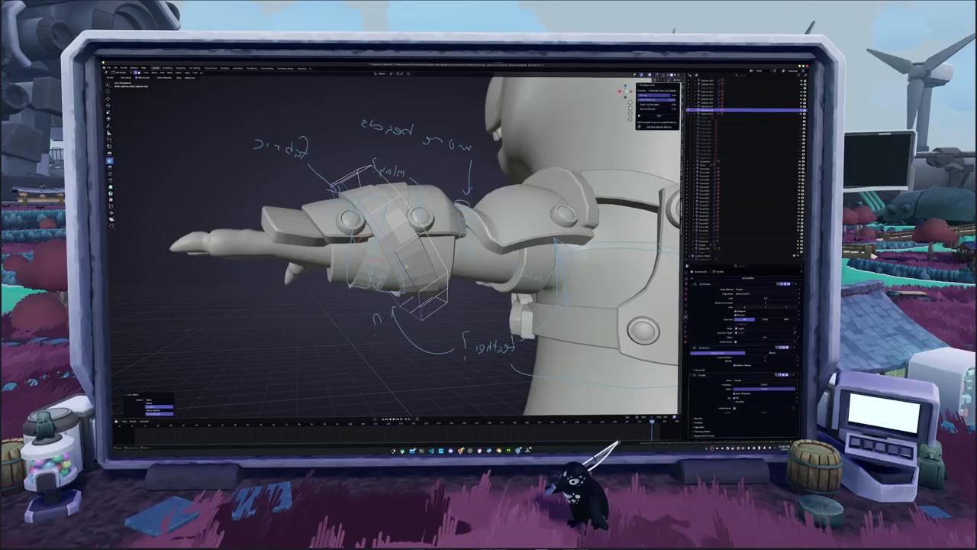
scroll(427, 271, down, 6)
mouse_move(428, 271)
middle_down()
mouse_move(471, 283)
mouse_move(229, 240)
middle_up()
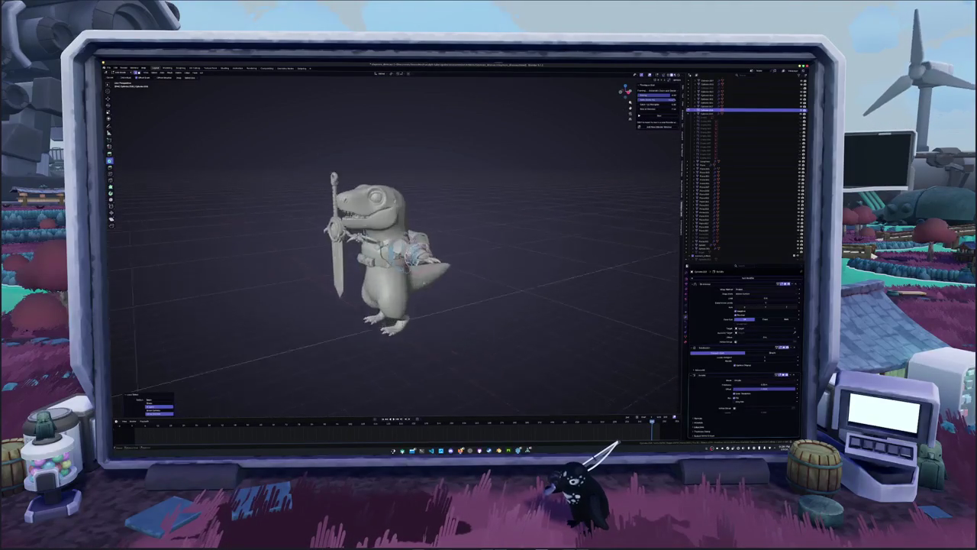
scroll(394, 252, up, 8)
middle_drag(393, 252, 565, 271)
key(alt+z)
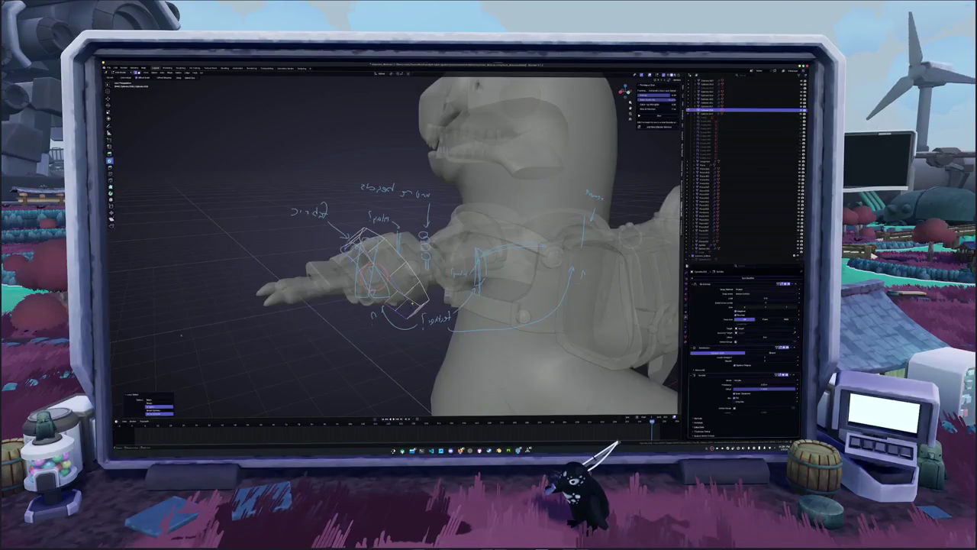
scroll(393, 244, up, 4)
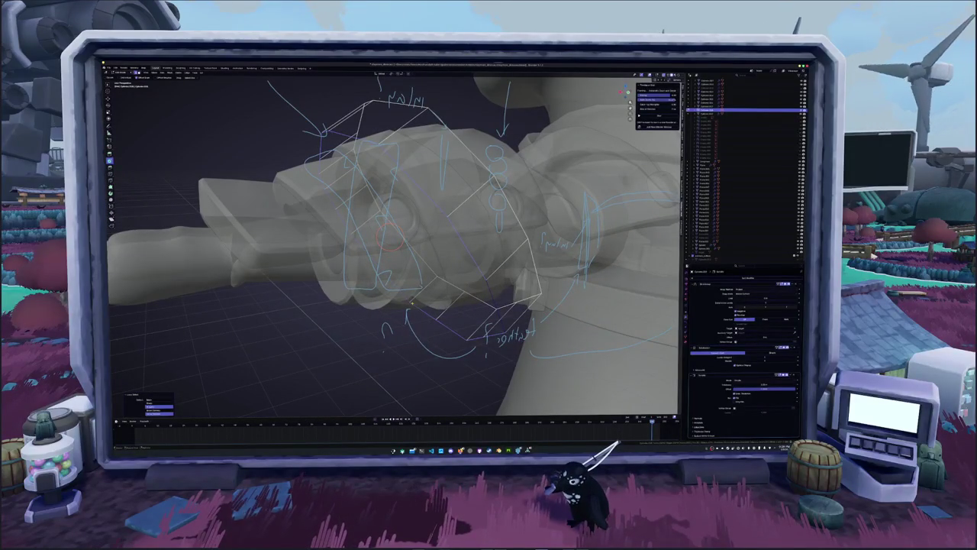
- Toggle X-ray and frame the forearm armour to expose the lattice cage
mouse_move(429, 287)
middle_down()
mouse_move(481, 263)
mouse_move(389, 267)
mouse_move(367, 259)
mouse_move(405, 259)
mouse_move(365, 252)
mouse_move(439, 296)
mouse_move(353, 296)
middle_up()
key(alt+z)
scroll(428, 287, down, 3)
key(alt+z)
key(alt+z)
middle_drag(410, 274, 393, 277)
key(Tab)
key(alt+z)
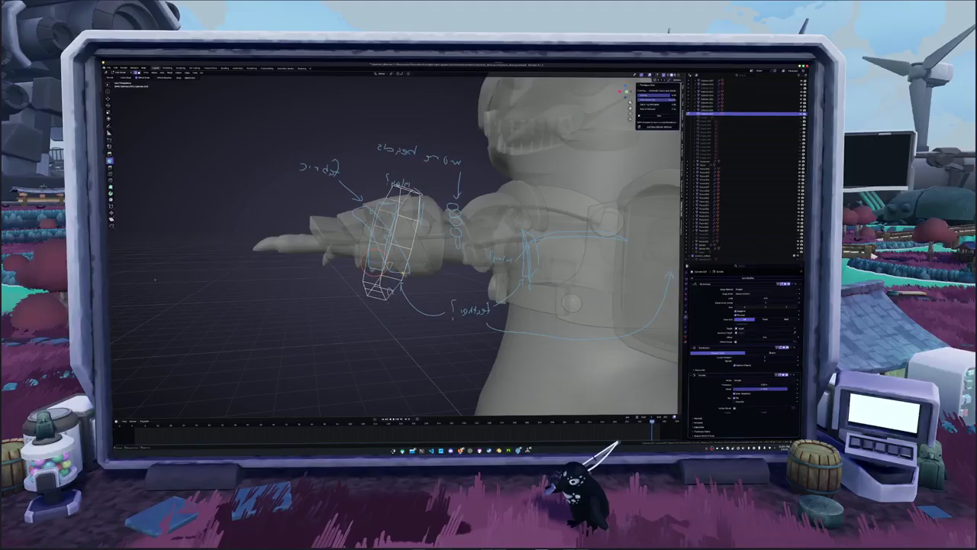
key(a)
key(alt+z)
key(KP_Decimal)
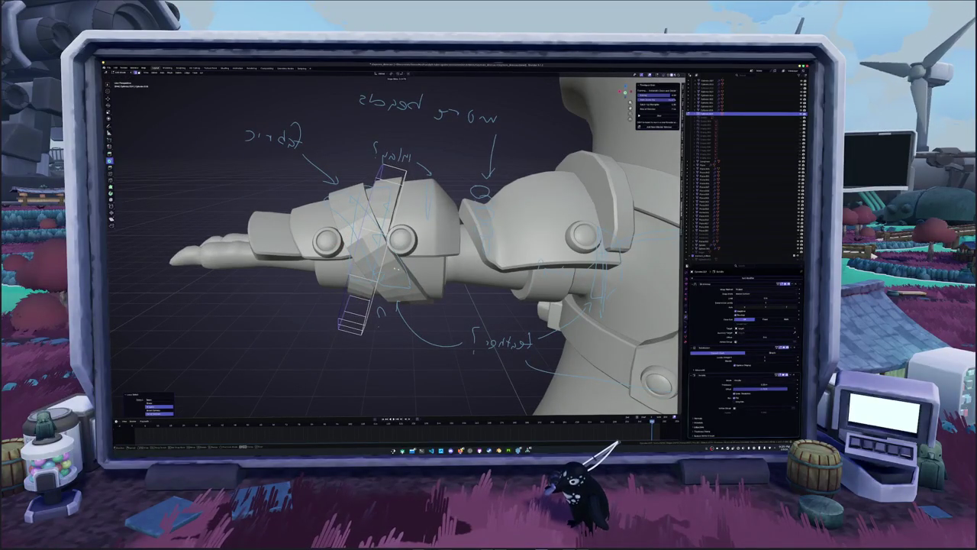
- Select all lattice points, nudge them and rotate the cage to a diagonal angle
key(Tab)
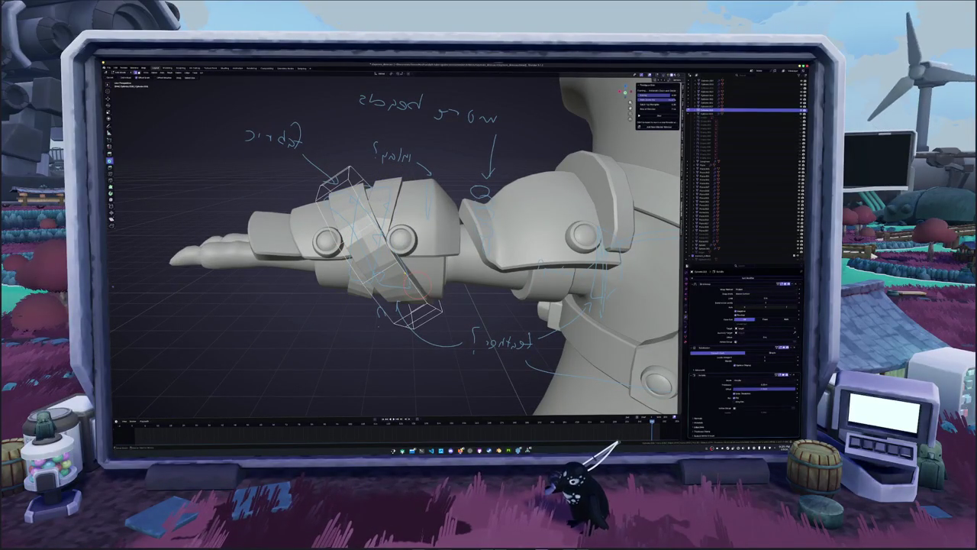
key(a)
key(g)
key(Return)
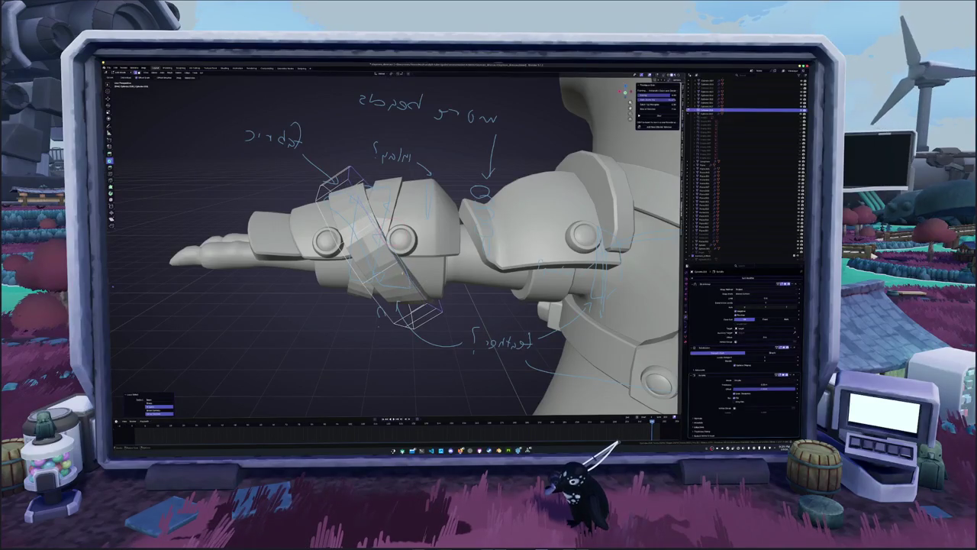
key(r)
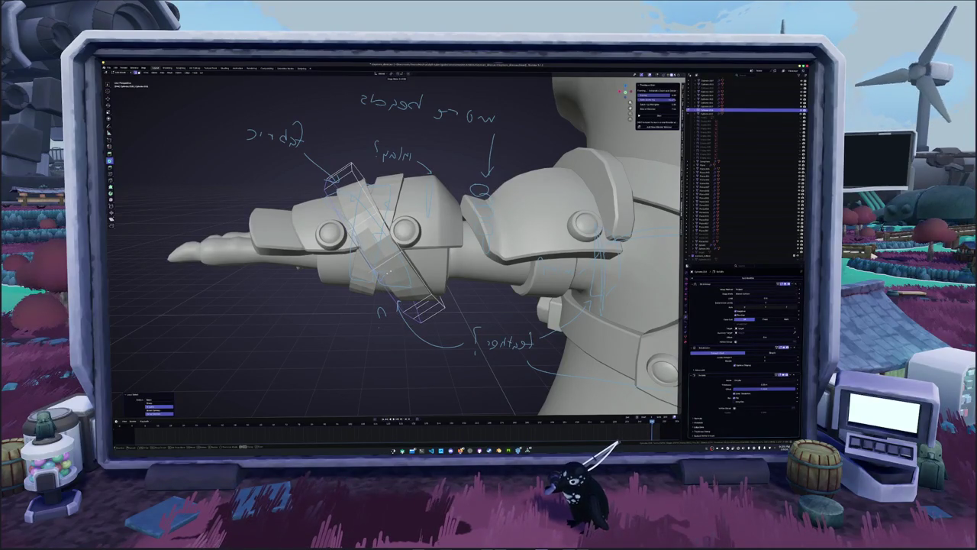
- Scale the lattice points to warp the wrap, then unhide the fabric band mesh
middle_drag(397, 252, 443, 229)
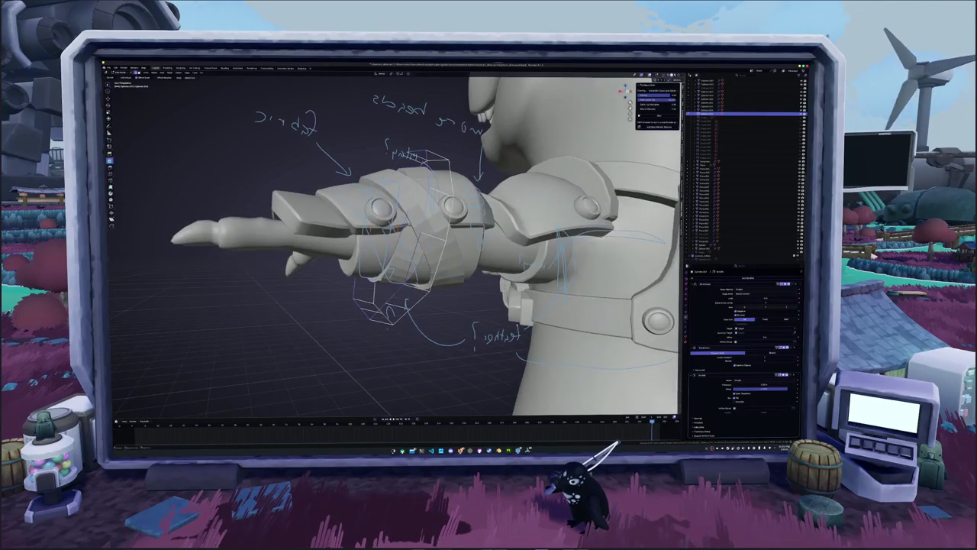
key(Tab)
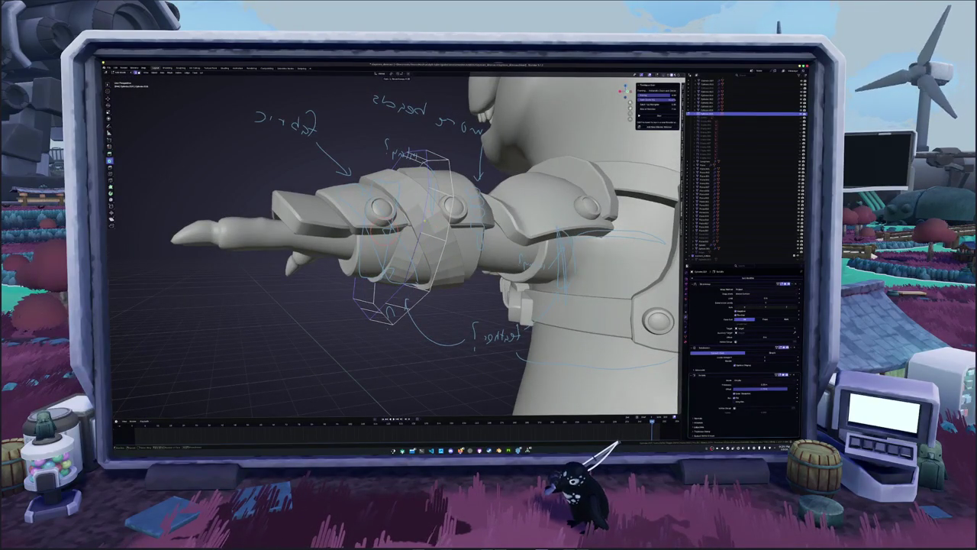
middle_drag(413, 245, 458, 229)
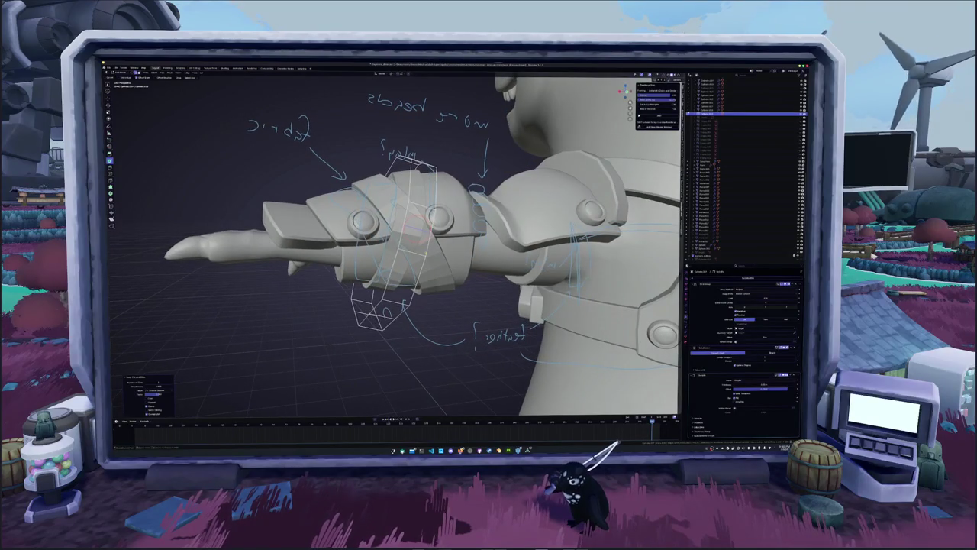
key(s)
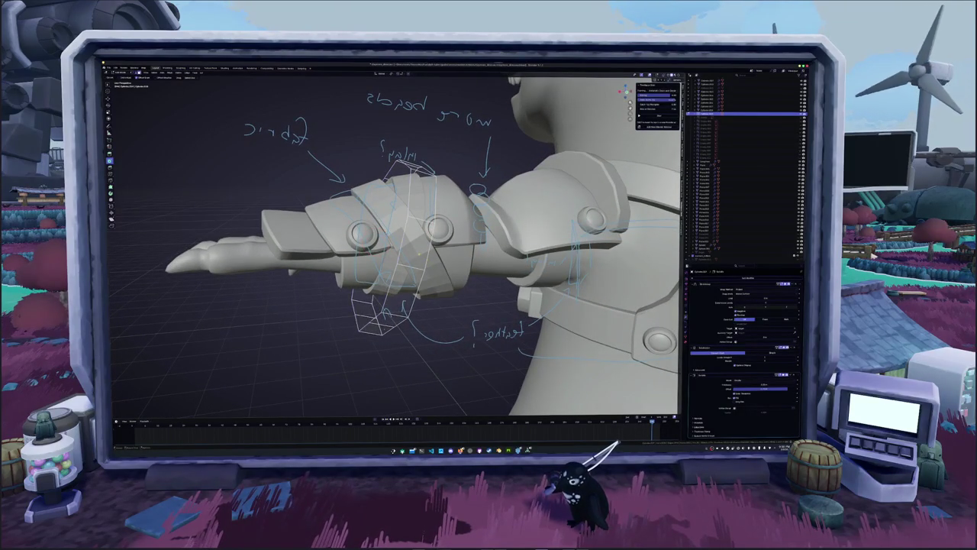
key(alt+h)
middle_drag(412, 244, 428, 241)
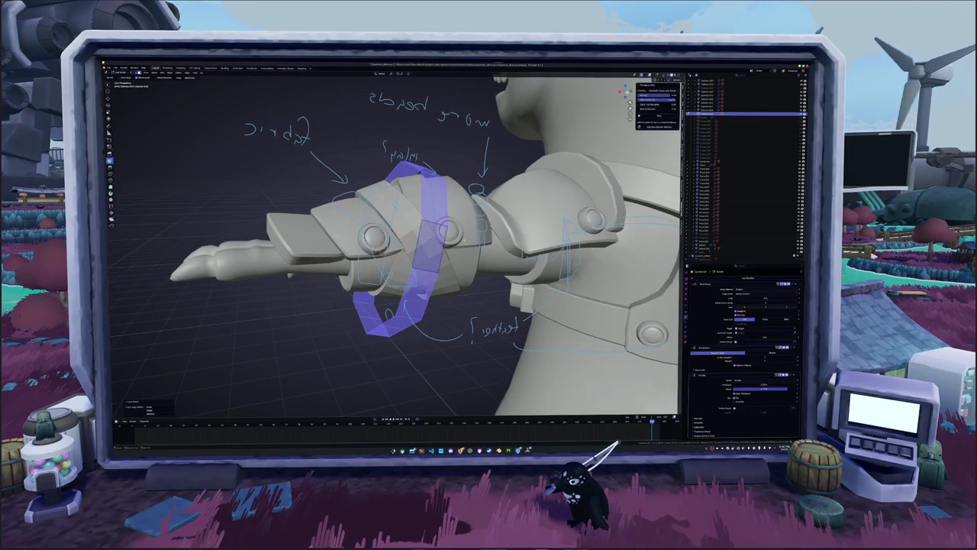
mouse_move(397, 244)
middle_down()
mouse_move(458, 183)
mouse_move(385, 249)
mouse_move(413, 264)
mouse_move(402, 259)
middle_up()
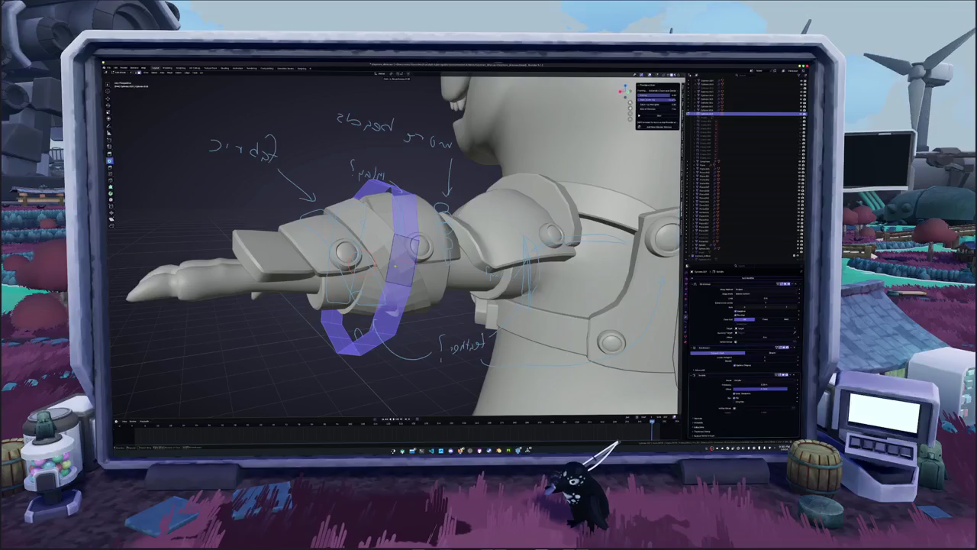
middle_drag(403, 259, 397, 264)
key(Tab)
key(g)
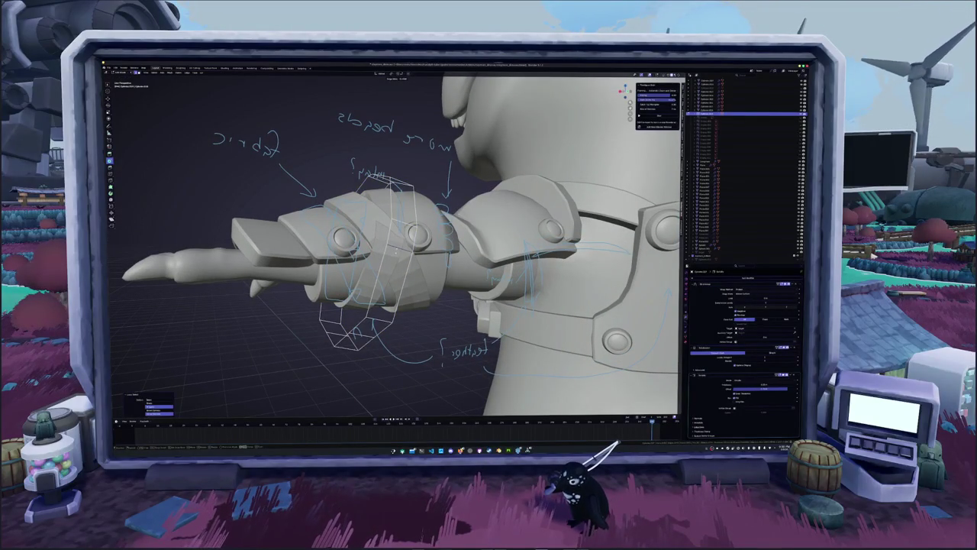
middle_drag(398, 263, 122, 255)
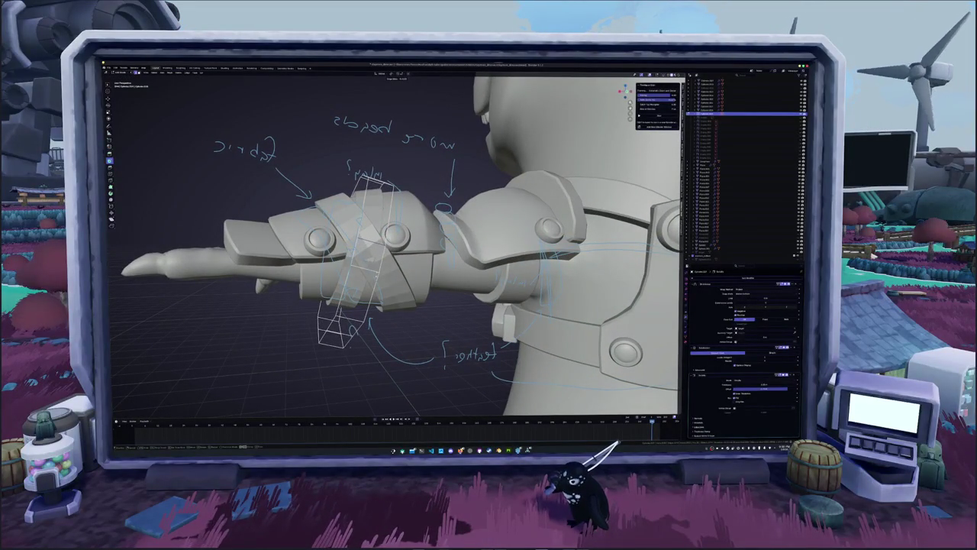
middle_drag(122, 256, 76, 256)
mouse_move(414, 271)
middle_down()
mouse_move(458, 271)
mouse_move(427, 271)
mouse_move(427, 252)
mouse_move(458, 252)
middle_up()
key(alt+z)
key(alt+z)
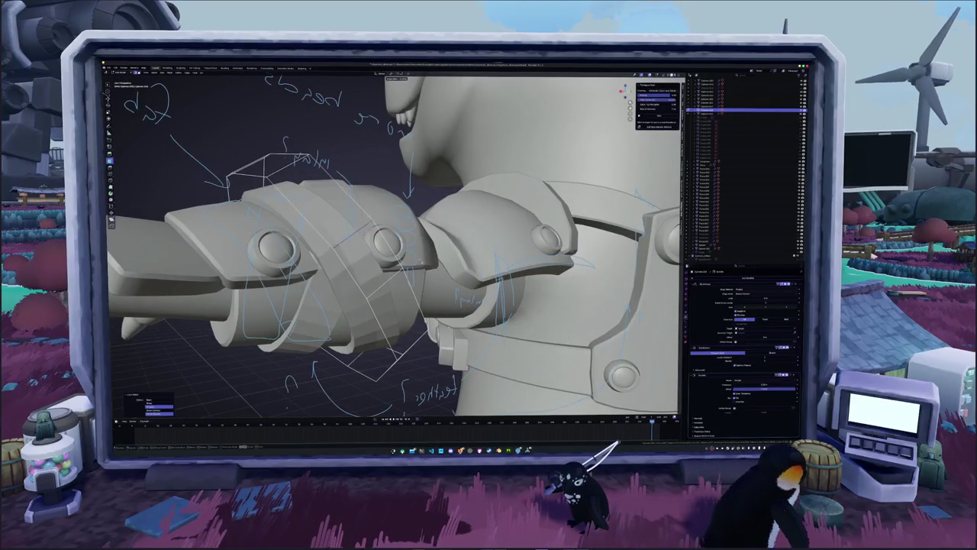
middle_drag(397, 252, 474, 252)
key(shift+a)
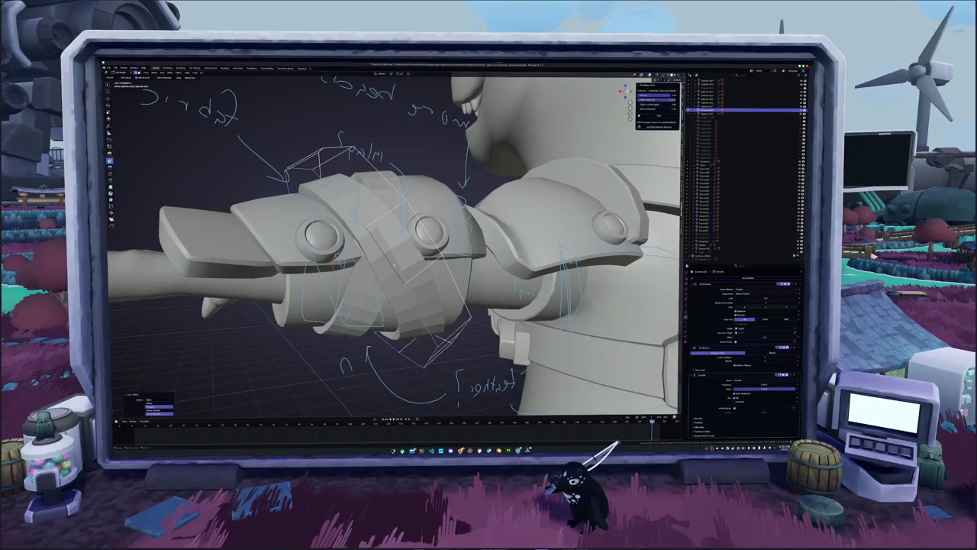
mouse_move(393, 244)
middle_down()
mouse_move(459, 198)
mouse_move(442, 229)
mouse_move(397, 255)
middle_up()
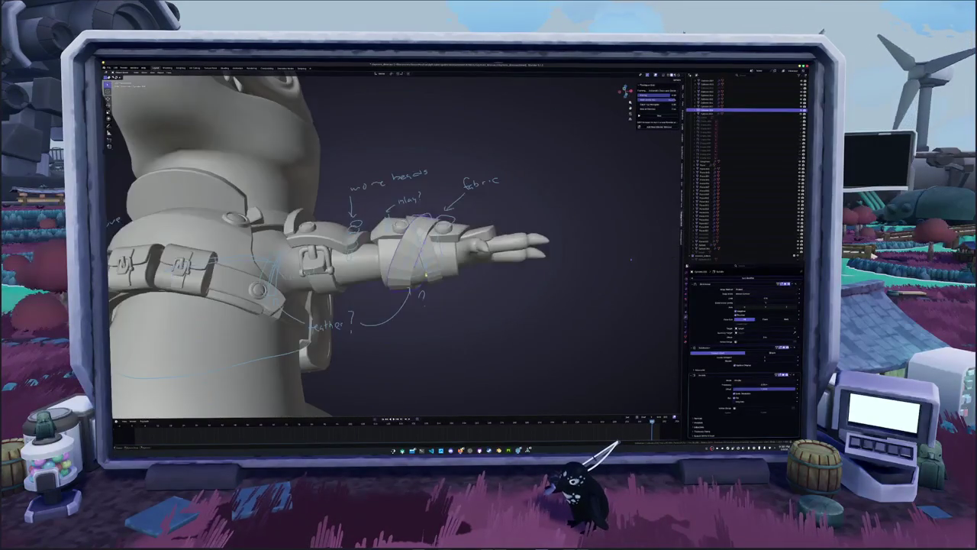
middle_drag(631, 260, 610, 288)
key(KP_Decimal)
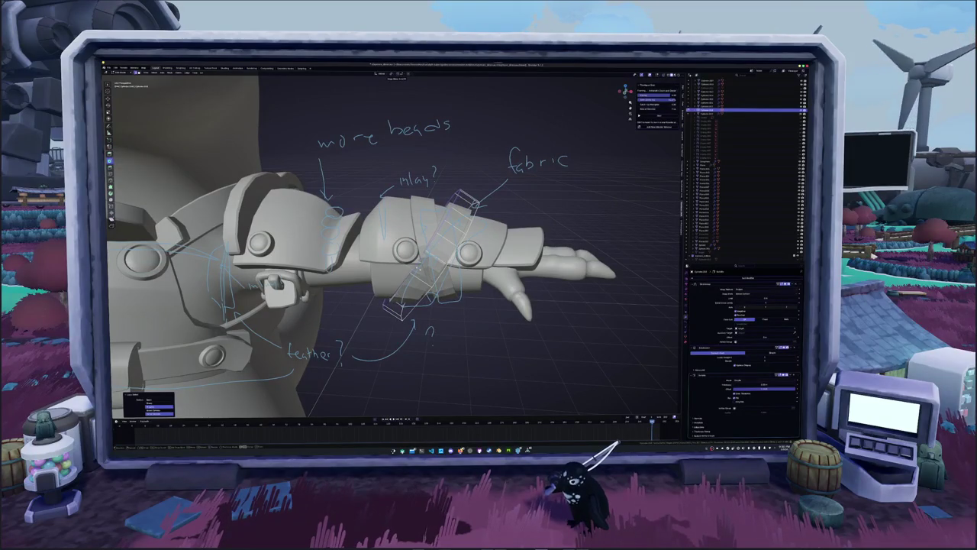
mouse_move(382, 252)
middle_down()
mouse_move(435, 229)
mouse_move(565, 229)
mouse_move(435, 233)
middle_up()
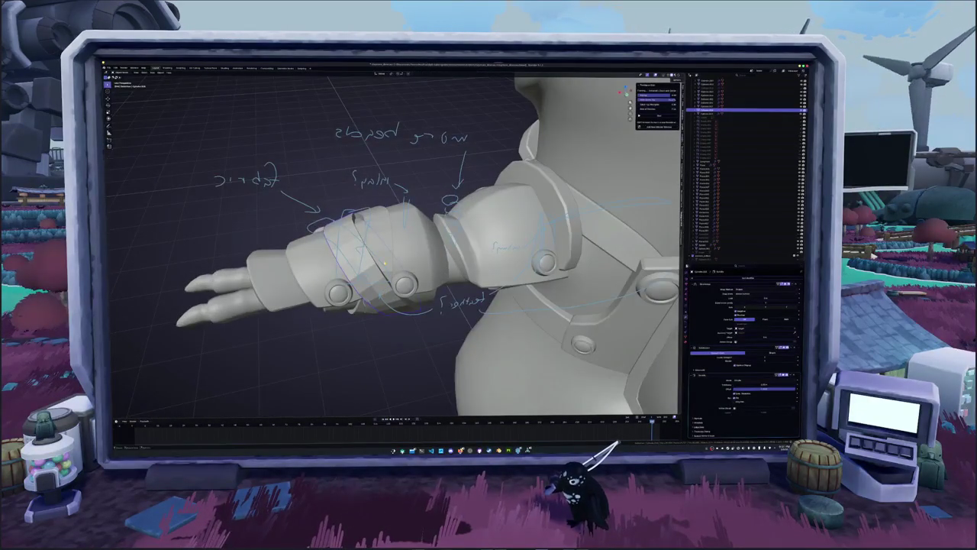
- Select the wrist strap and edit it in front orthographic view with X-ray on
click(711, 113)
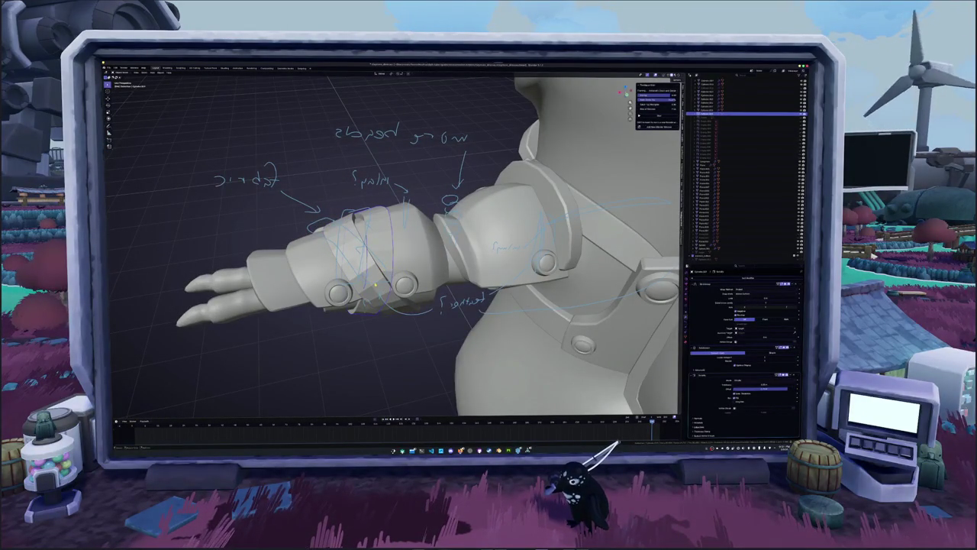
click(710, 110)
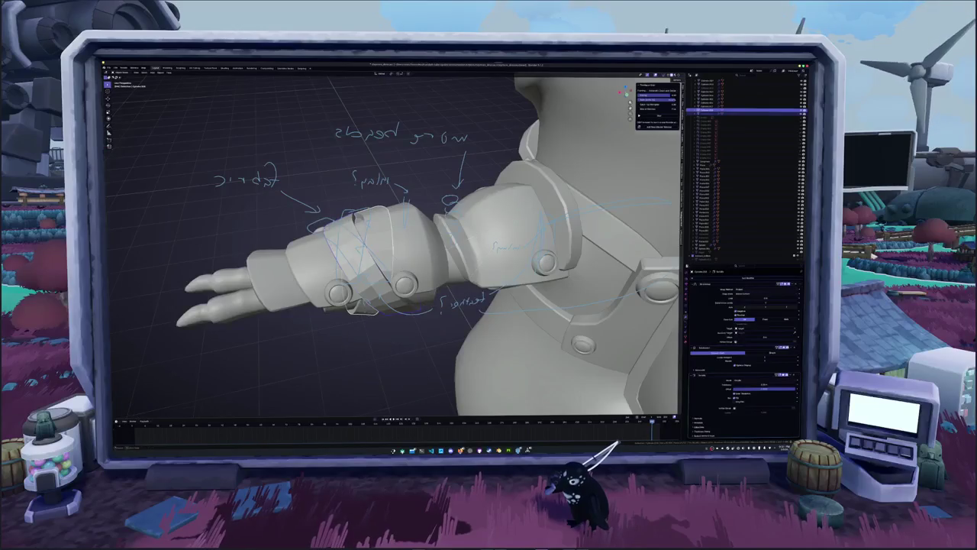
middle_drag(397, 244, 359, 252)
key(KP_1)
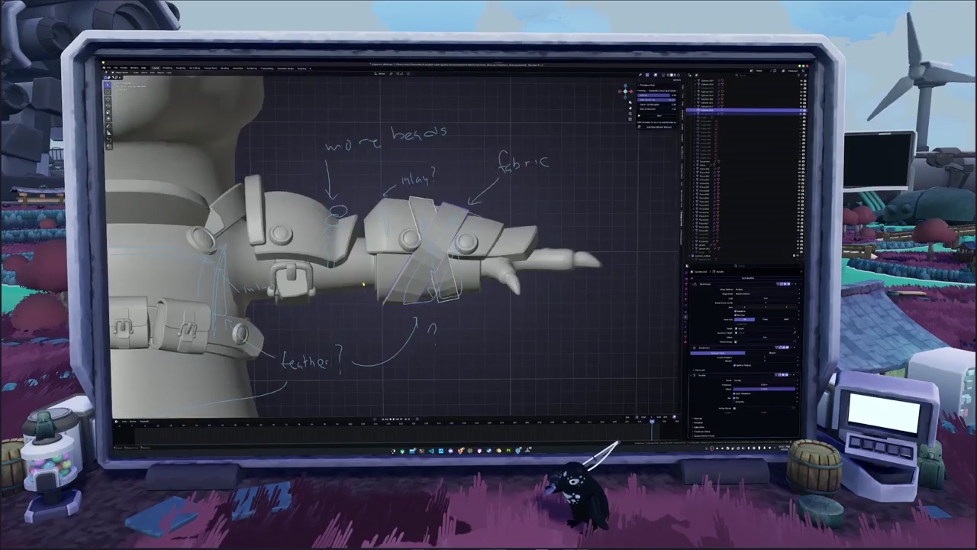
scroll(372, 284, up, 1)
key(Tab)
key(alt+z)
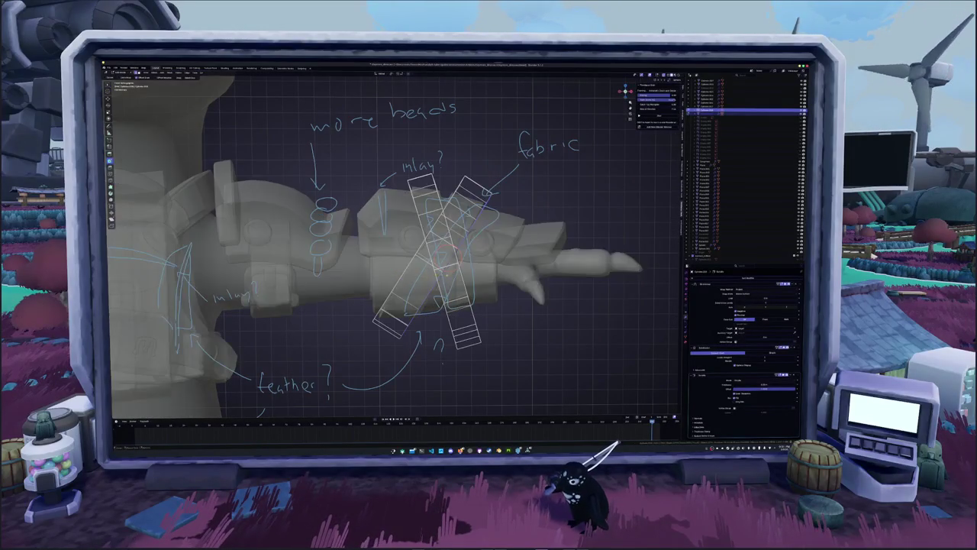
- Select the linked diagonal strap geometry and rotate it closer to vertical
key(a)
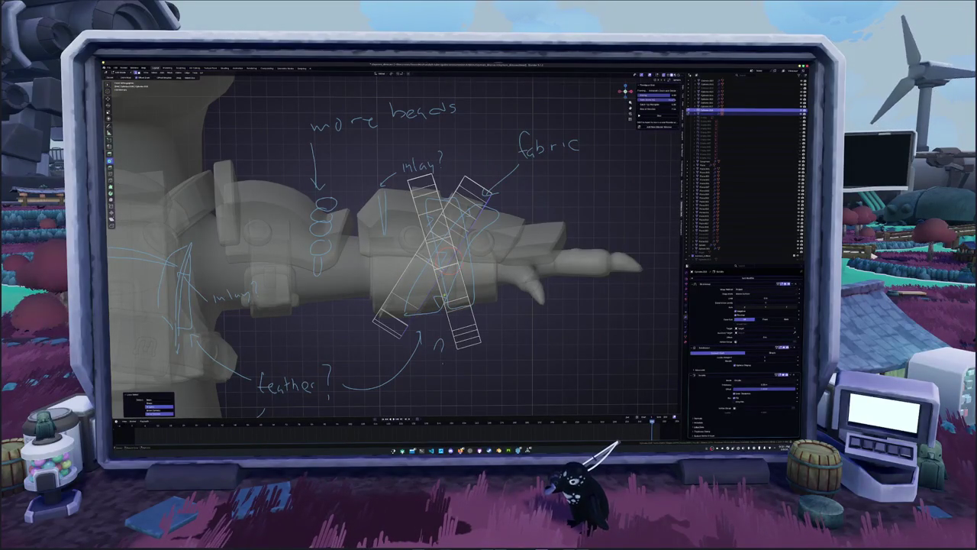
key(l)
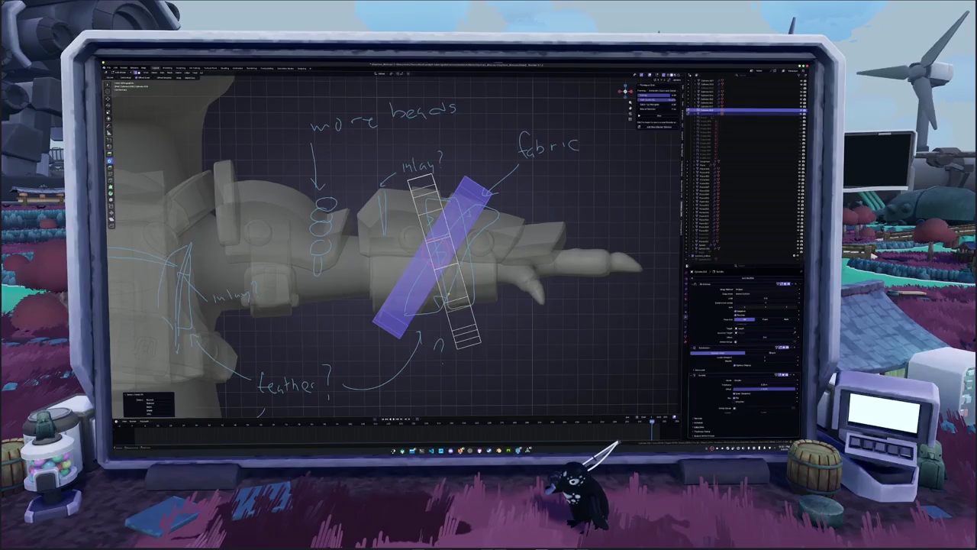
key(r)
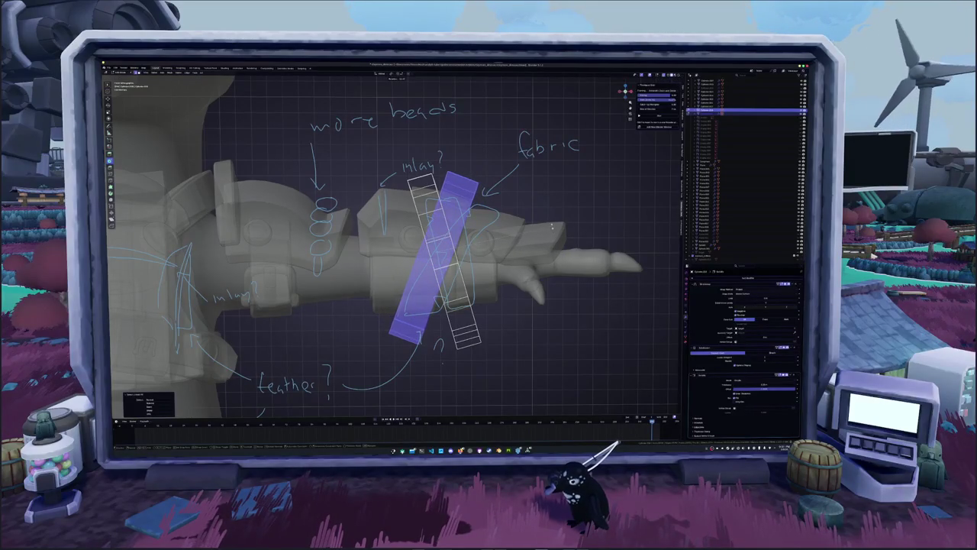
key(Tab)
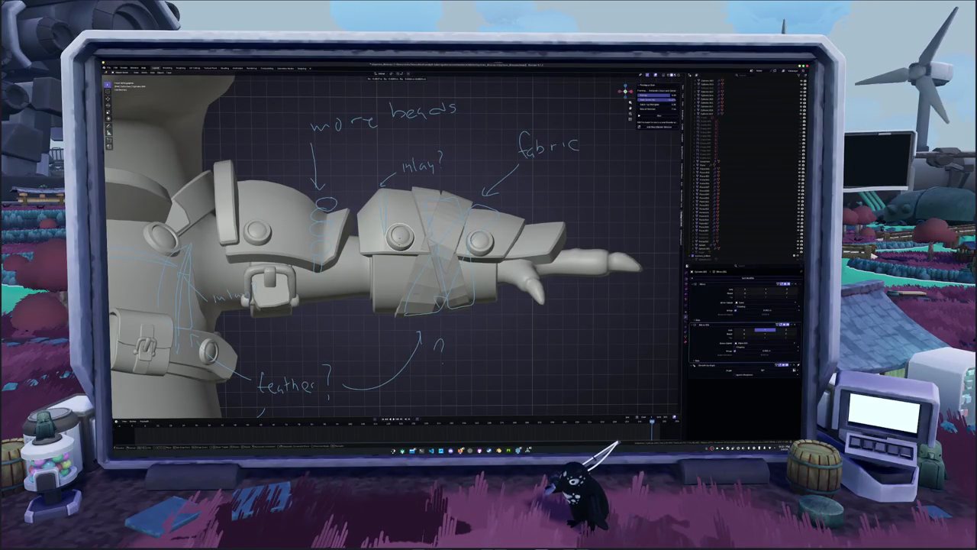
- Select the other fabric strap and view the arm from below and above
mouse_move(381, 245)
middle_down()
mouse_move(443, 214)
mouse_move(427, 245)
mouse_move(404, 259)
mouse_move(451, 222)
mouse_move(428, 244)
middle_up()
click(717, 111)
key(ctrl+shift+KP_Subtract)
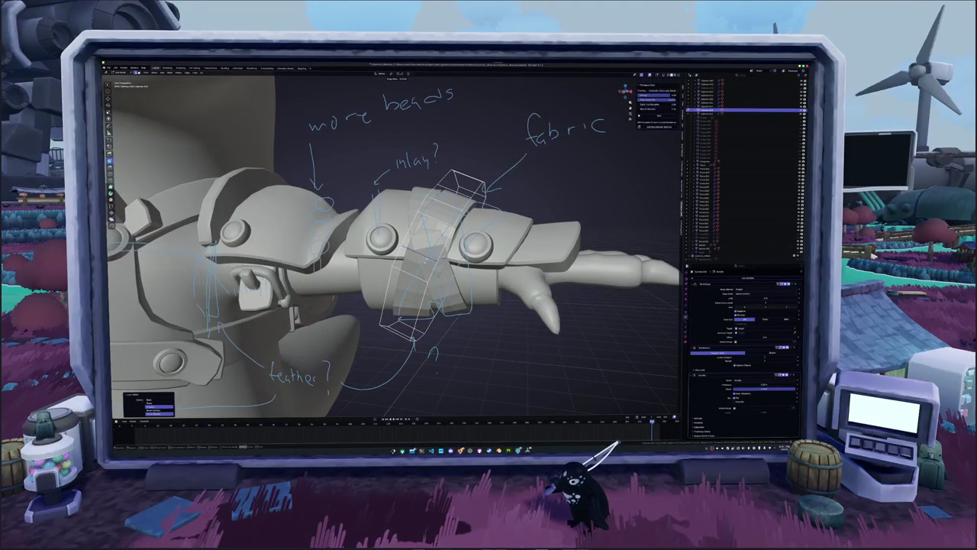
middle_drag(397, 245, 439, 218)
- In side view, rotate the second strap upright and slide it along X
key(KP_3)
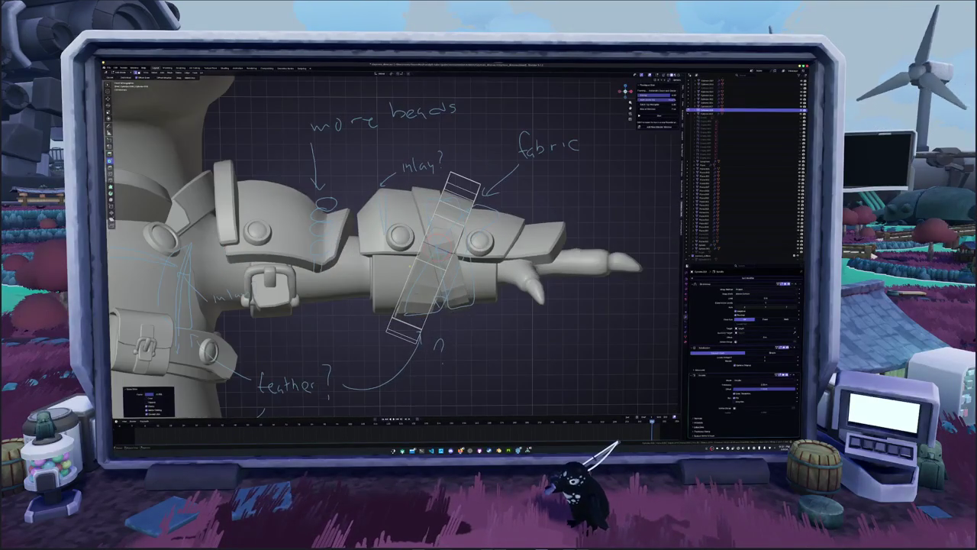
key(r)
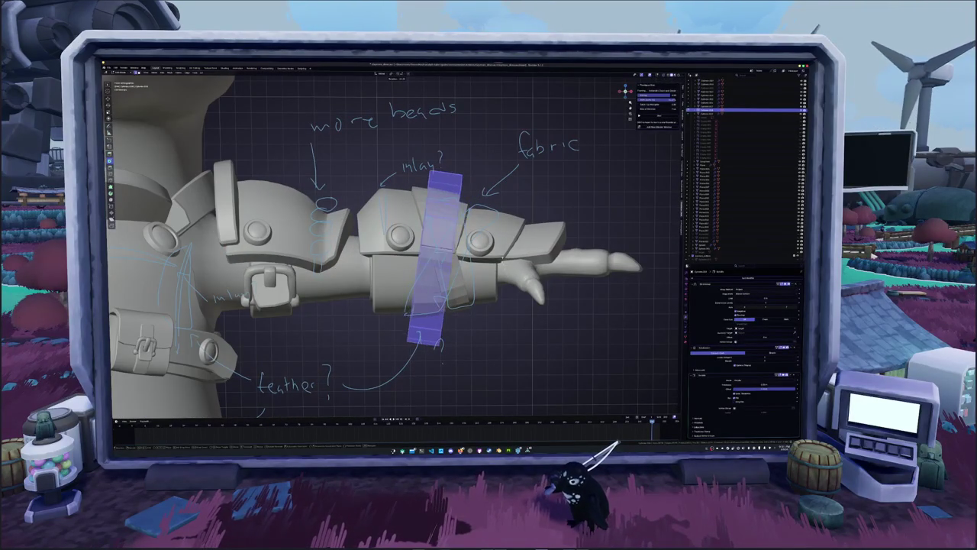
key(Return)
key(g)
key(x)
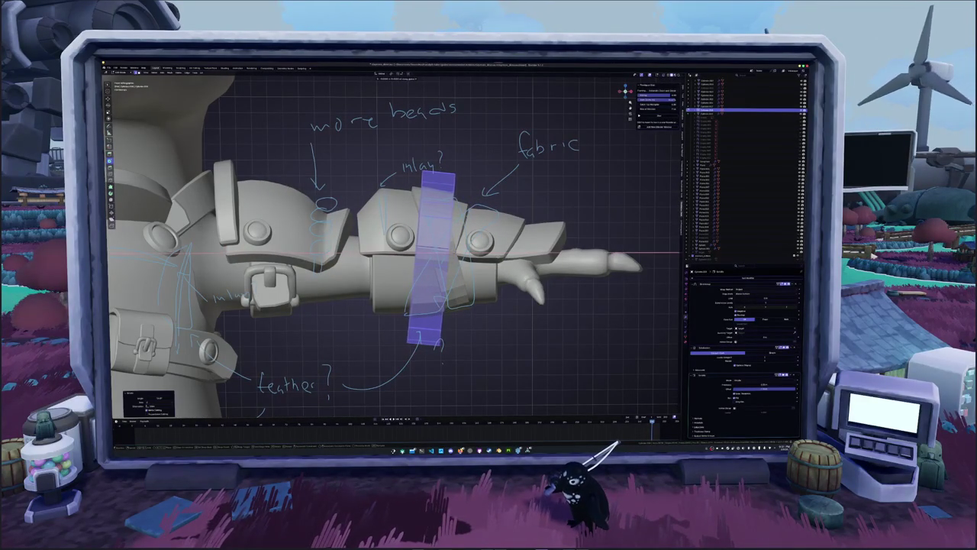
key(Return)
- Rotate the strap in several passes until it leans diagonally across the guard
key(r)
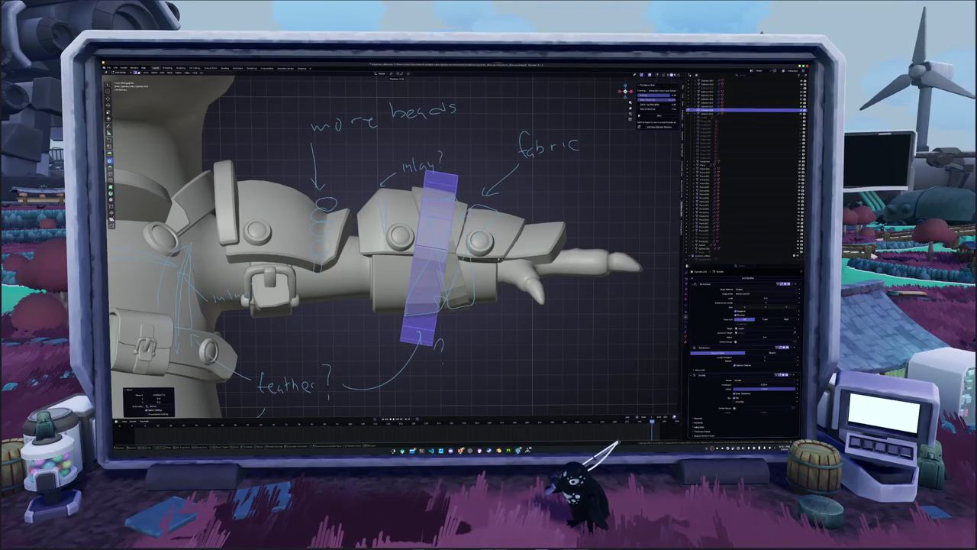
key(Return)
key(r)
key(Return)
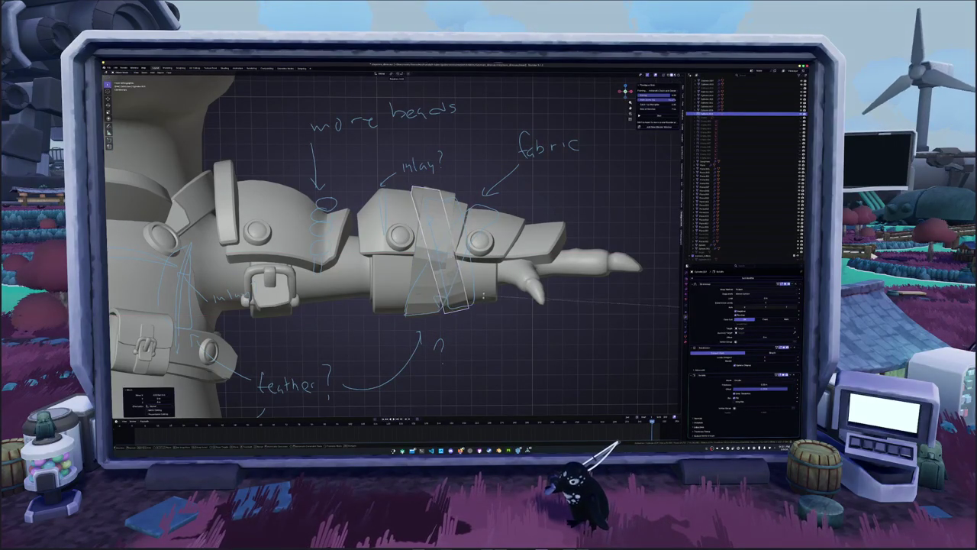
key(r)
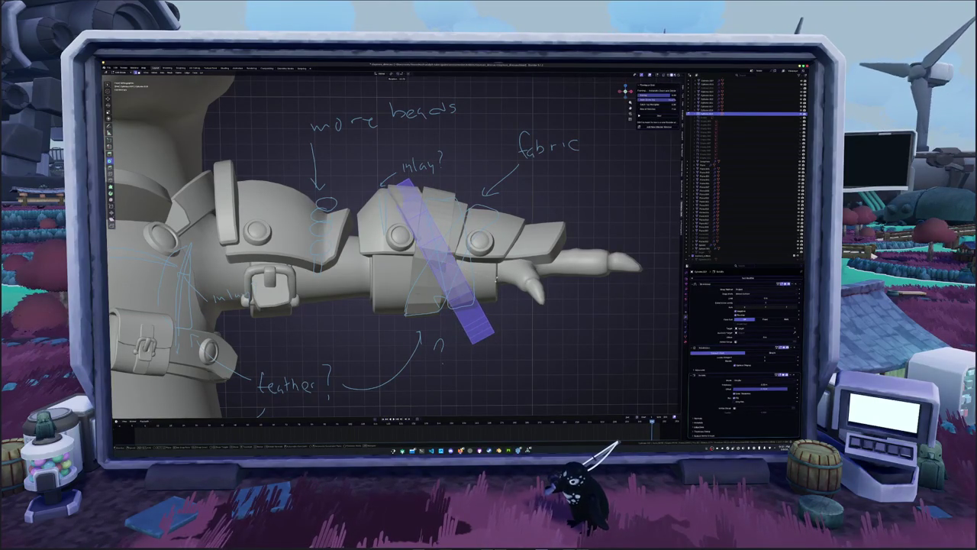
key(Return)
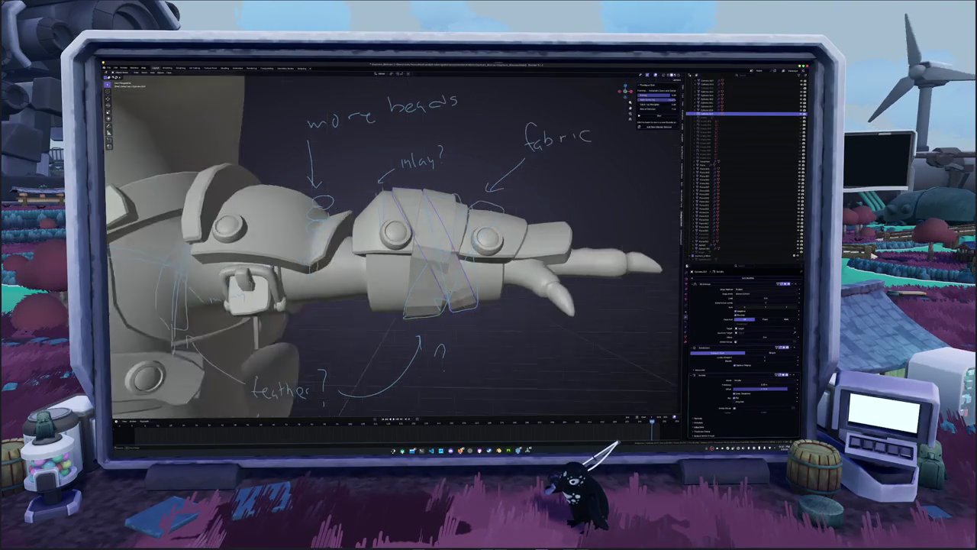
- Select the fabric ring strap and turn X-ray on
middle_drag(382, 244, 458, 229)
click(436, 244)
key(alt+z)
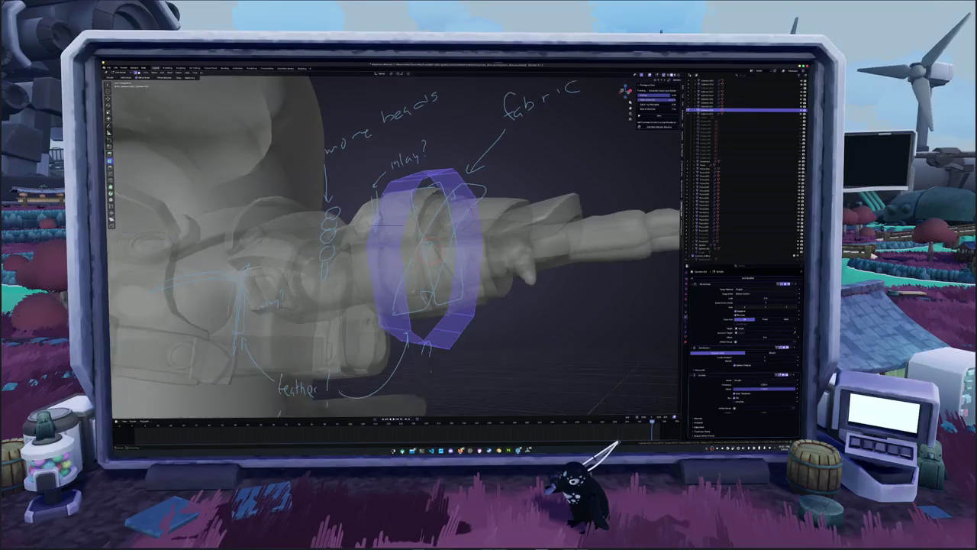
- Edit the ring strap with solid shading and briefly rotate its band geometry
key(Tab)
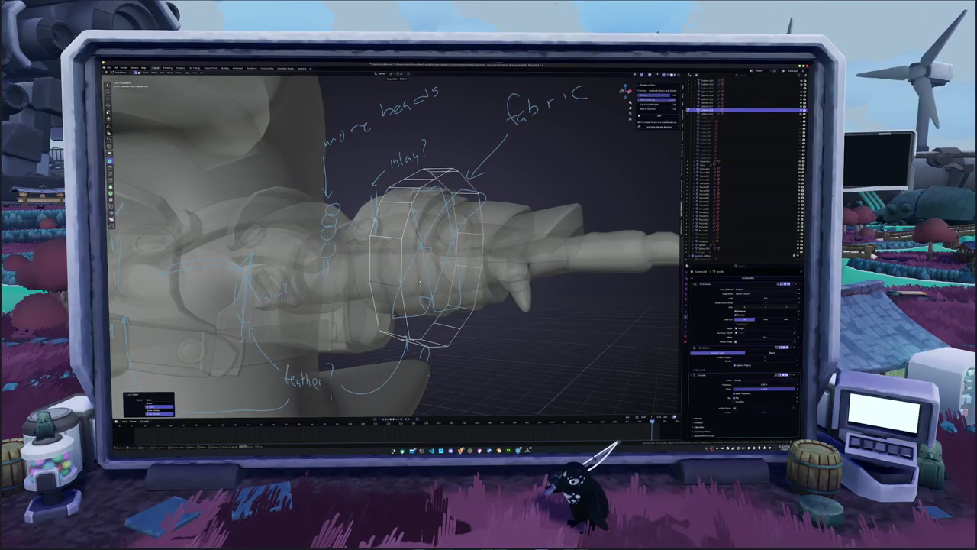
key(alt+z)
middle_drag(389, 245, 504, 214)
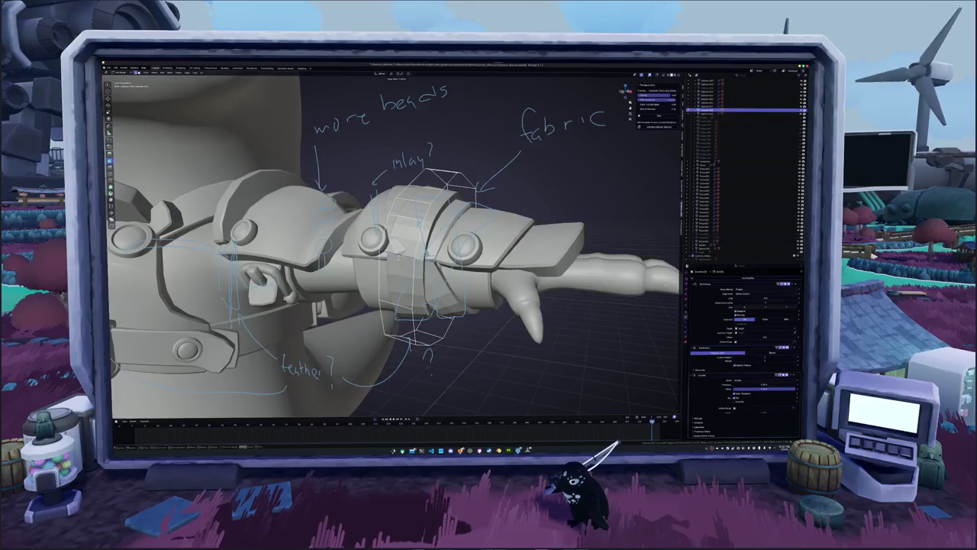
key(r)
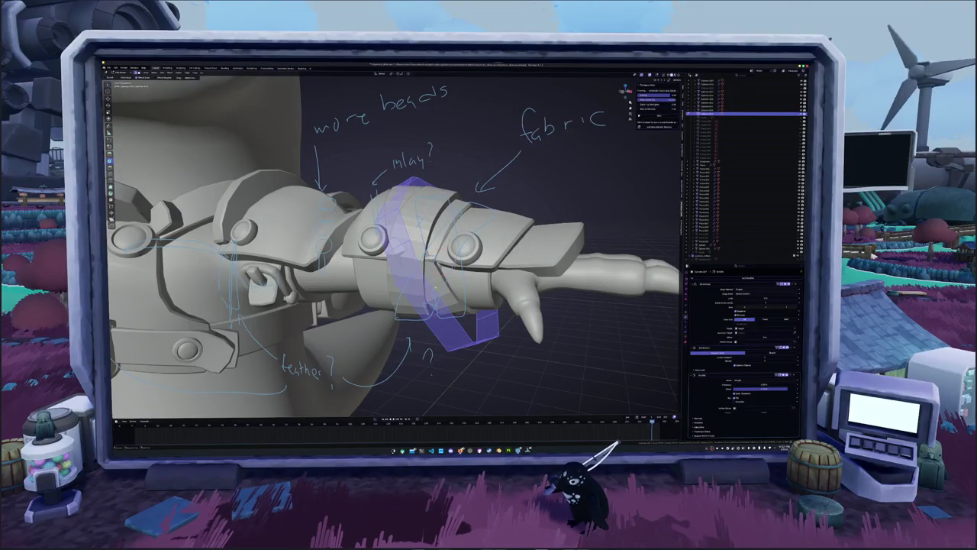
middle_drag(397, 252, 382, 252)
key(Return)
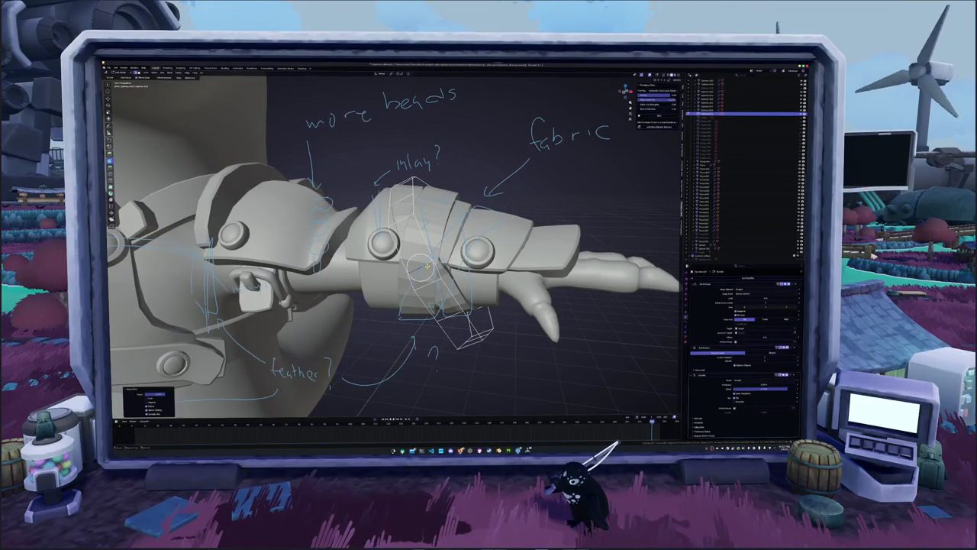
- Move the lattice cage around the forearm, checking its fit from several angles
middle_drag(397, 252, 374, 229)
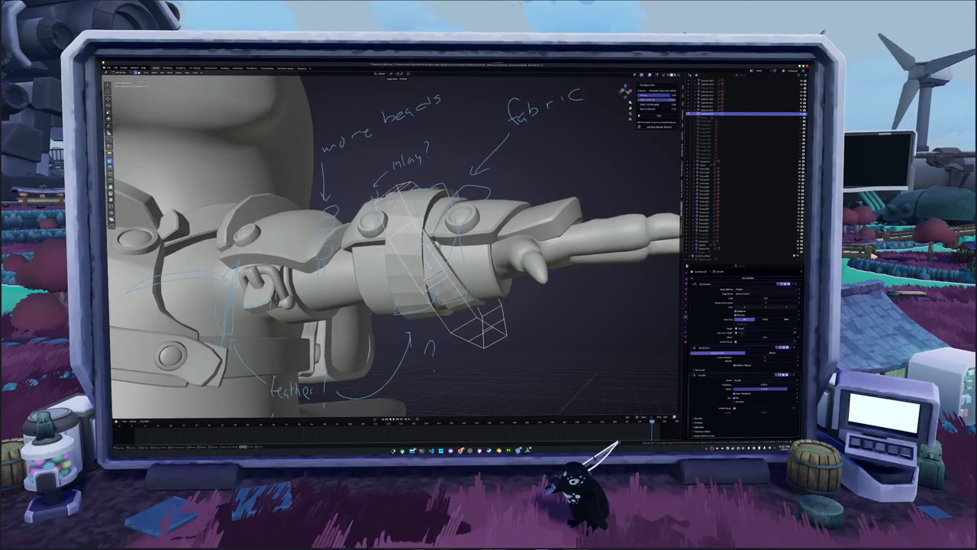
mouse_move(397, 252)
middle_down()
mouse_move(382, 222)
mouse_move(428, 230)
mouse_move(306, 244)
middle_up()
key(alt+z)
key(alt+z)
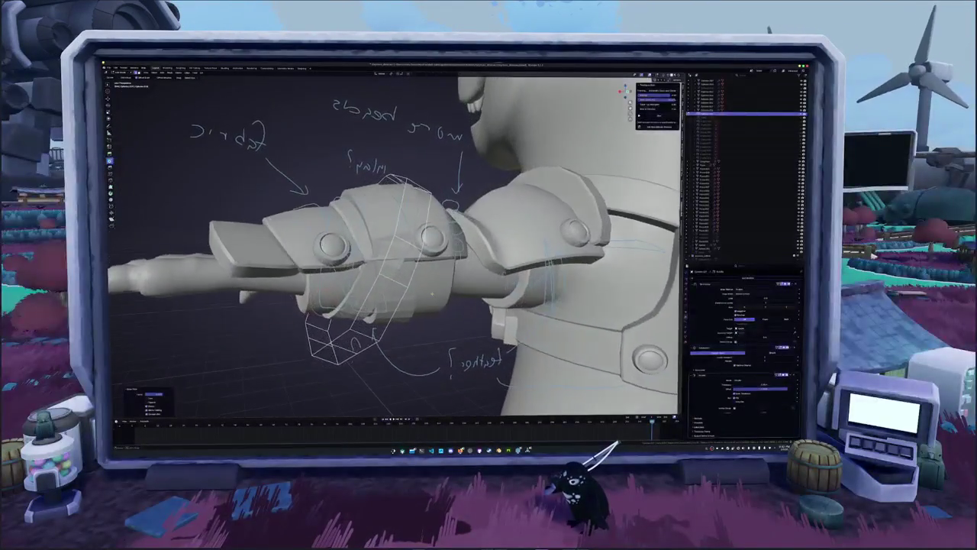
mouse_move(403, 280)
middle_down()
mouse_move(421, 293)
mouse_move(416, 260)
middle_up()
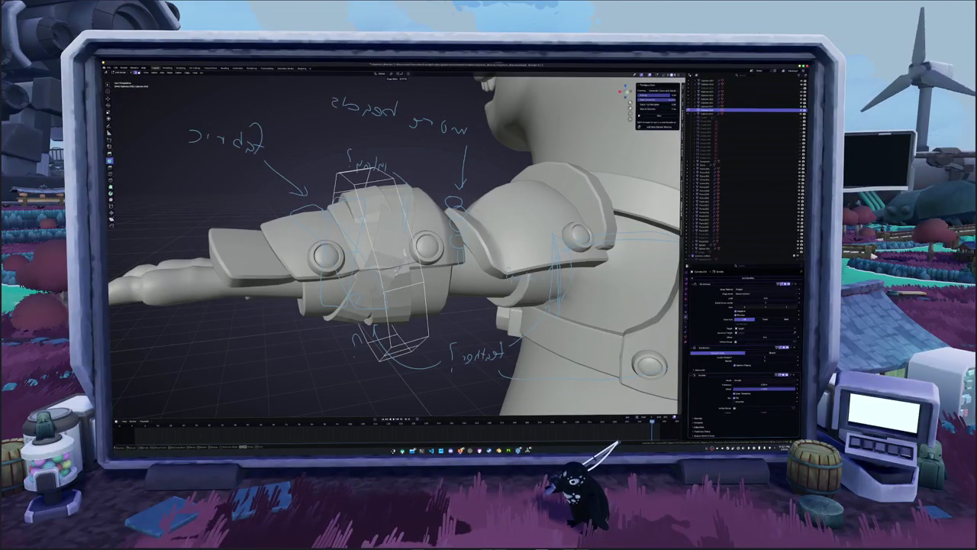
middle_drag(417, 260, 428, 258)
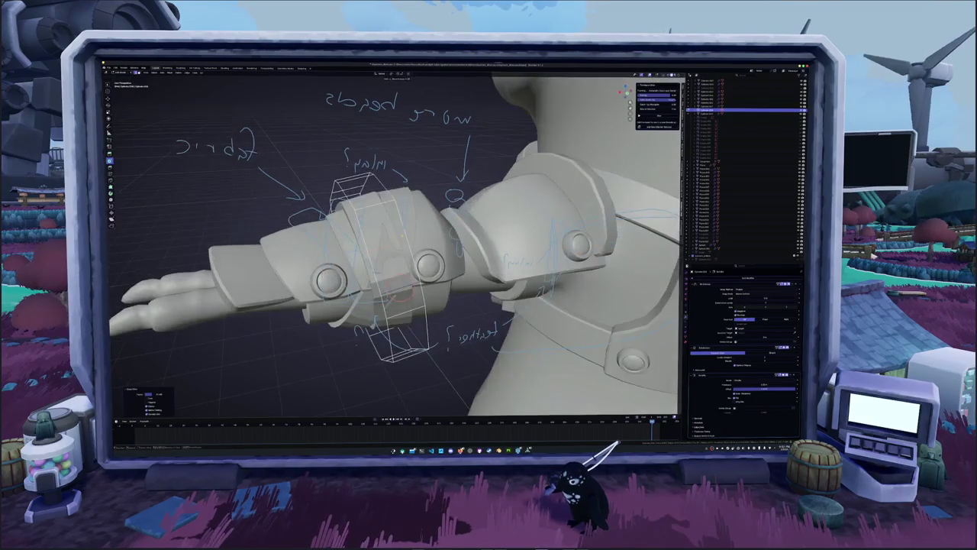
key(g)
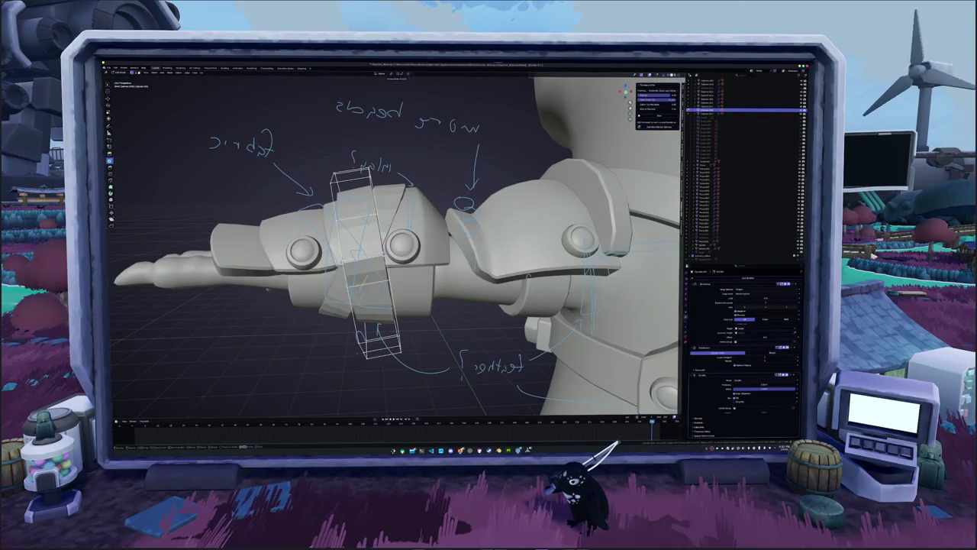
click(391, 256)
middle_drag(391, 256, 386, 258)
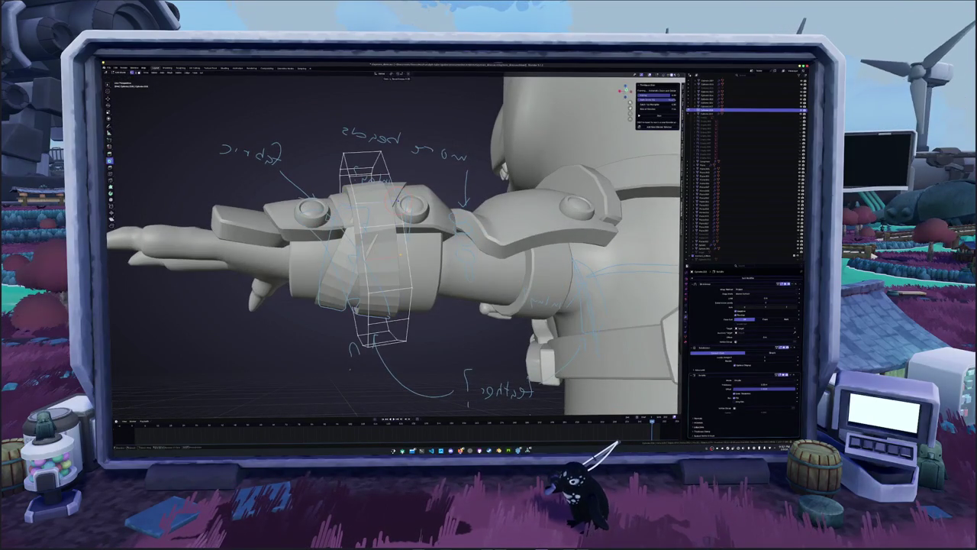
key(g)
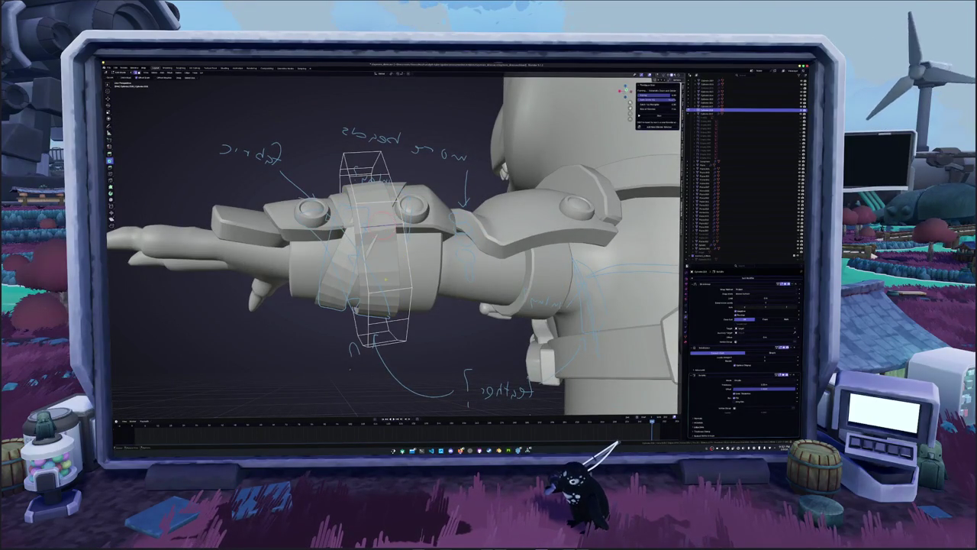
middle_drag(385, 277, 397, 283)
key(g)
middle_drag(393, 252, 428, 221)
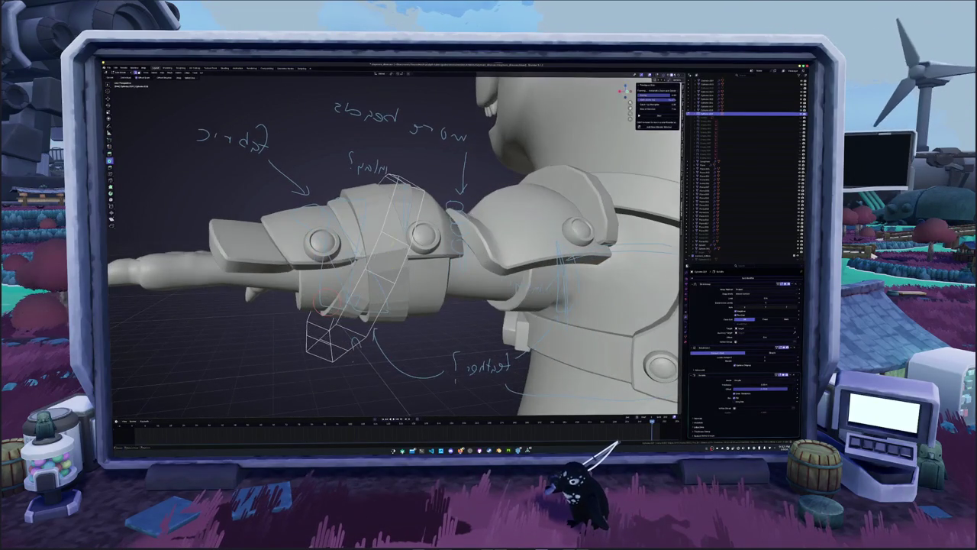
- Move the selected cuff geometry in Edit Mode to sit snugly on the guard
key(Tab)
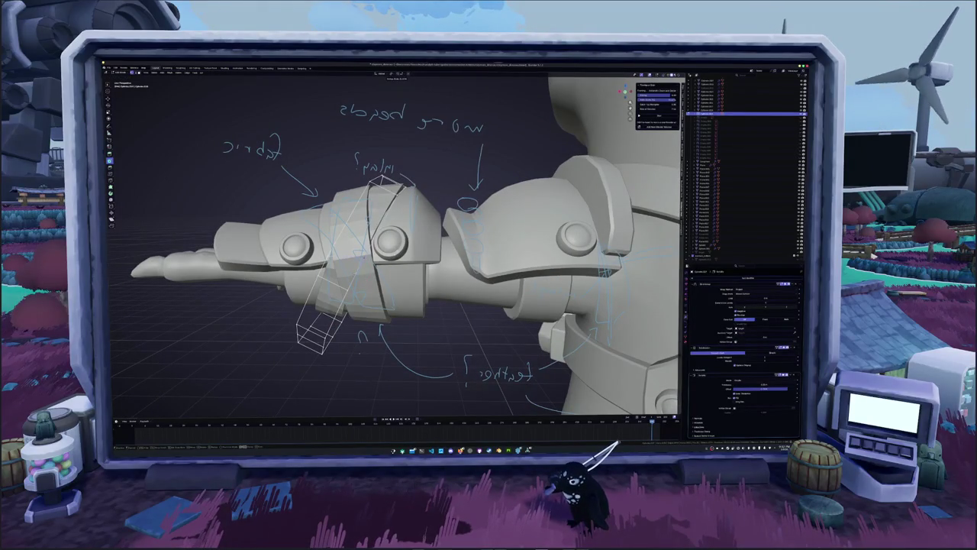
key(g)
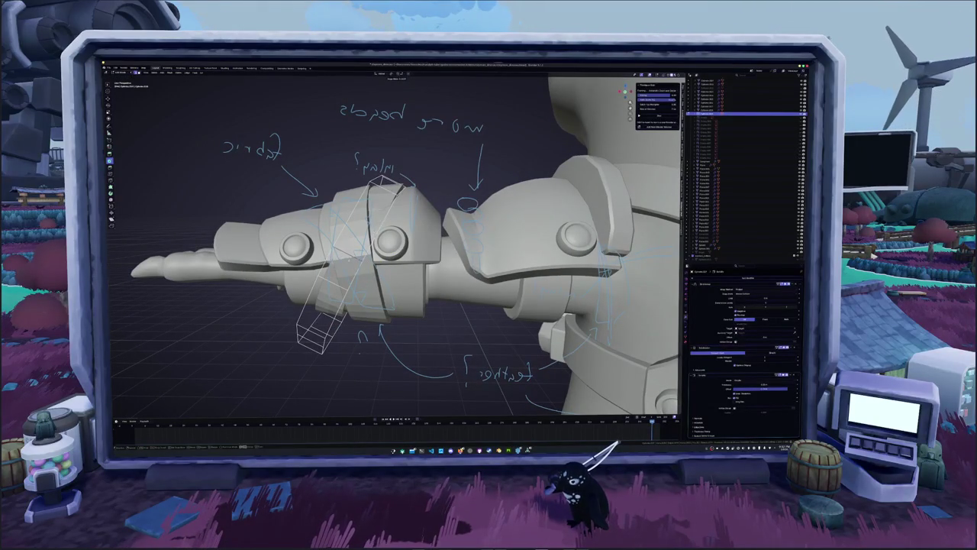
key(Return)
mouse_move(397, 244)
middle_down()
mouse_move(443, 244)
mouse_move(458, 275)
mouse_move(466, 229)
middle_up()
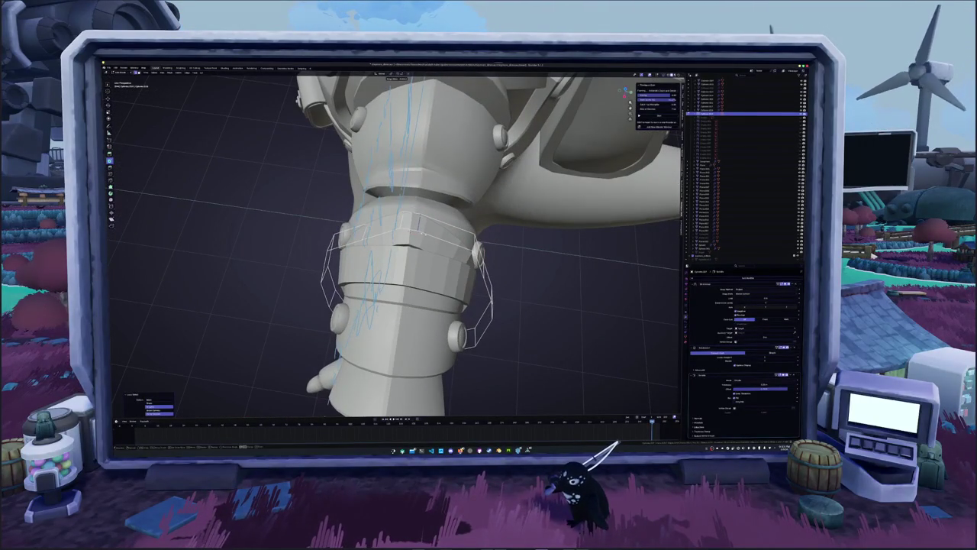
- Place the 3D cursor on the arm and transform the cage geometry
shift+right_click(419, 222)
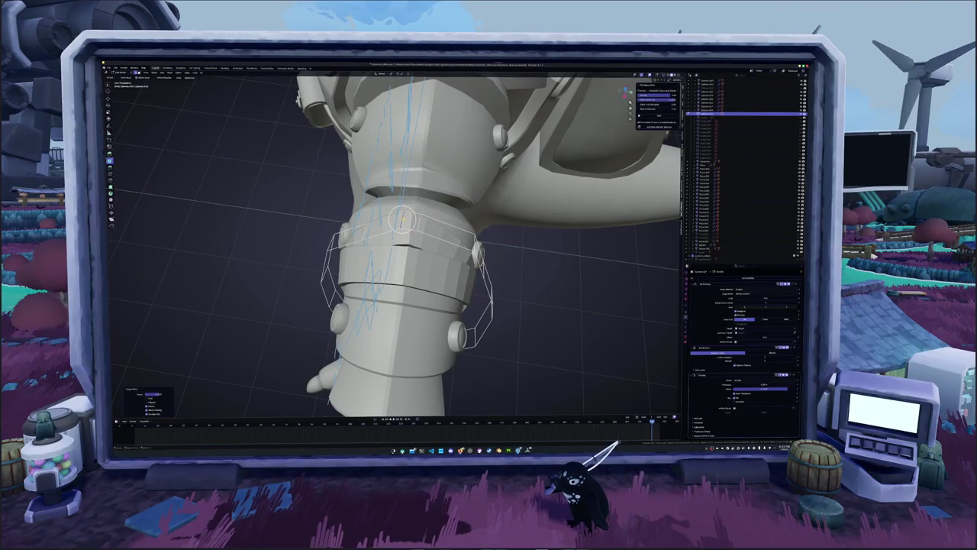
key(Tab)
key(Tab)
middle_drag(458, 267, 474, 244)
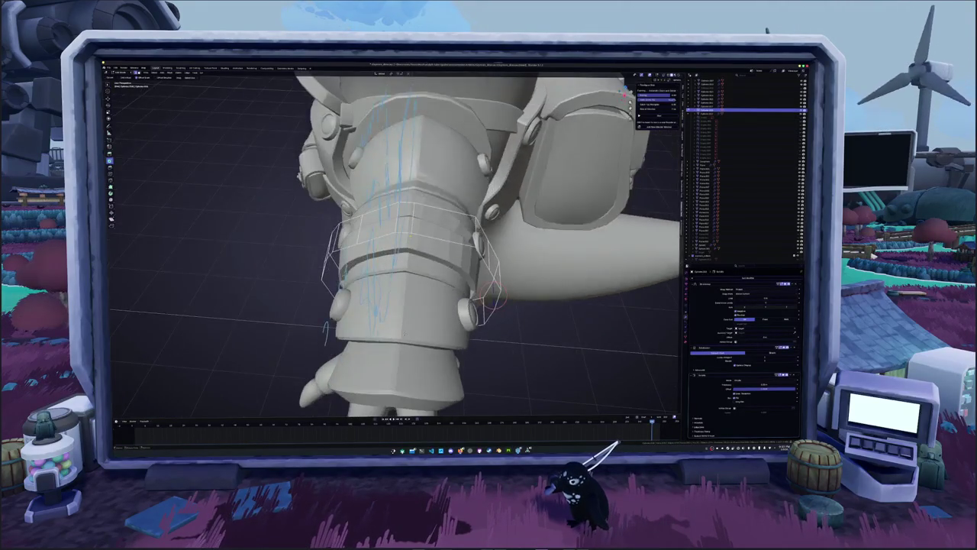
key(g)
key(g)
mouse_move(414, 222)
middle_down()
mouse_move(434, 229)
mouse_move(376, 231)
middle_up()
right_click(434, 229)
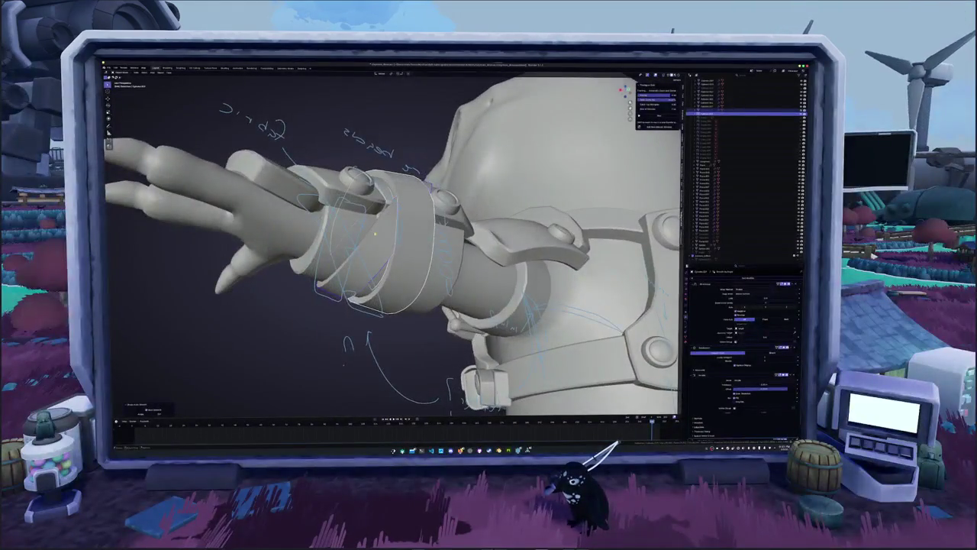
- Review the crossed wraps from several sides, ending in front orthographic view
middle_drag(315, 312, 351, 328)
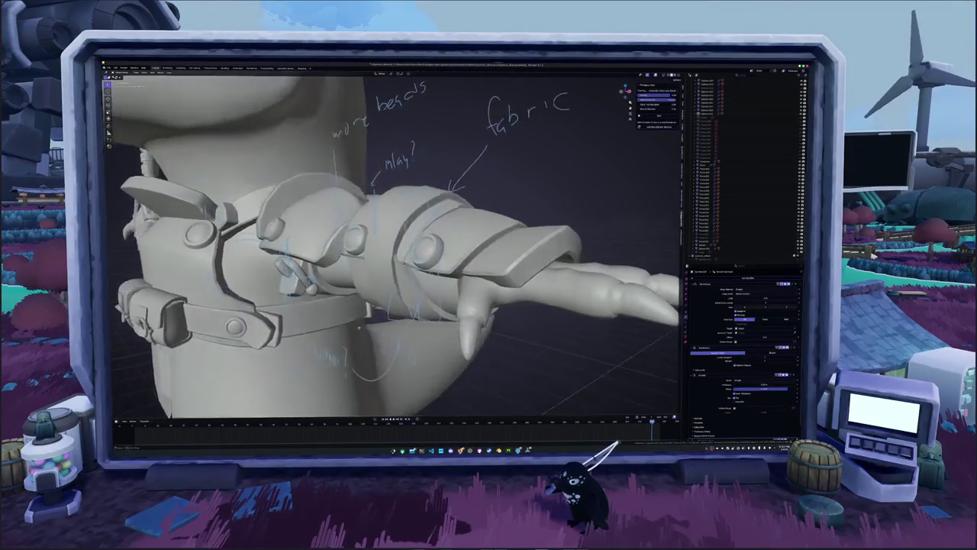
middle_drag(351, 329, 359, 330)
mouse_move(413, 304)
middle_down()
mouse_move(472, 349)
mouse_move(475, 331)
middle_up()
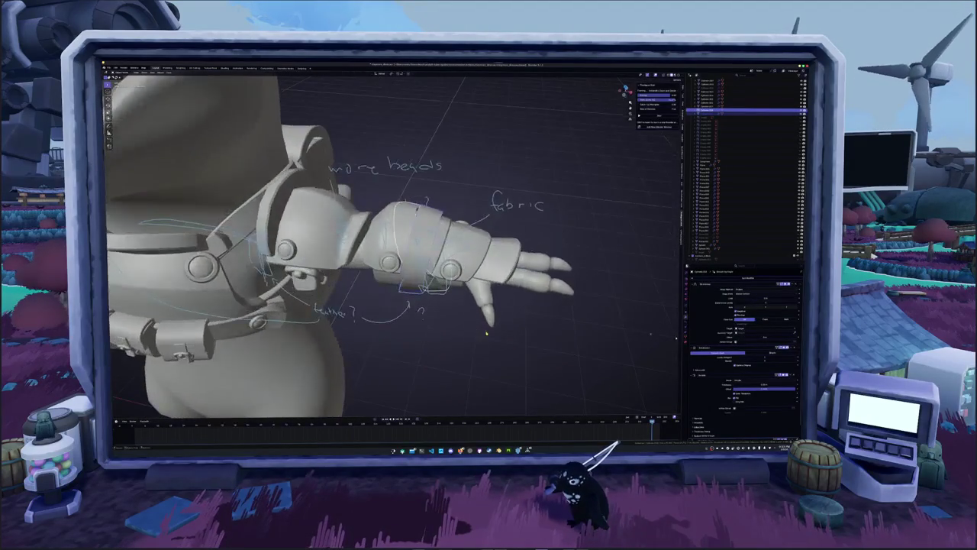
mouse_move(618, 330)
middle_down()
mouse_move(566, 308)
mouse_move(576, 305)
middle_up()
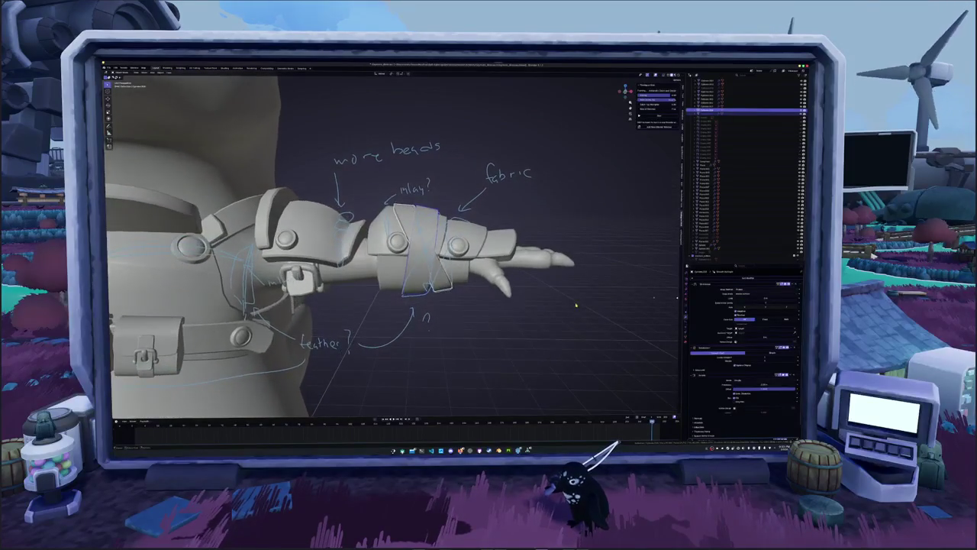
key(KP_1)
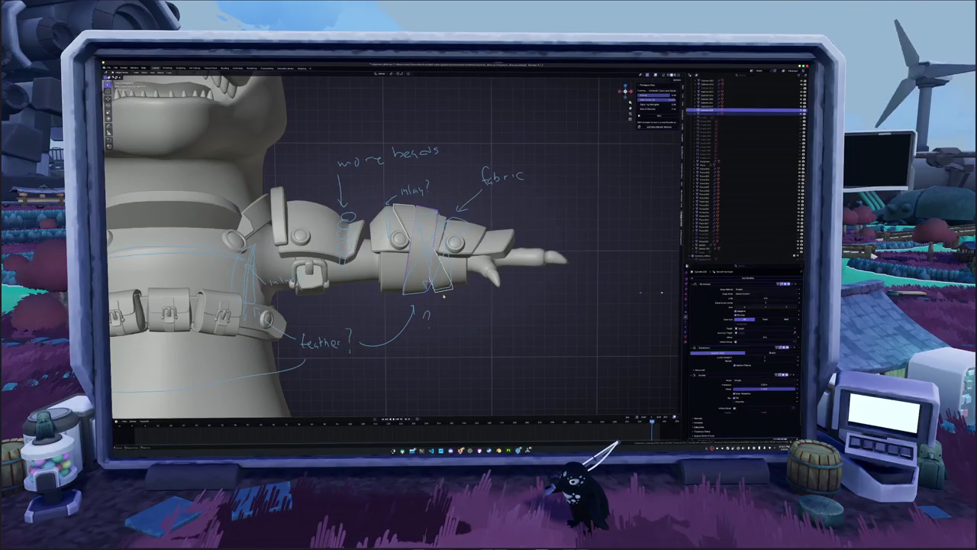
scroll(537, 312, up, 2)
- Add a flat strip and rotate it into a steep diagonal across the forearm
key(Tab)
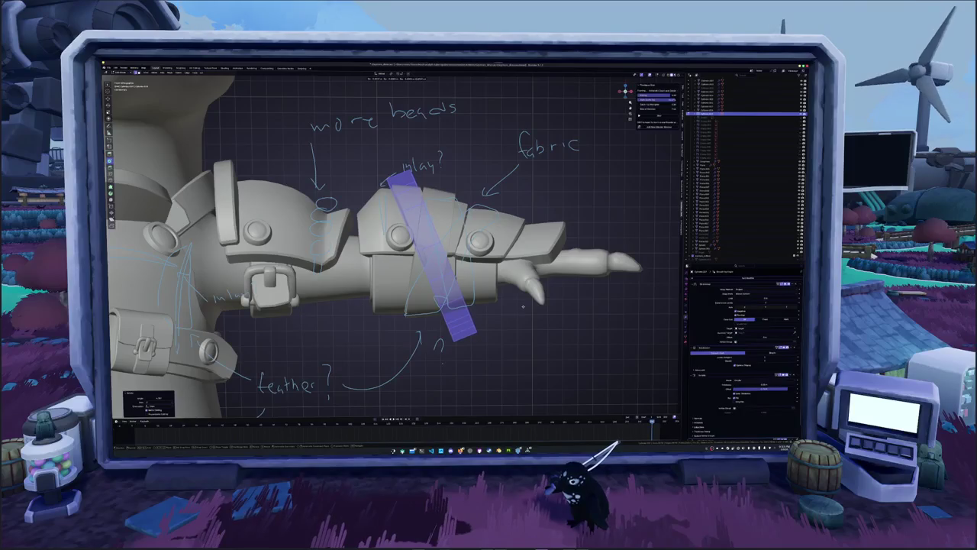
key(r)
click(527, 303)
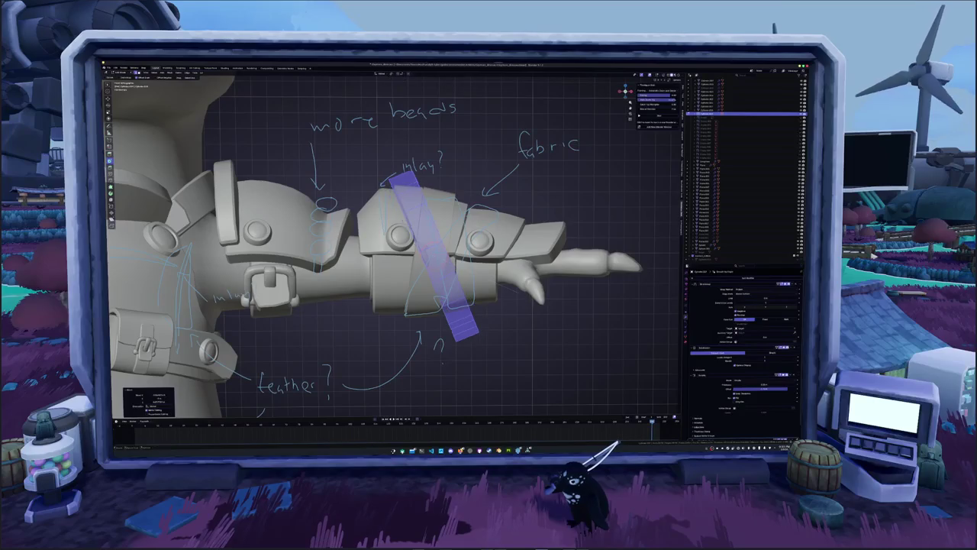
key(r)
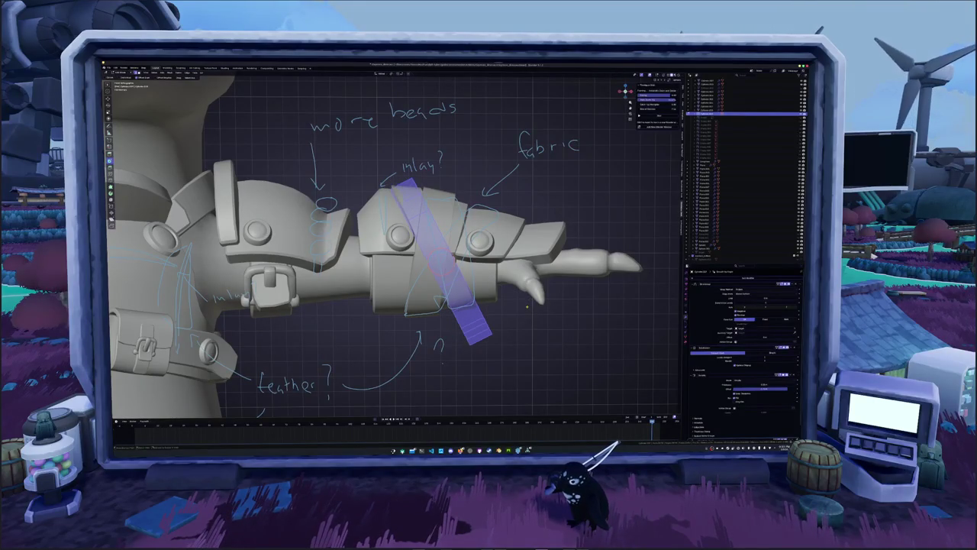
mouse_move(527, 307)
middle_down()
mouse_move(487, 336)
mouse_move(417, 328)
mouse_move(440, 322)
middle_up()
- Rotate the wrist ring mesh in Edit Mode to match the strip
key(Tab)
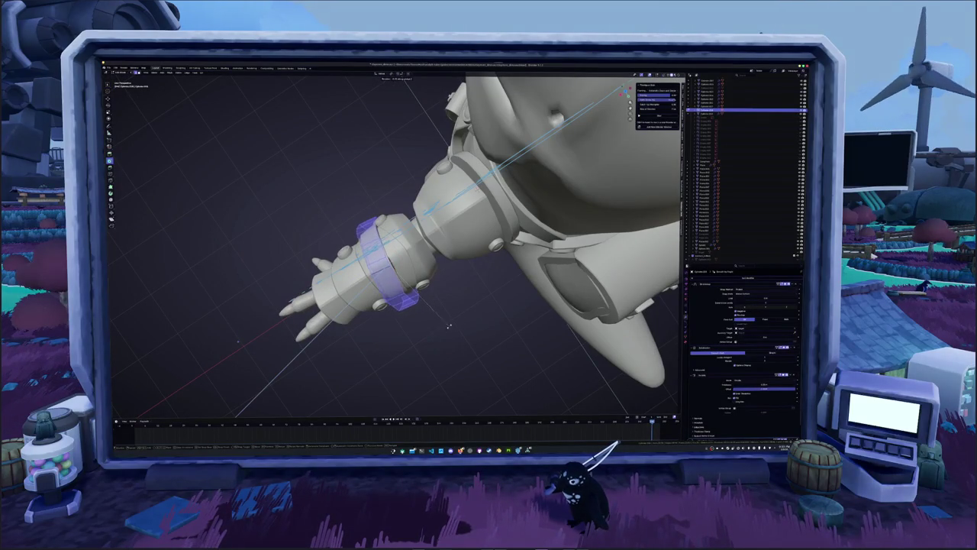
click(447, 327)
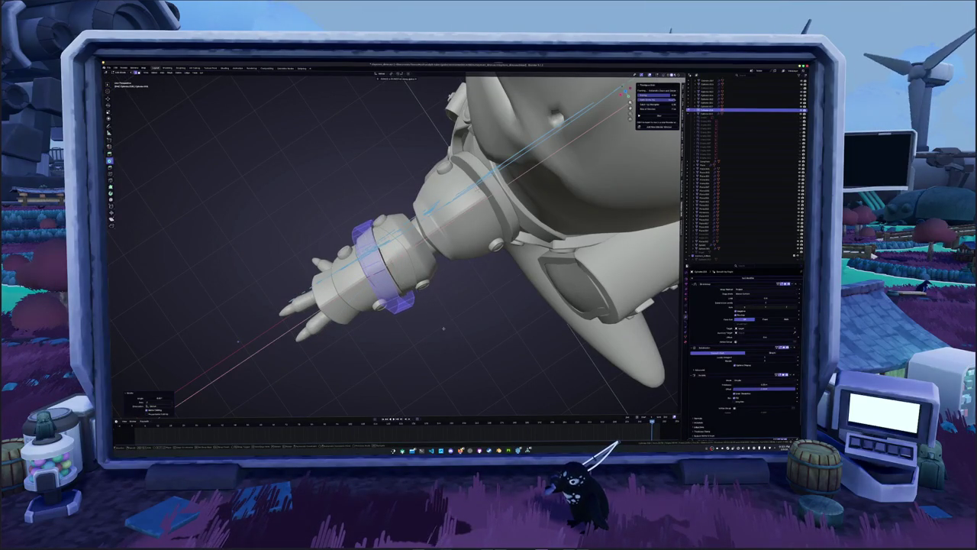
key(Tab)
mouse_move(436, 338)
middle_down()
mouse_move(428, 313)
mouse_move(423, 321)
mouse_move(429, 292)
mouse_move(456, 280)
mouse_move(439, 330)
middle_up()
- Rotate the wrist control in Pose Mode and view torso and arm side-on
key(ctrl+Tab)
key(r)
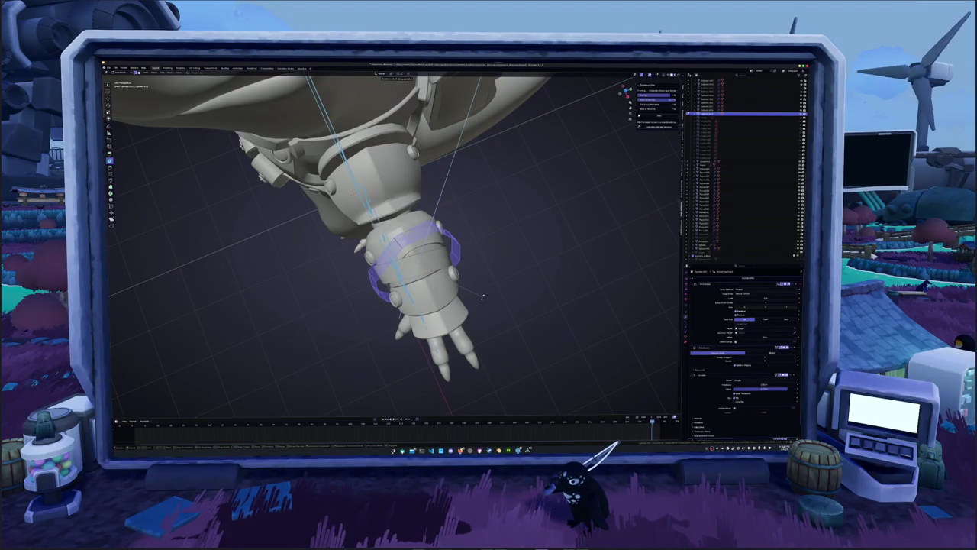
click(482, 300)
middle_drag(482, 300, 480, 295)
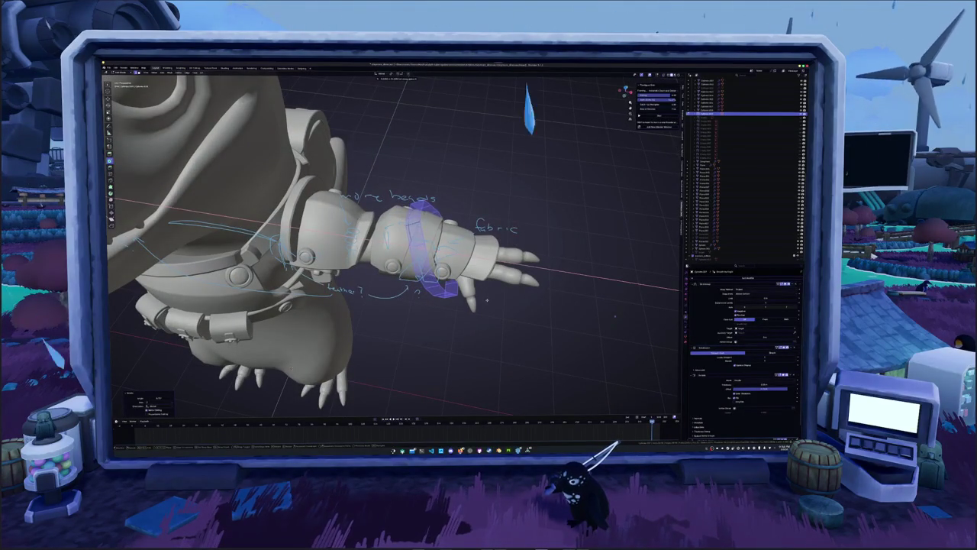
mouse_move(486, 299)
middle_down()
mouse_move(653, 300)
mouse_move(150, 291)
middle_up()
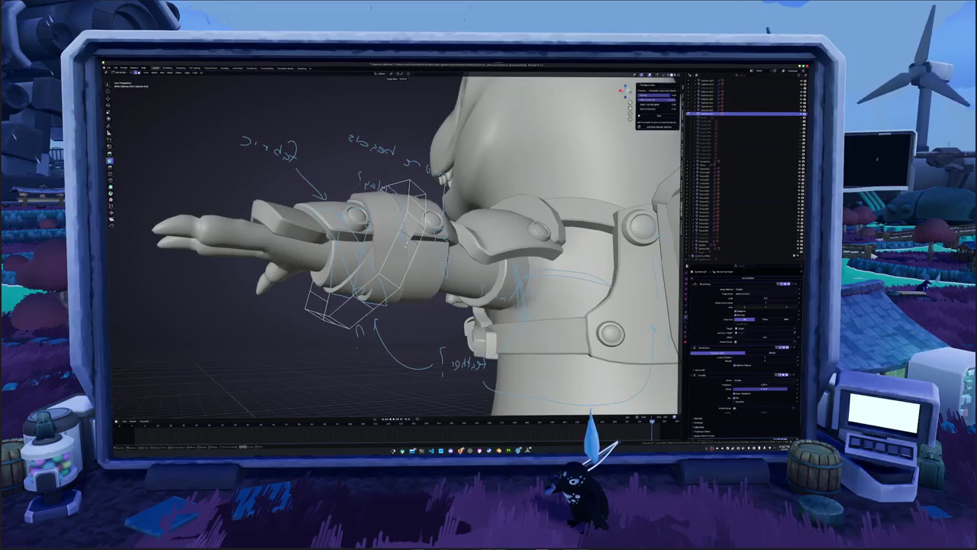
- Draw an annotation curve around the belt and shoulder
key(KP_Decimal)
mouse_move(393, 244)
middle_down()
mouse_move(520, 244)
mouse_move(443, 245)
mouse_move(489, 244)
middle_up()
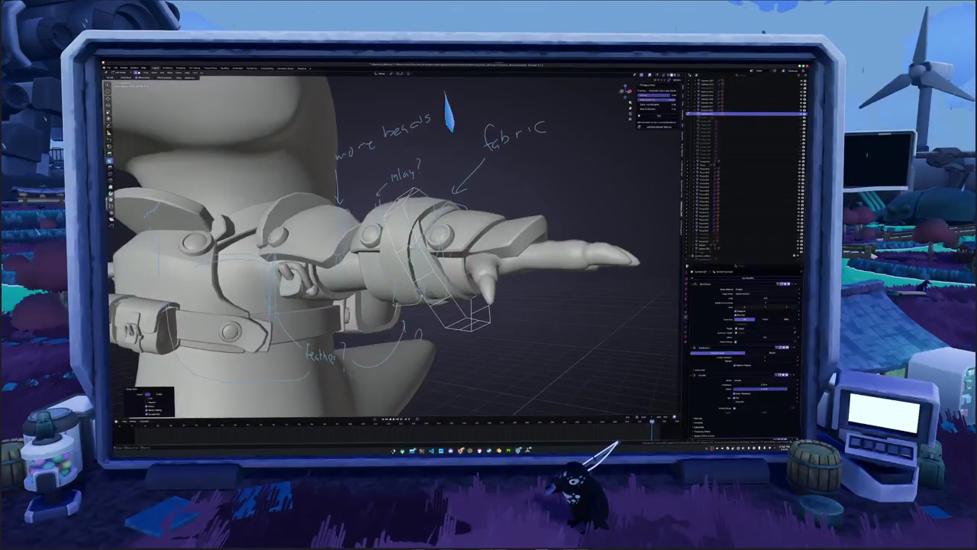
mouse_move(393, 244)
middle_down()
mouse_move(443, 244)
mouse_move(428, 252)
mouse_move(329, 229)
mouse_move(344, 245)
middle_up()
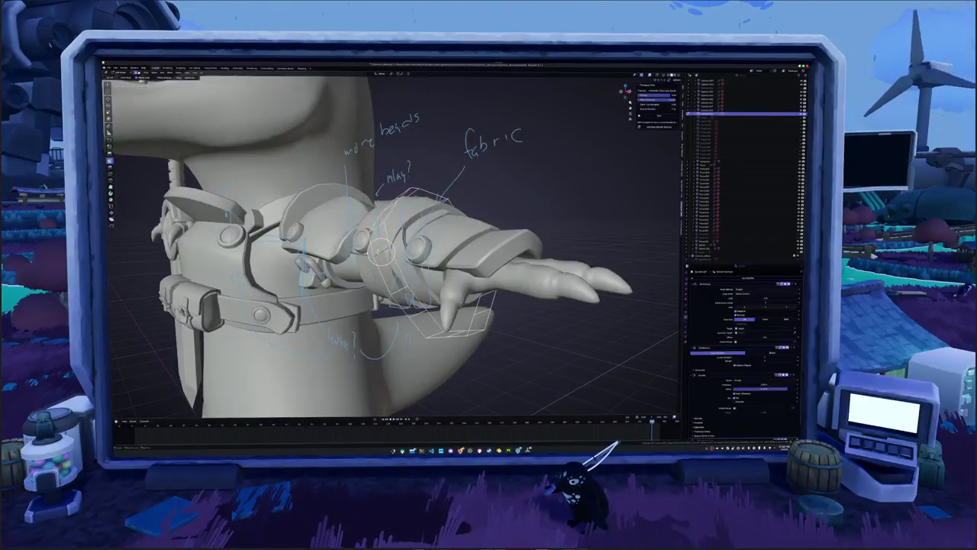
drag(223, 187, 336, 347)
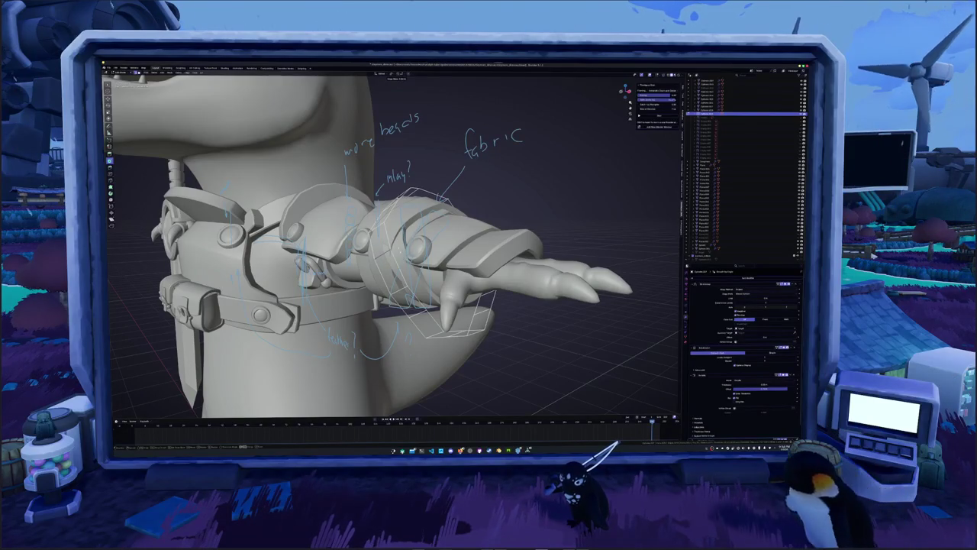
- Apply a context-menu mesh operation to the forearm band, then frame the arm and lattice
shift+right_click(382, 252)
middle_drag(382, 252, 428, 252)
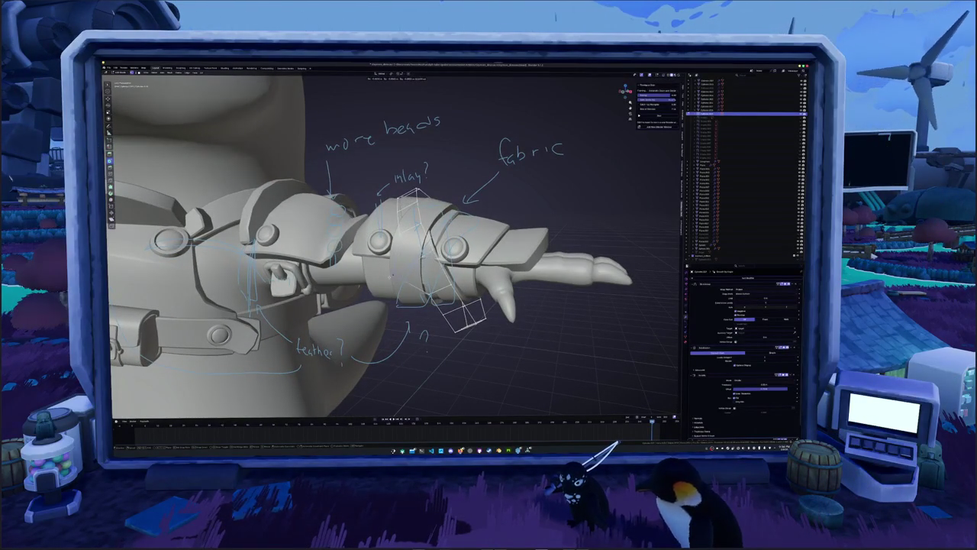
middle_drag(382, 252, 473, 230)
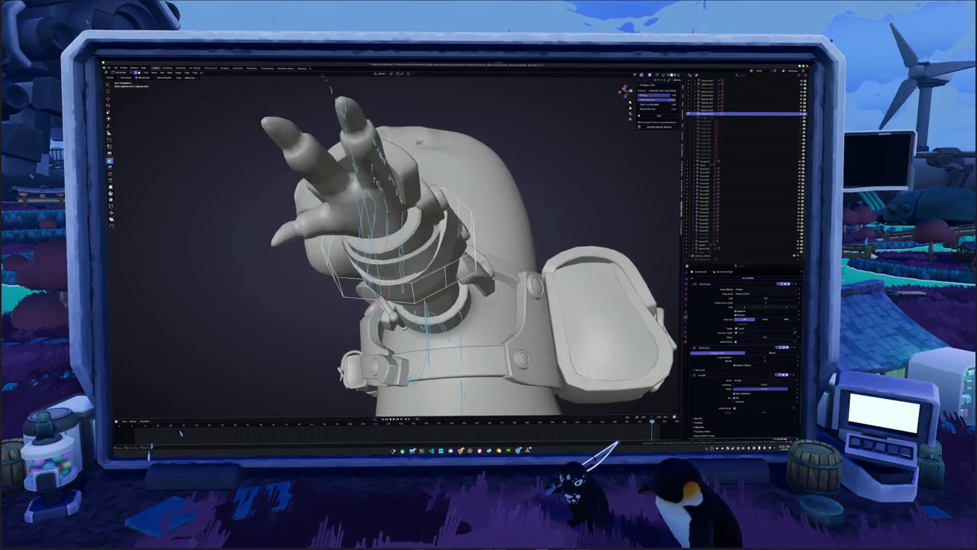
right_click(445, 277)
click(445, 280)
mouse_move(446, 280)
middle_down()
mouse_move(488, 252)
mouse_move(428, 268)
mouse_move(393, 252)
mouse_move(397, 244)
mouse_move(419, 256)
middle_up()
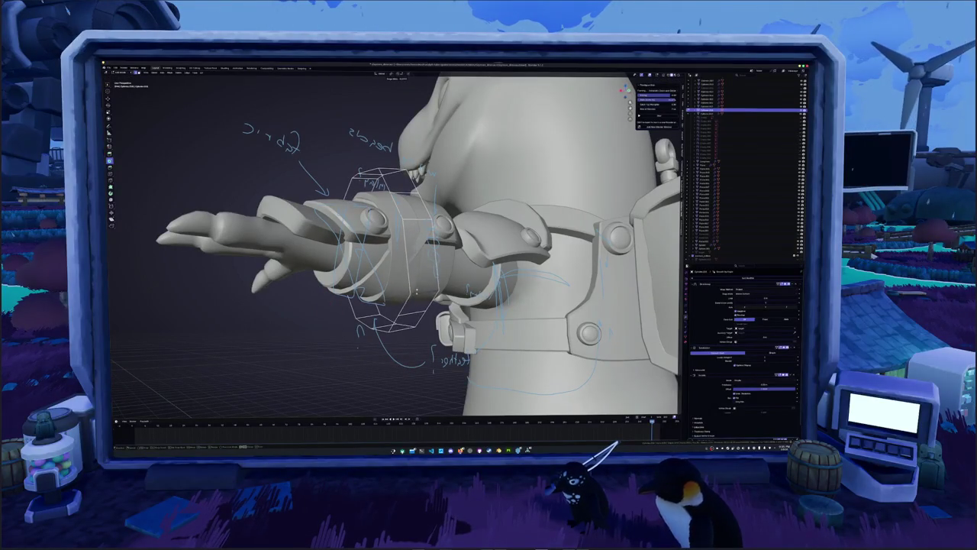
middle_drag(414, 302, 458, 306)
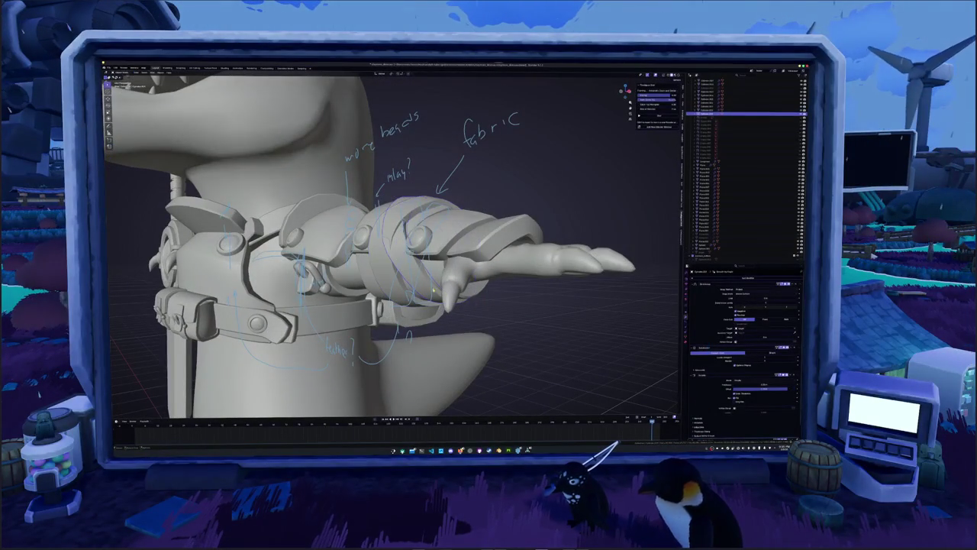
scroll(742, 369, down, 2)
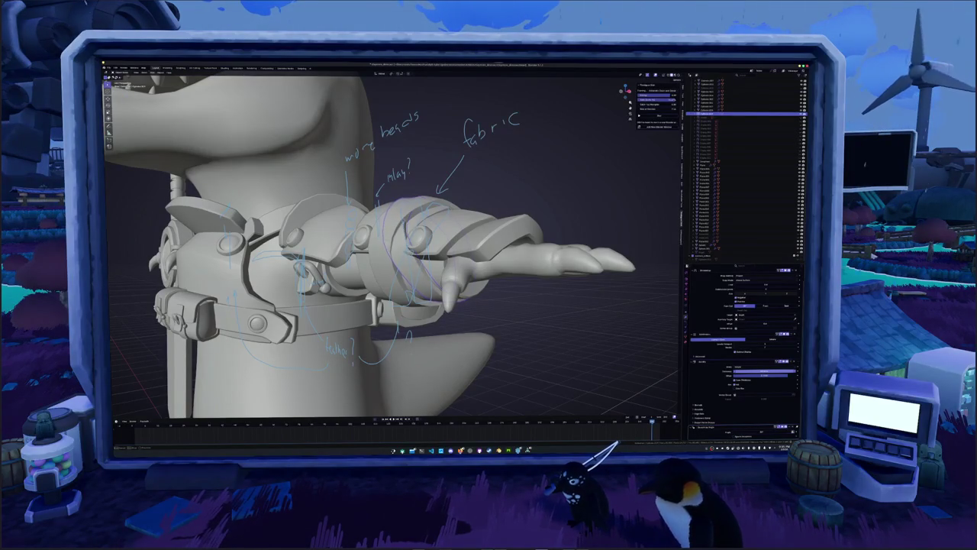
key(KP_Decimal)
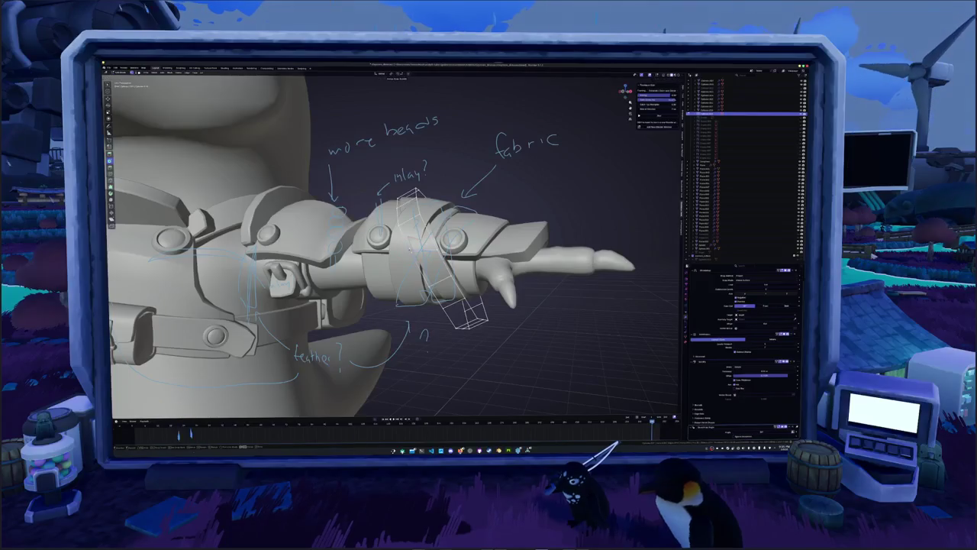
- Snap the 3D cursor to the lattice centre and enter the lattice's editing mode
key(shift+s)
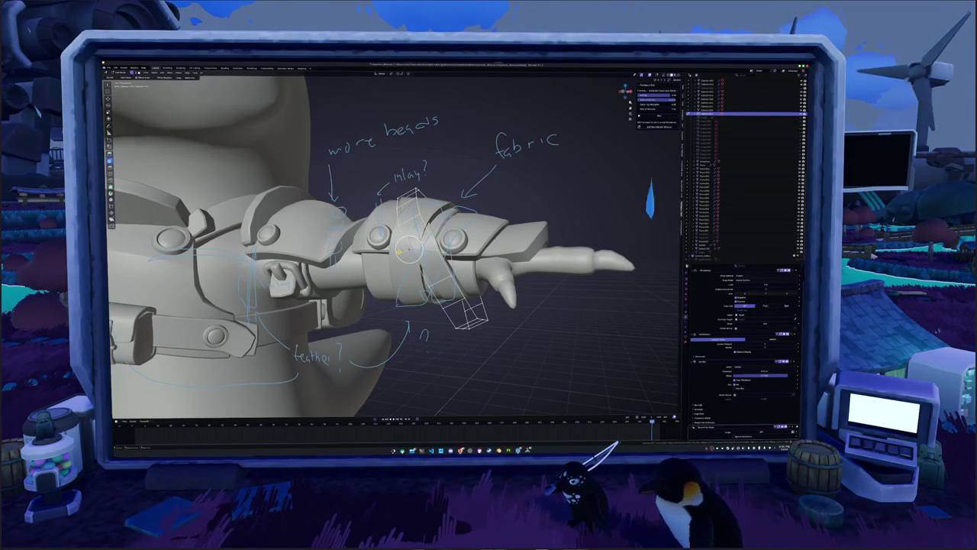
middle_drag(451, 411, 573, 375)
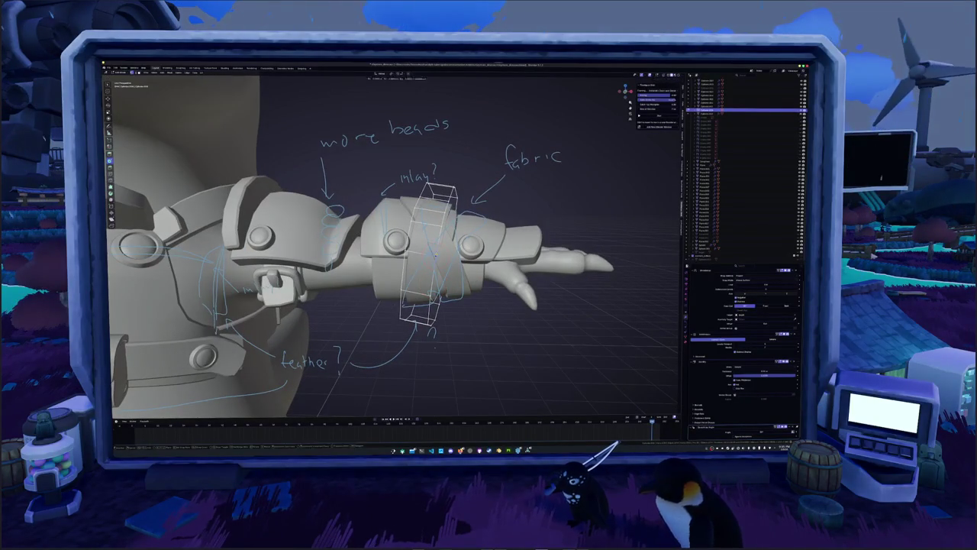
key(shift+s)
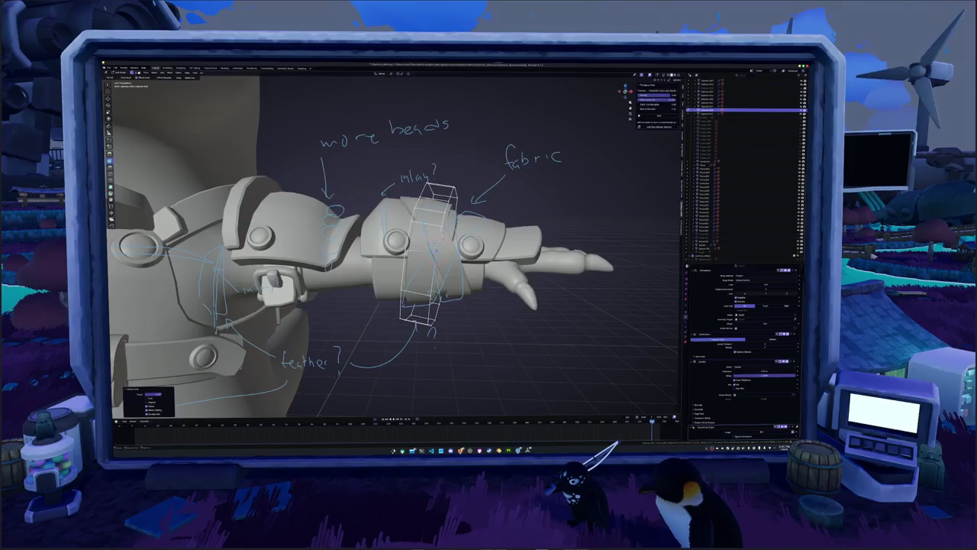
middle_drag(458, 343, 478, 340)
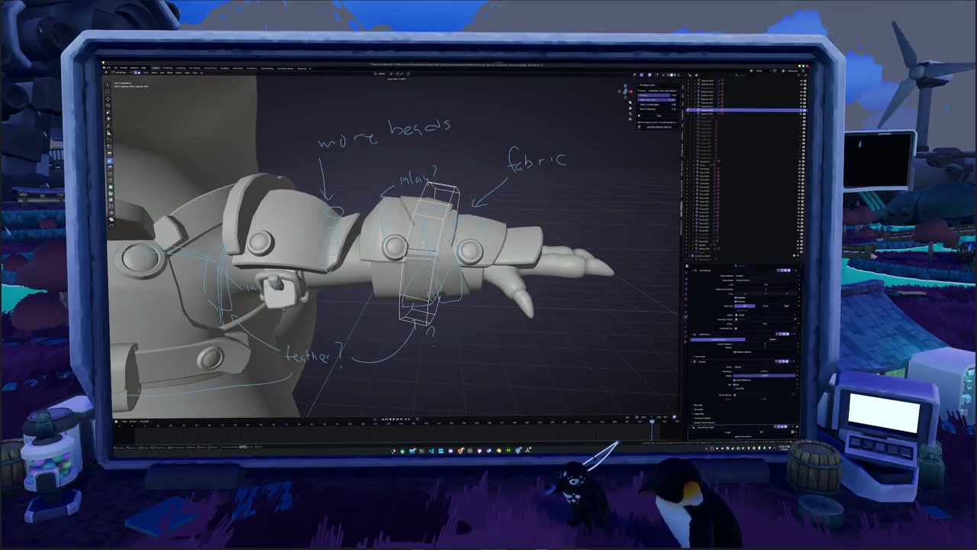
key(Tab)
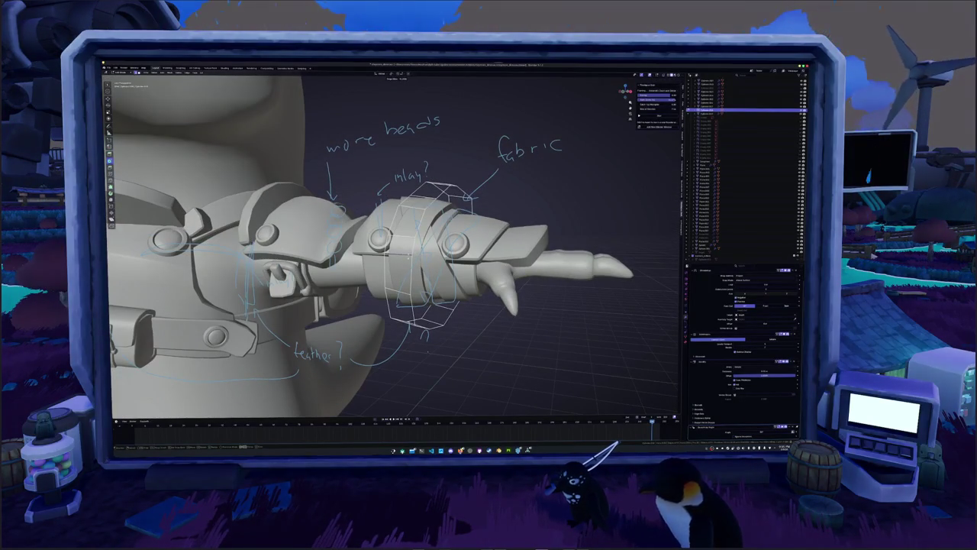
key(Tab)
middle_drag(381, 244, 427, 199)
middle_drag(382, 244, 321, 256)
scroll(381, 244, up, 2)
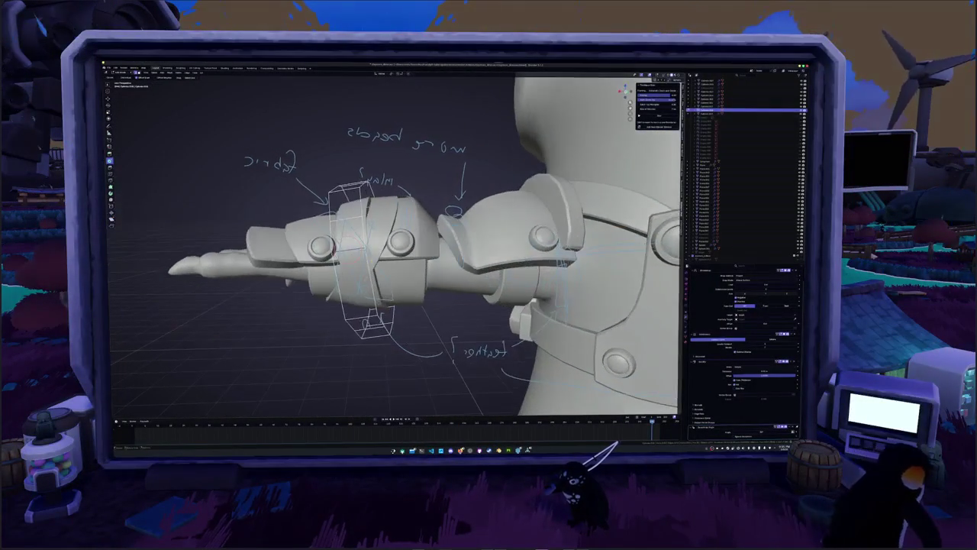
- Scale the lattice points so the band deforms diagonally around the forearm guard
key(Tab)
mouse_move(382, 244)
middle_down()
mouse_move(412, 229)
mouse_move(386, 243)
mouse_move(397, 260)
middle_up()
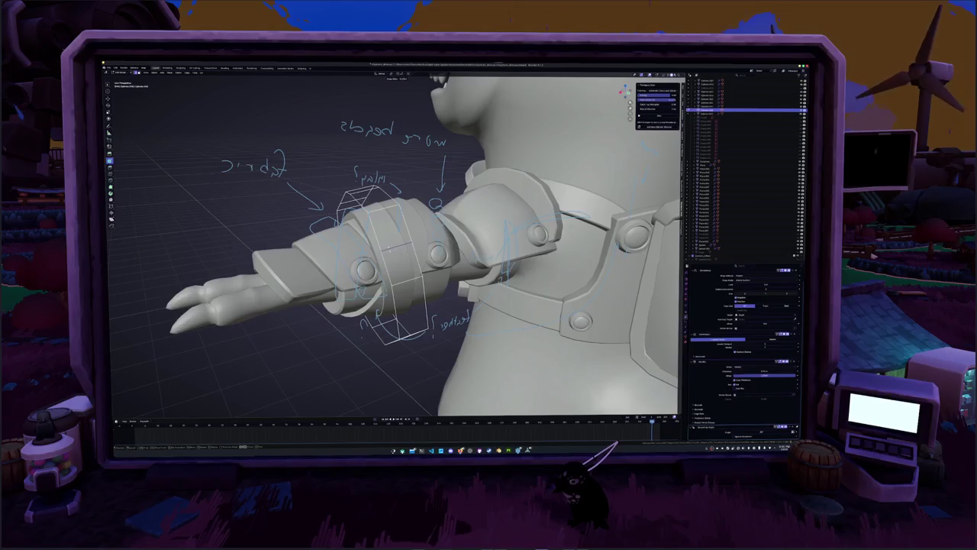
mouse_move(382, 244)
middle_down()
mouse_move(397, 221)
mouse_move(397, 244)
mouse_move(382, 244)
mouse_move(397, 252)
middle_up()
key(s)
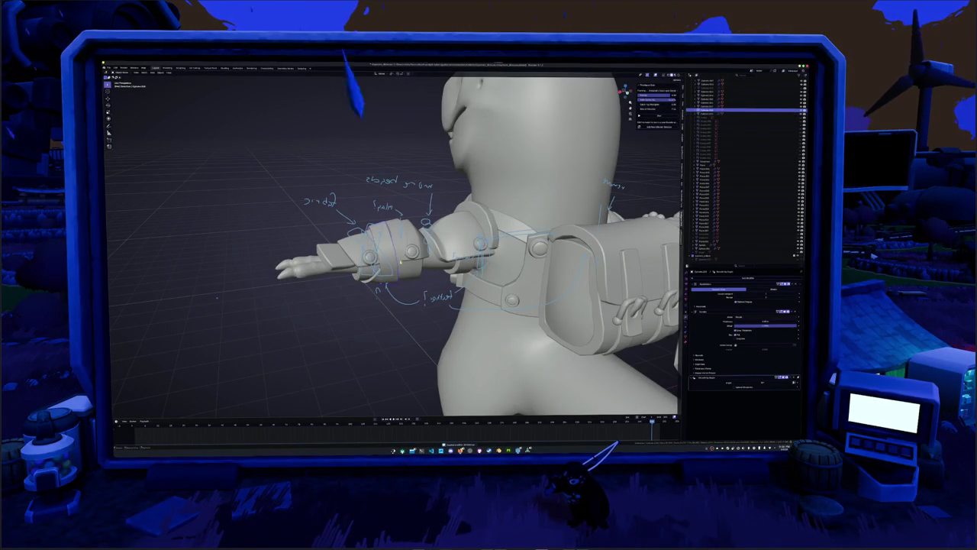
scroll(393, 283, up, 3)
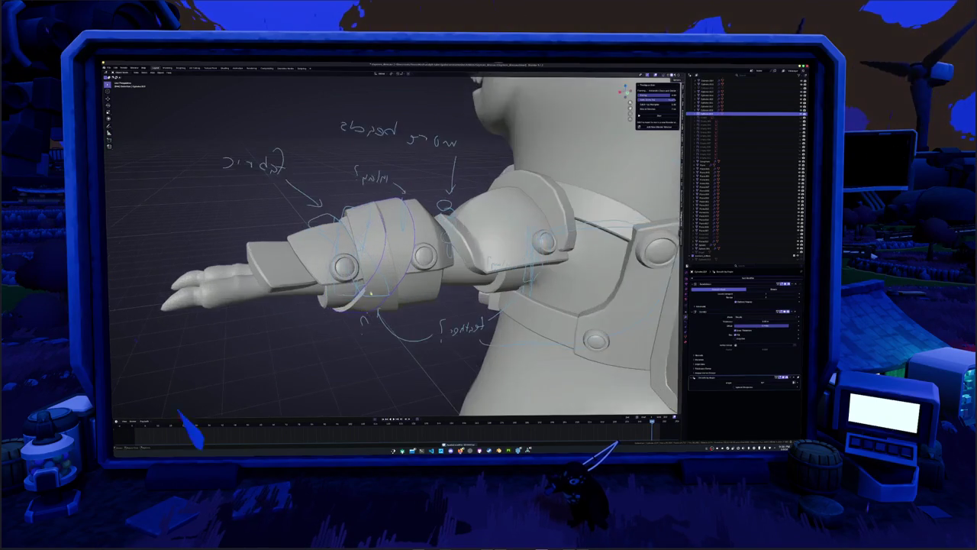
- Check the deformed band in X-ray from both sides, then enter Edit Mode on the wrap band
key(alt+z)
mouse_move(390, 306)
middle_down()
mouse_move(457, 216)
mouse_move(488, 229)
mouse_move(516, 206)
middle_up()
key(alt+z)
key(alt+z)
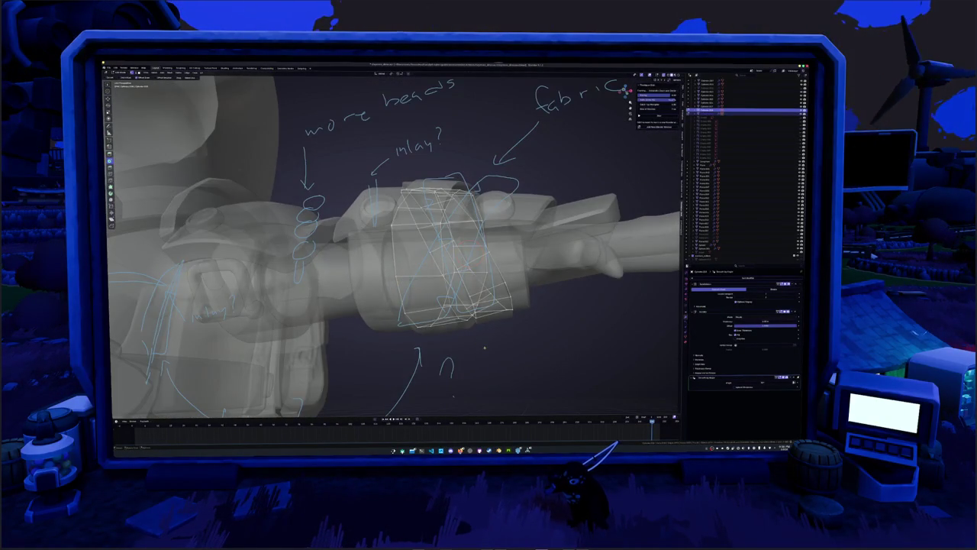
key(alt+z)
middle_drag(484, 348, 445, 323)
key(alt+z)
key(alt+z)
middle_drag(434, 288, 521, 309)
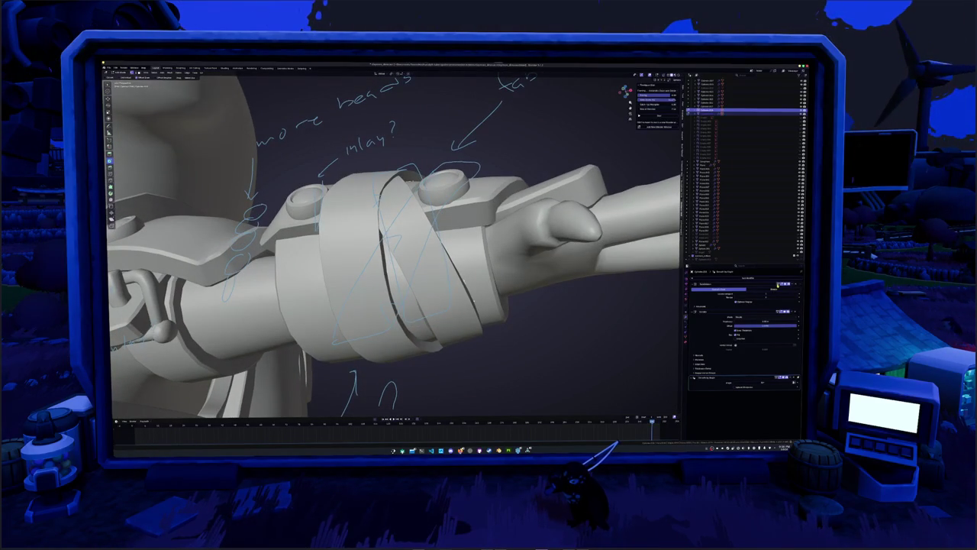
key(Tab)
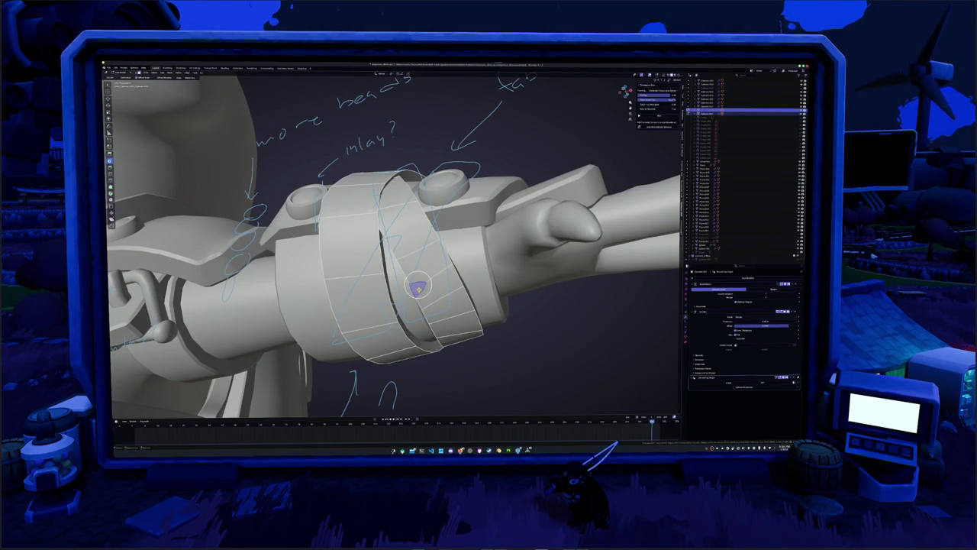
- Delete the chosen part of the wrap band's geometry where the wraps overlap
right_click(418, 288)
click(408, 274)
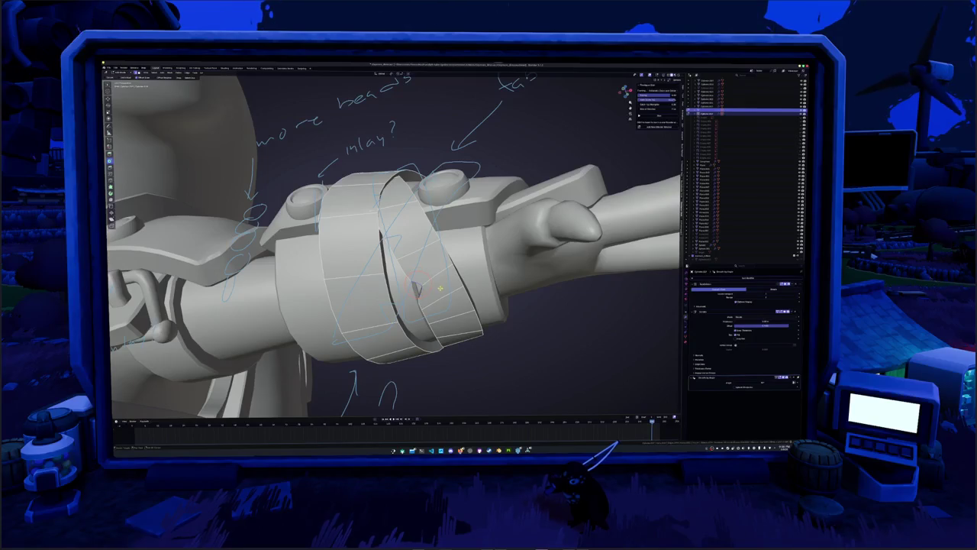
key(Tab)
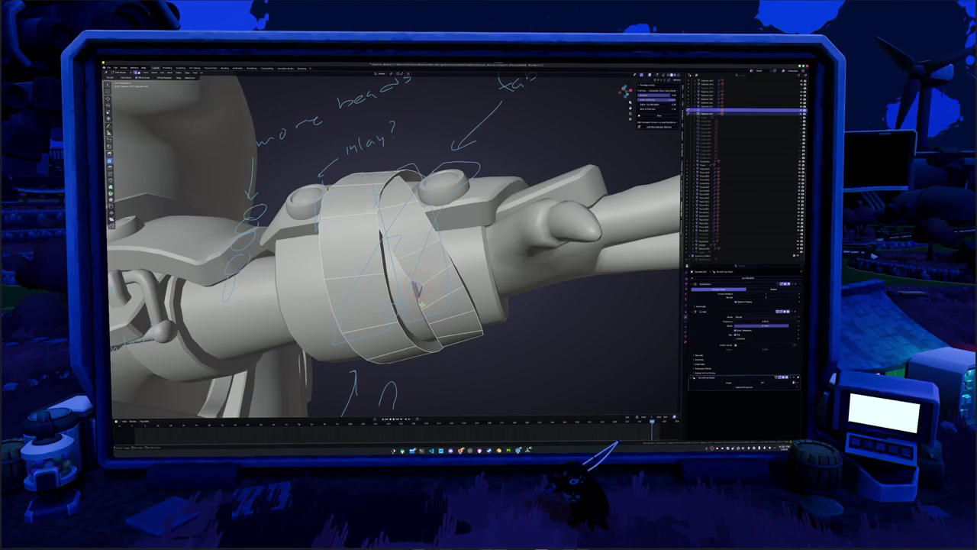
key(Tab)
key(Tab)
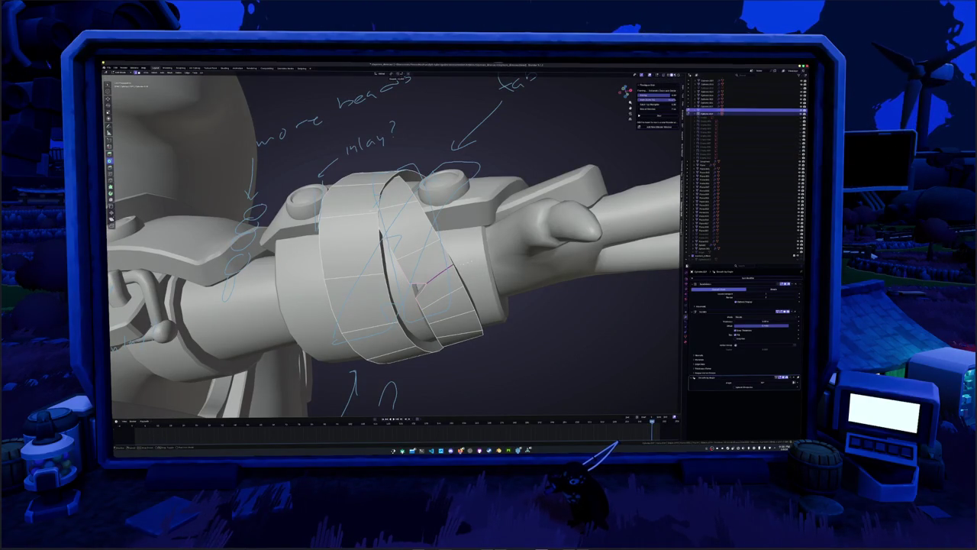
- Start editing the wrist band's mesh with X-ray on to show its wireframe
middle_drag(382, 252, 321, 229)
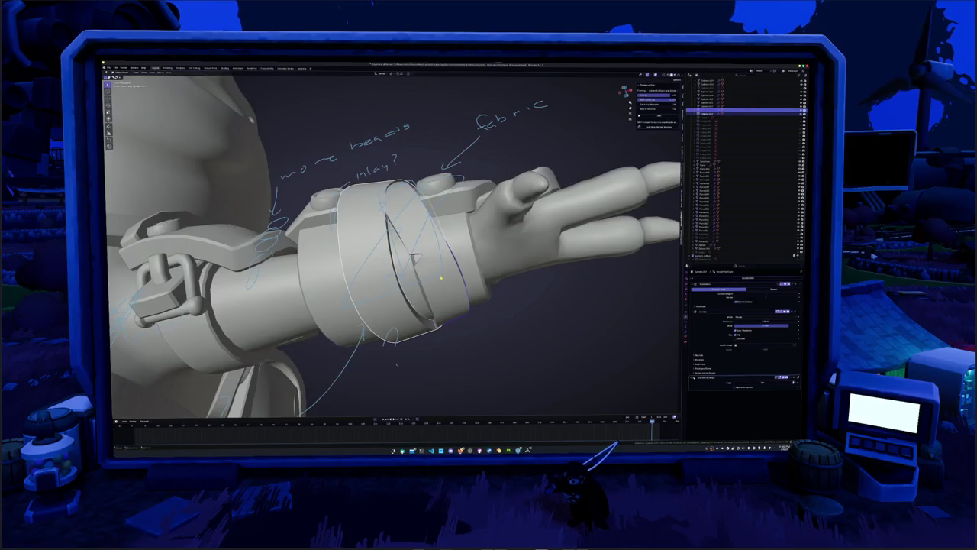
mouse_move(381, 252)
middle_down()
mouse_move(340, 229)
mouse_move(374, 248)
mouse_move(359, 240)
middle_up()
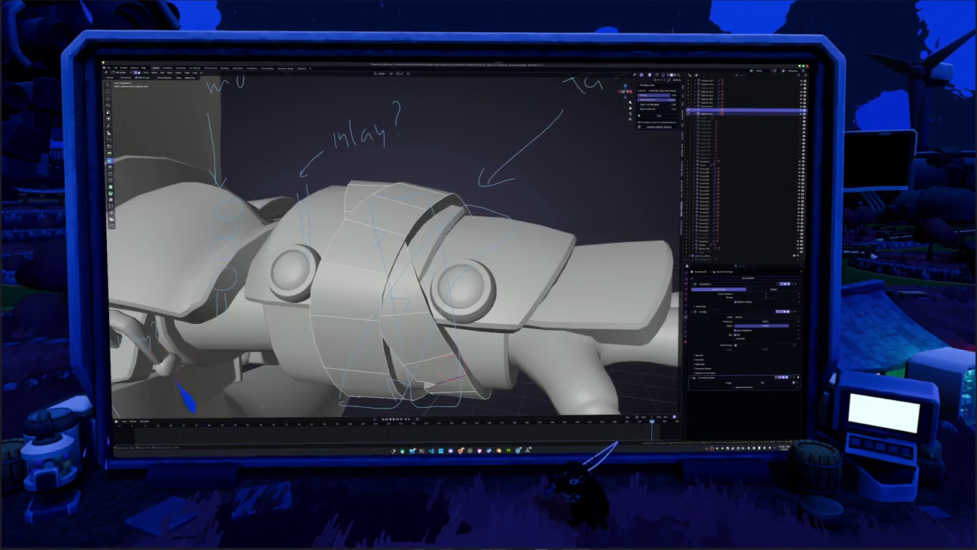
key(Tab)
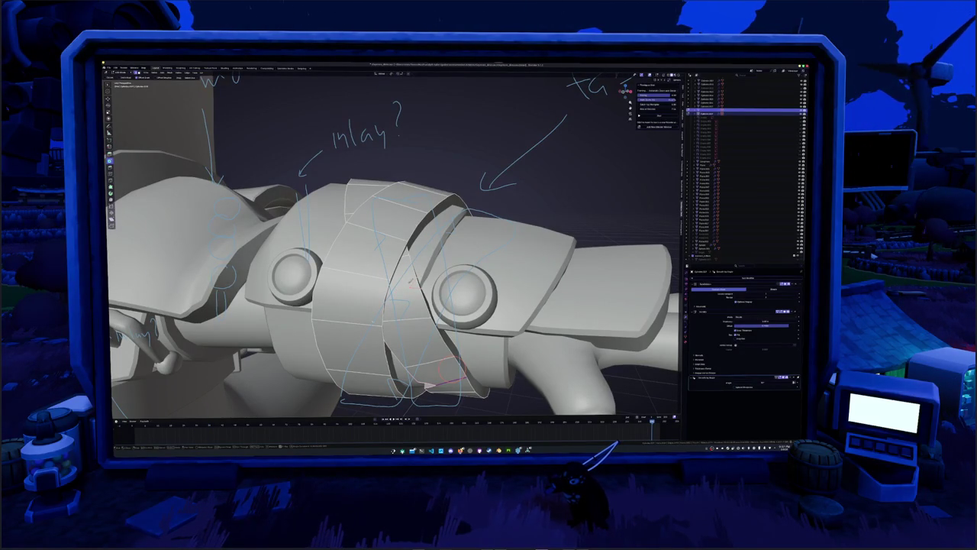
key(alt+z)
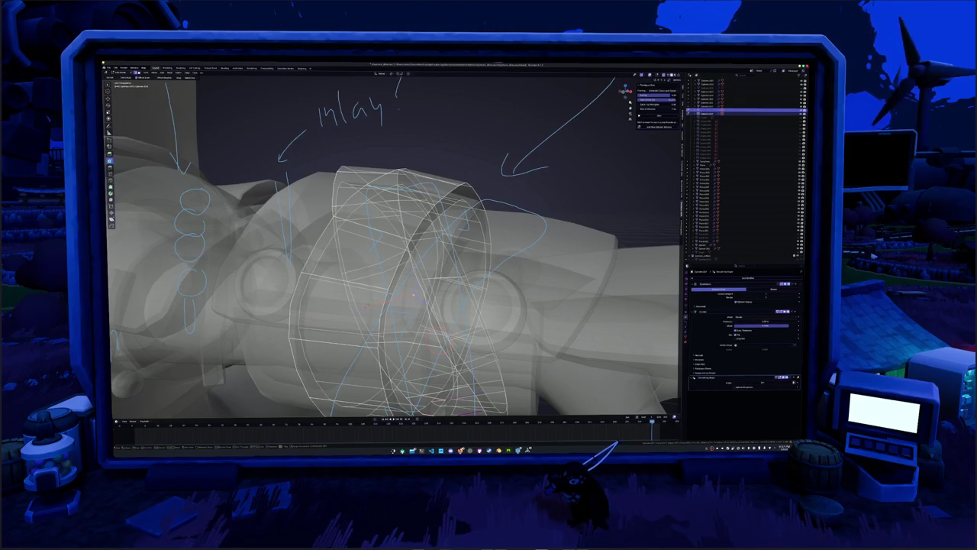
- Add a new edge loop across the diagonal fabric band with a loop cut
middle_drag(397, 252, 355, 241)
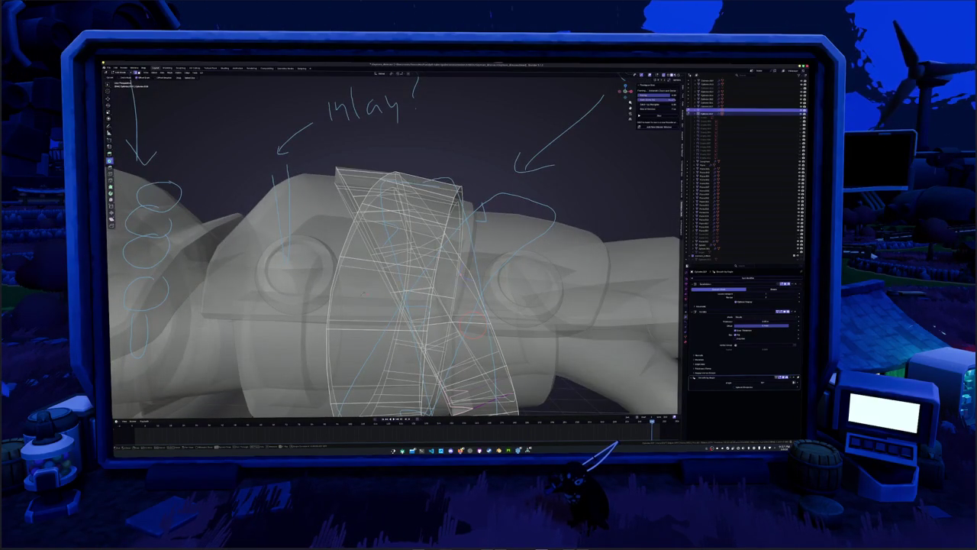
key(Tab)
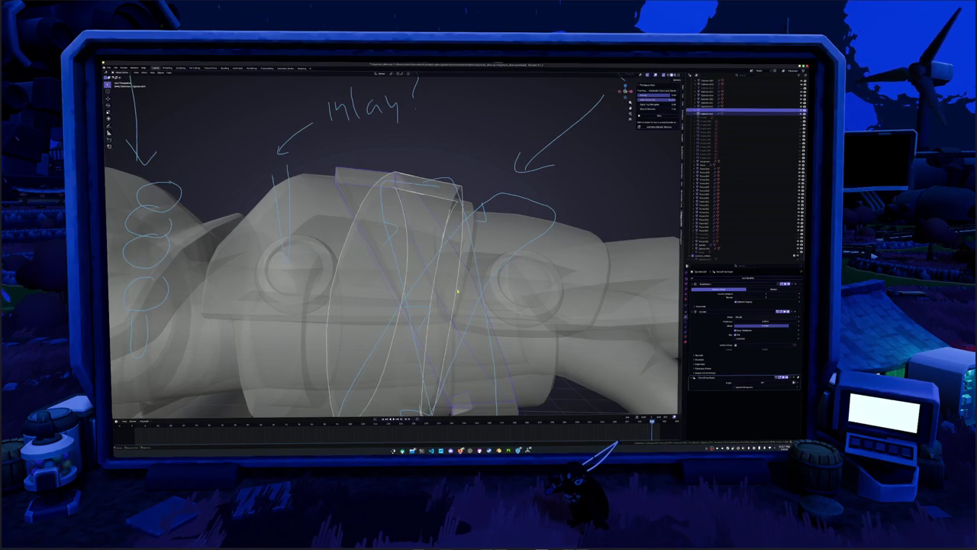
key(Tab)
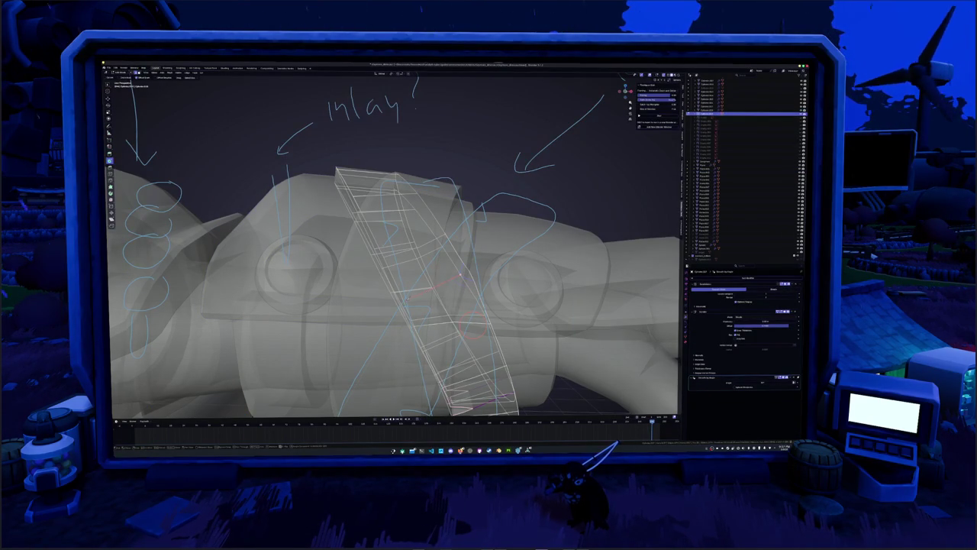
middle_drag(397, 252, 427, 244)
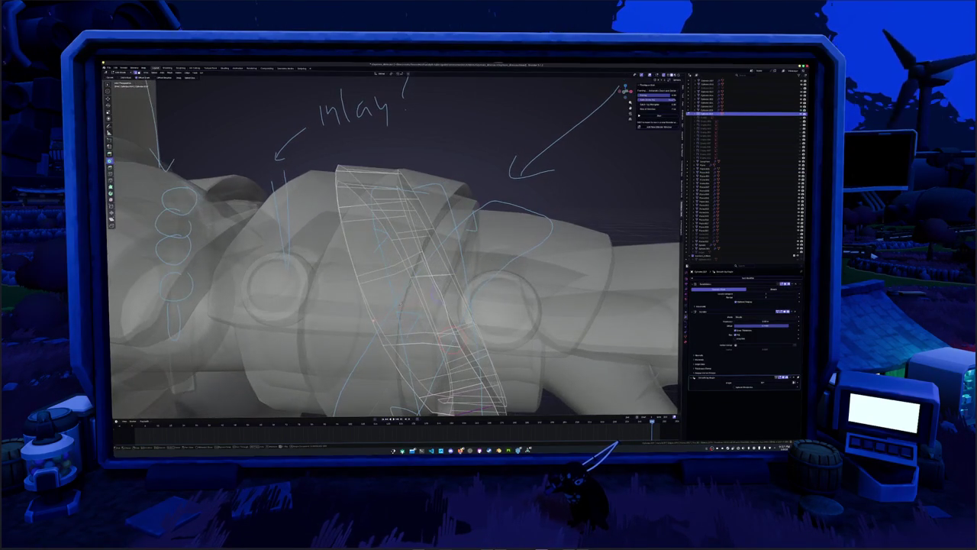
click(412, 302)
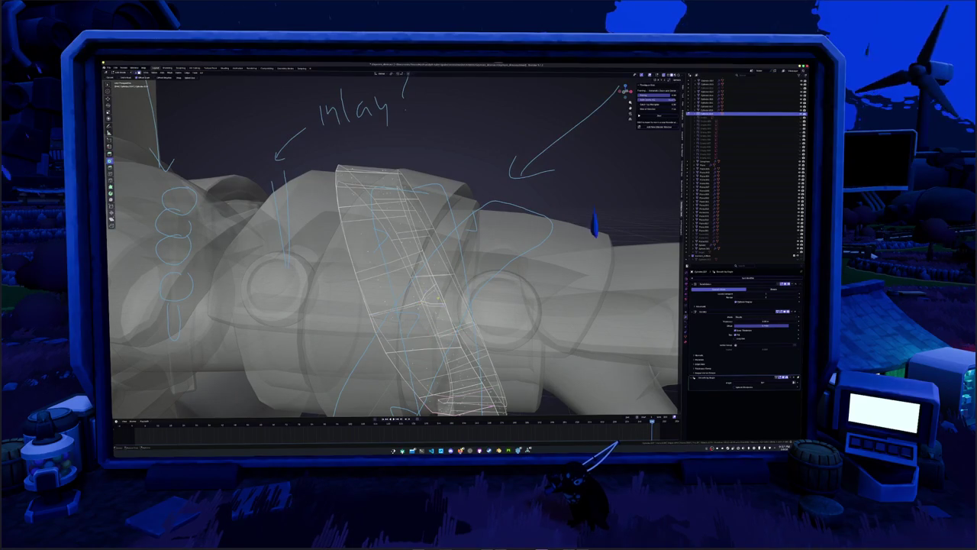
- Delete the band faces where it crosses the other wrap and return to solid shading
key(x)
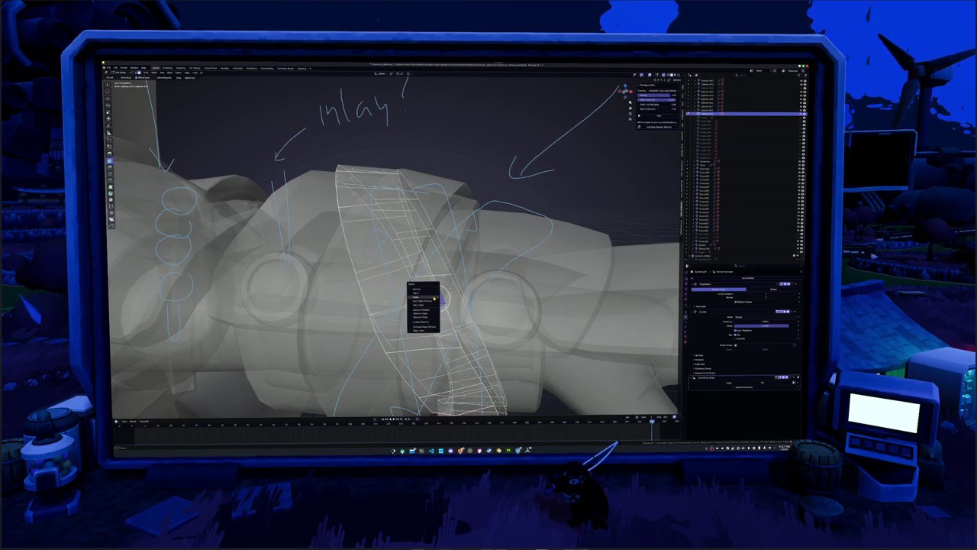
click(434, 296)
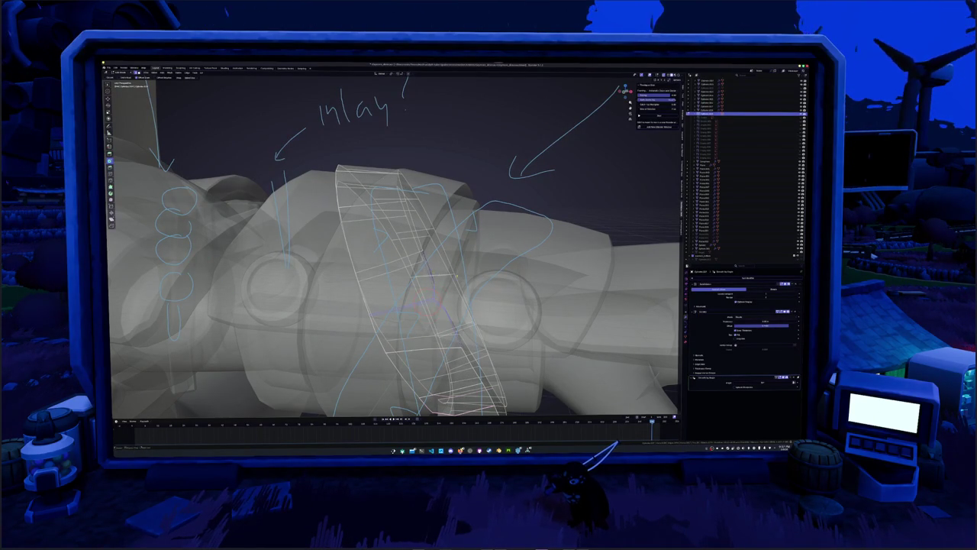
key(alt+z)
middle_drag(398, 260, 428, 244)
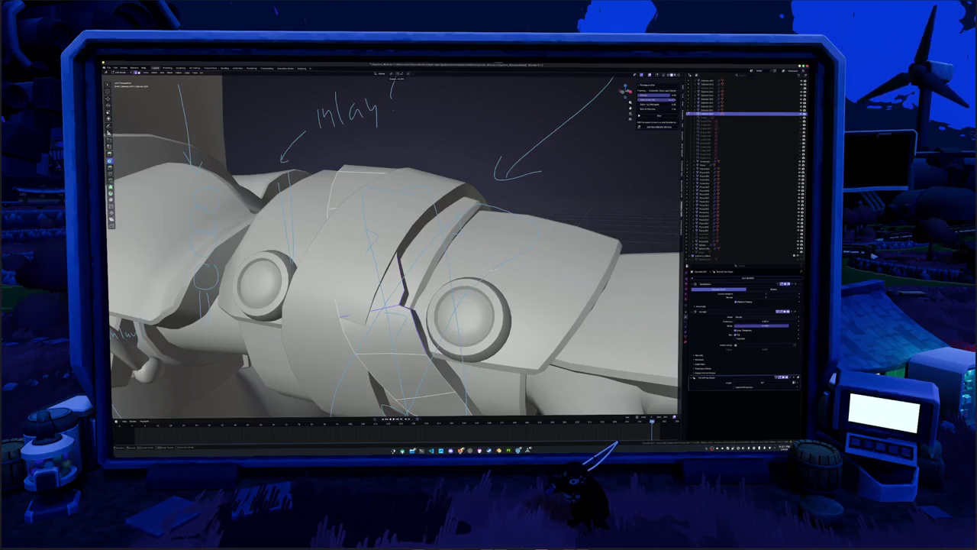
- Check the ring in X-ray, then select it and enter its Edit Mode
mouse_move(492, 269)
middle_down()
mouse_move(466, 244)
mouse_move(473, 225)
middle_up()
middle_drag(393, 252, 416, 230)
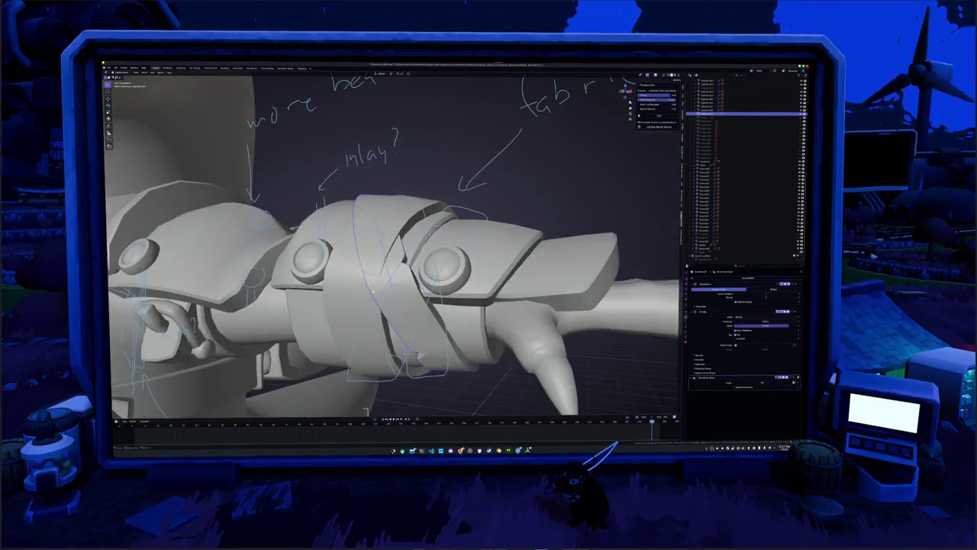
key(alt+z)
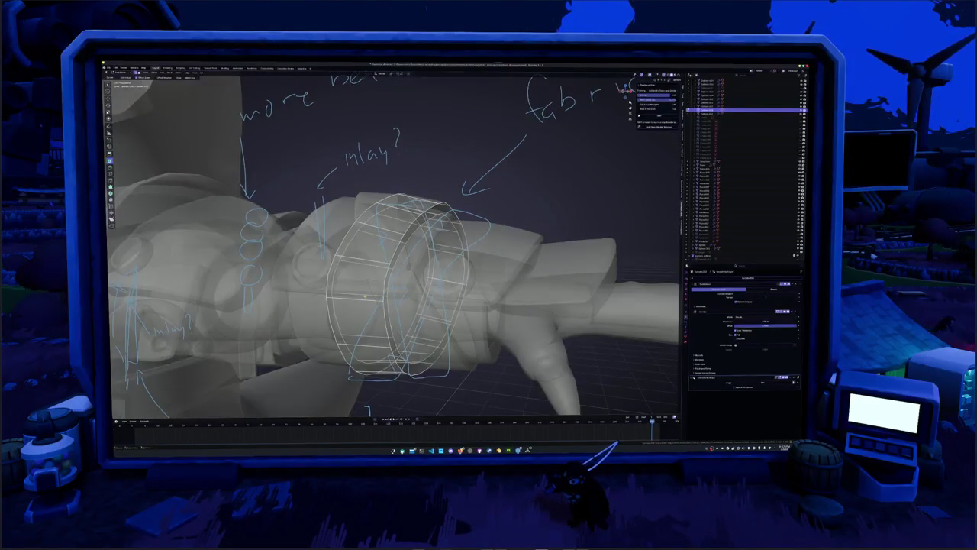
key(alt+z)
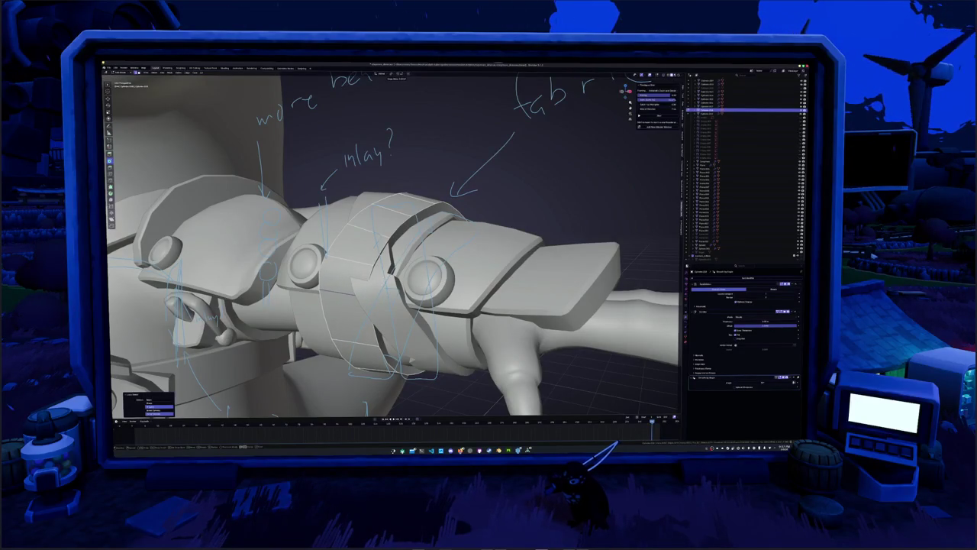
click(467, 157)
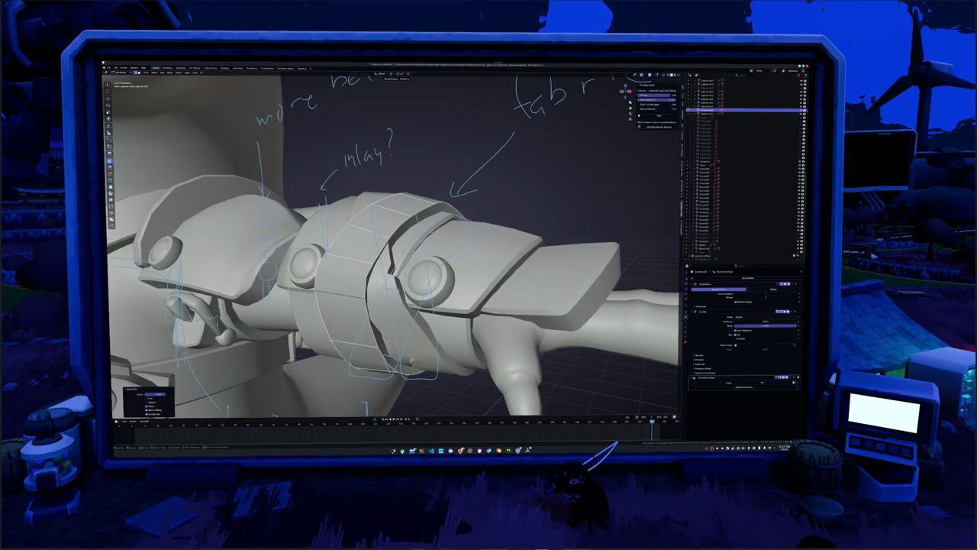
key(Tab)
middle_drag(391, 245, 428, 229)
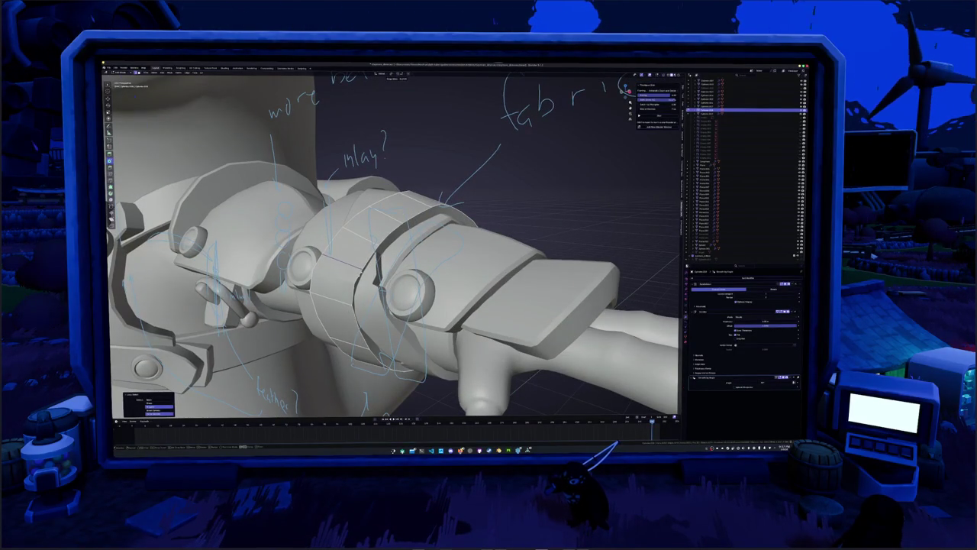
- Start lifting the band along Z, then apply an edit from the band's right-click menu
key(g)
key(z)
mouse_move(625, 92)
mouse_down()
mouse_move(628, 105)
mouse_move(625, 92)
mouse_up()
middle_drag(352, 294, 363, 203)
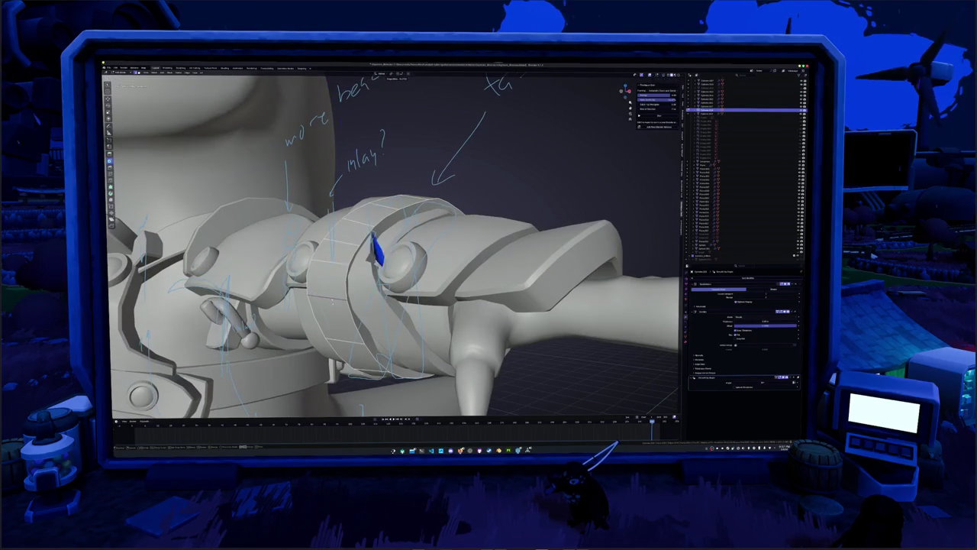
mouse_move(336, 302)
middle_down()
mouse_move(337, 272)
mouse_move(428, 216)
middle_up()
key(k)
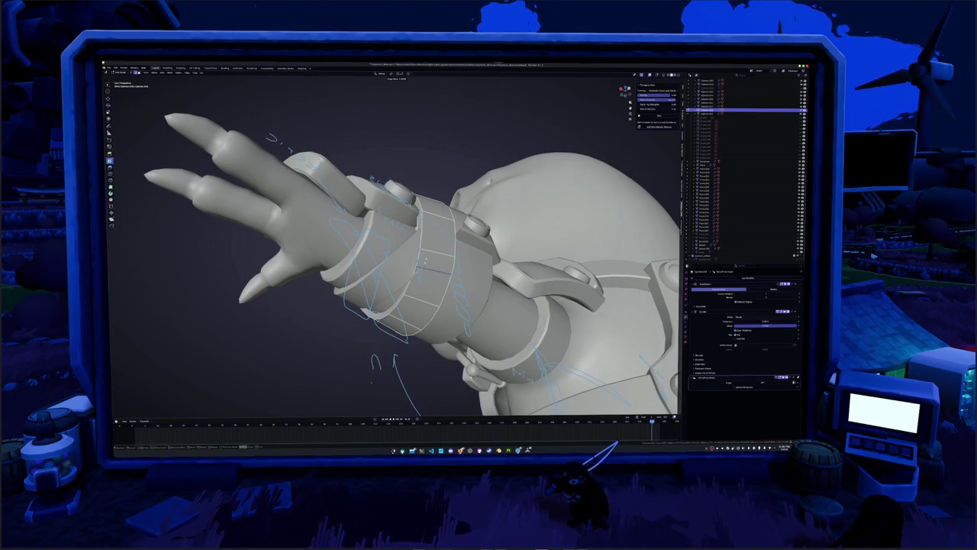
mouse_move(420, 277)
middle_down()
mouse_move(423, 321)
mouse_move(458, 298)
middle_up()
right_click(427, 281)
click(420, 297)
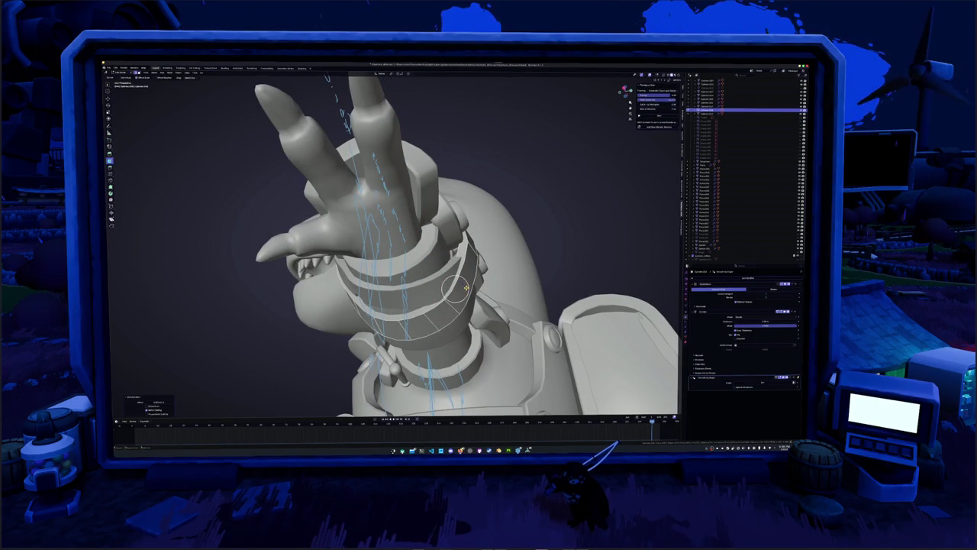
- Raise the band geometry along Z, grow the selection to linked parts, and re-enter Edit Mode
middle_drag(466, 286, 432, 312)
key(g)
key(z)
key(Return)
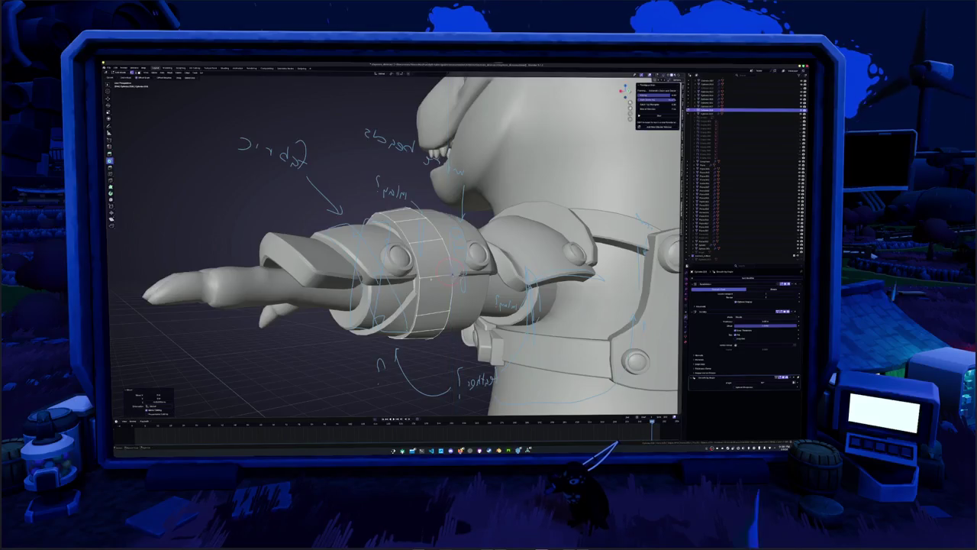
middle_drag(433, 312, 366, 275)
key(ctrl+l)
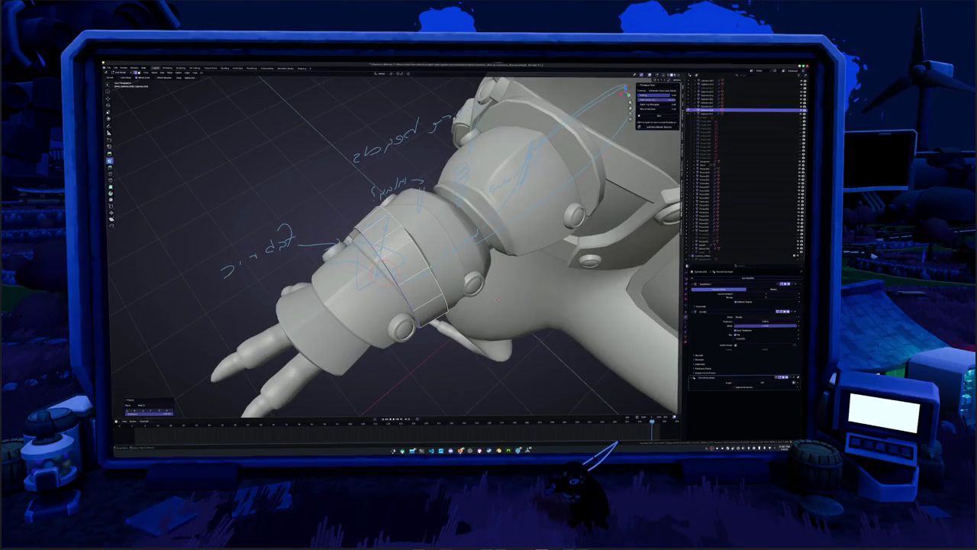
key(Tab)
key(Tab)
middle_drag(433, 267, 469, 317)
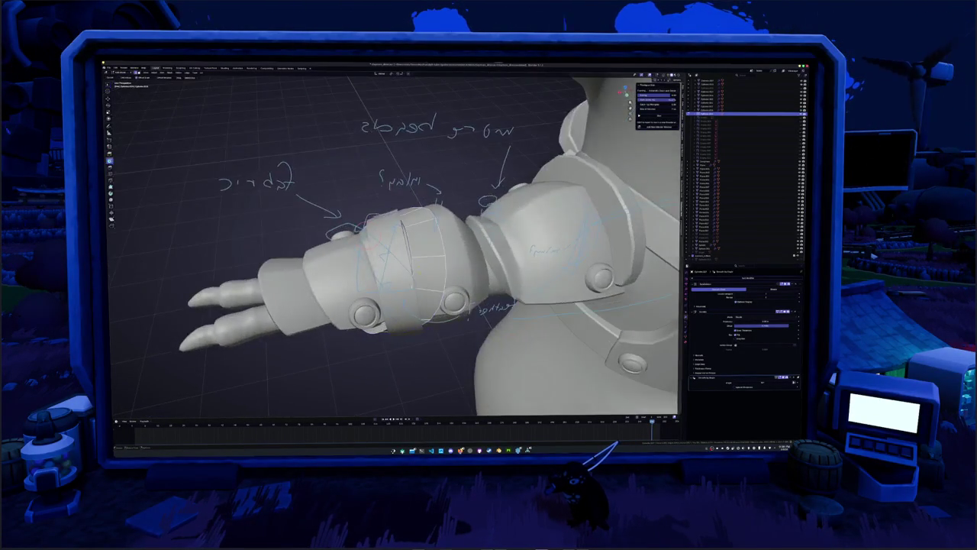
key(ctrl+l)
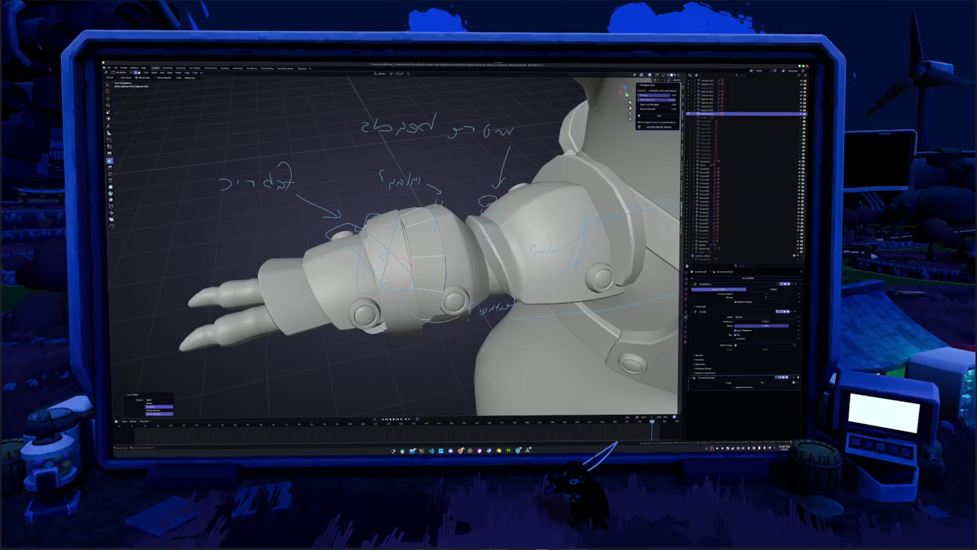
key(Tab)
middle_drag(262, 259, 489, 263)
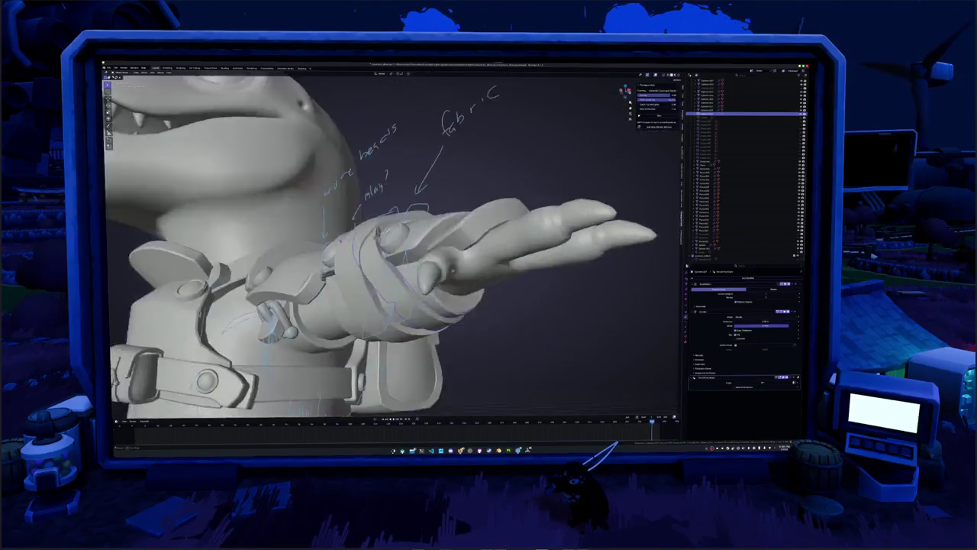
key(Tab)
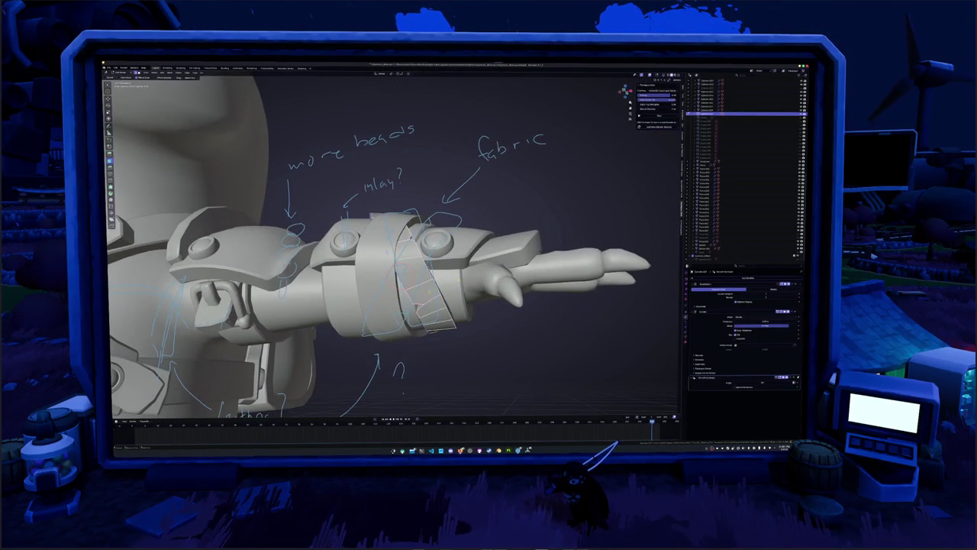
- Select an edge loop on the fabric band and move it to a new position
middle_drag(382, 267, 428, 260)
alt+click(424, 271)
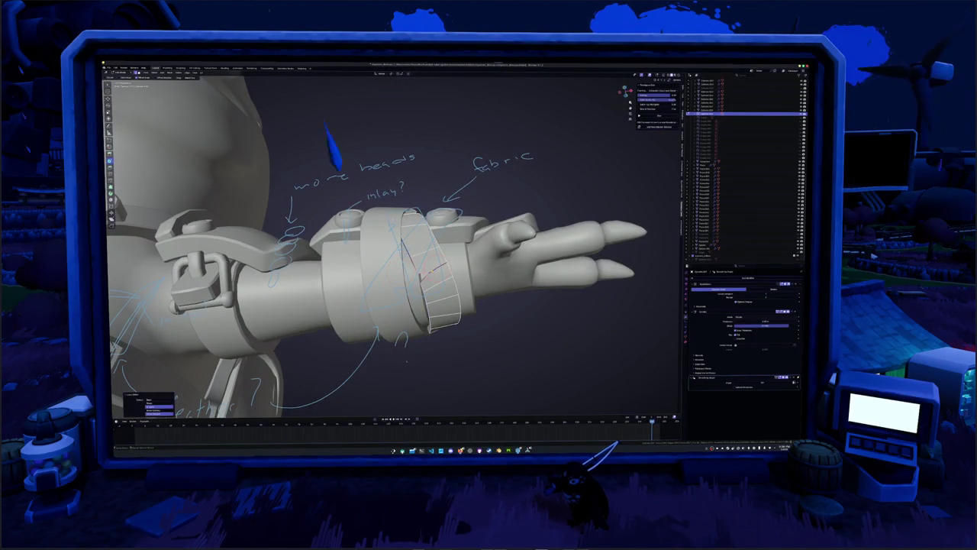
scroll(432, 281, up, 3)
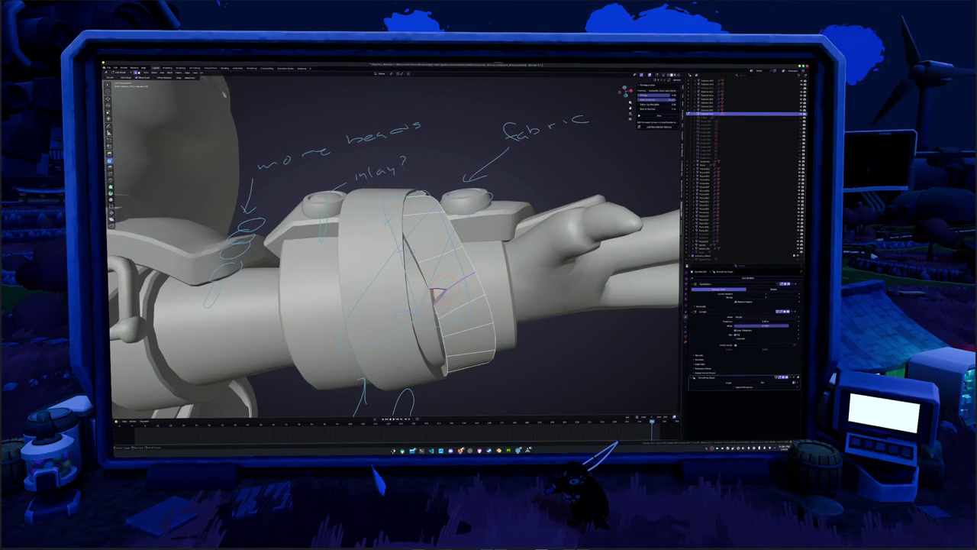
alt+click(435, 294)
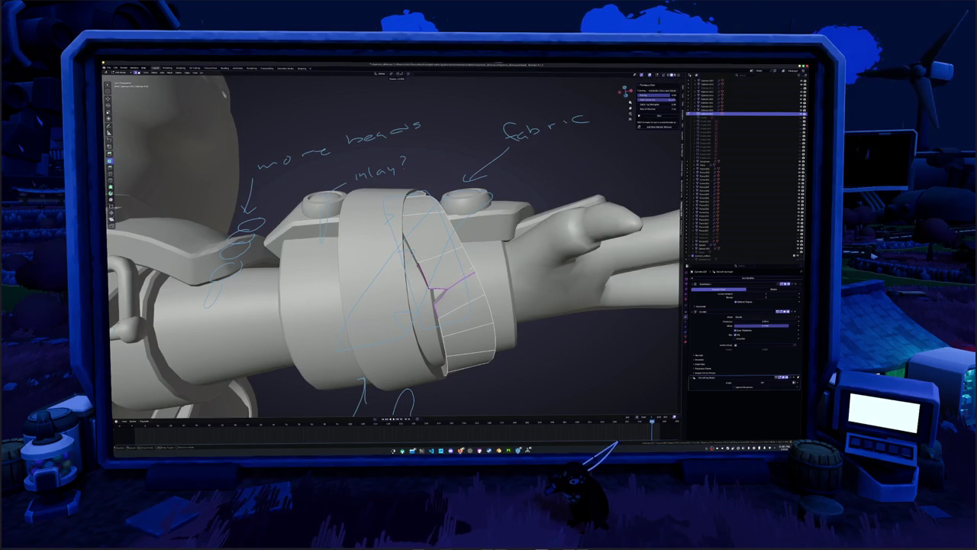
middle_drag(436, 294, 429, 349)
key(g)
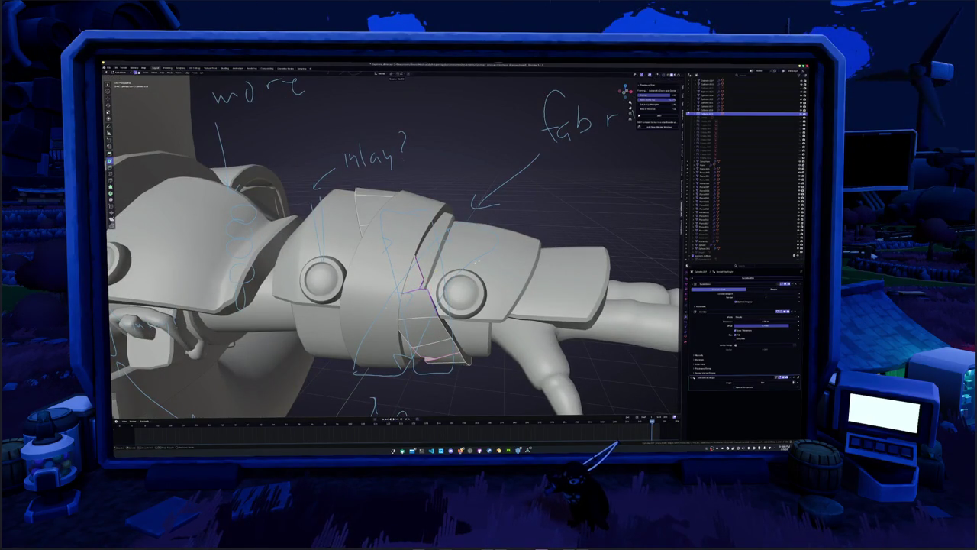
click(419, 287)
mouse_move(418, 286)
middle_down()
mouse_move(403, 197)
mouse_move(423, 285)
middle_up()
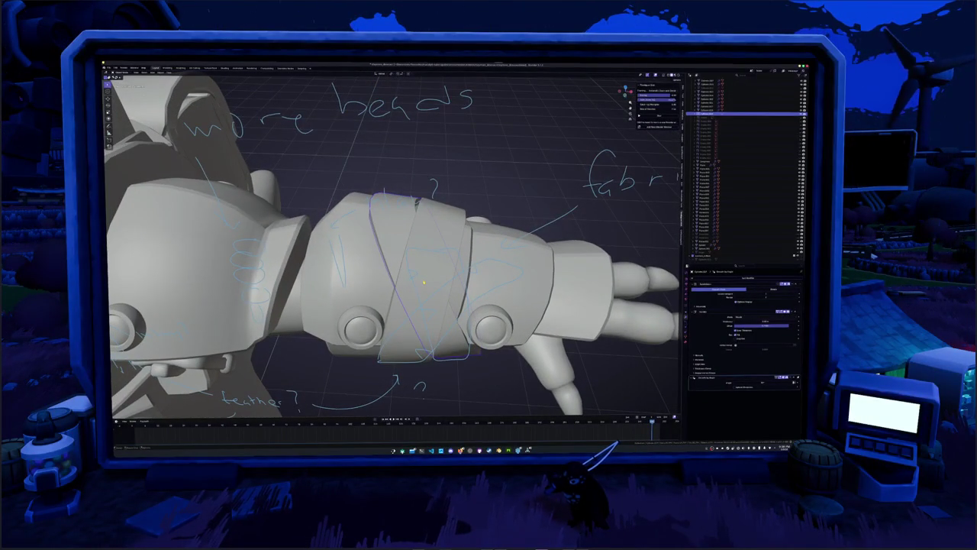
mouse_move(425, 282)
middle_down()
mouse_move(311, 270)
mouse_move(326, 222)
middle_up()
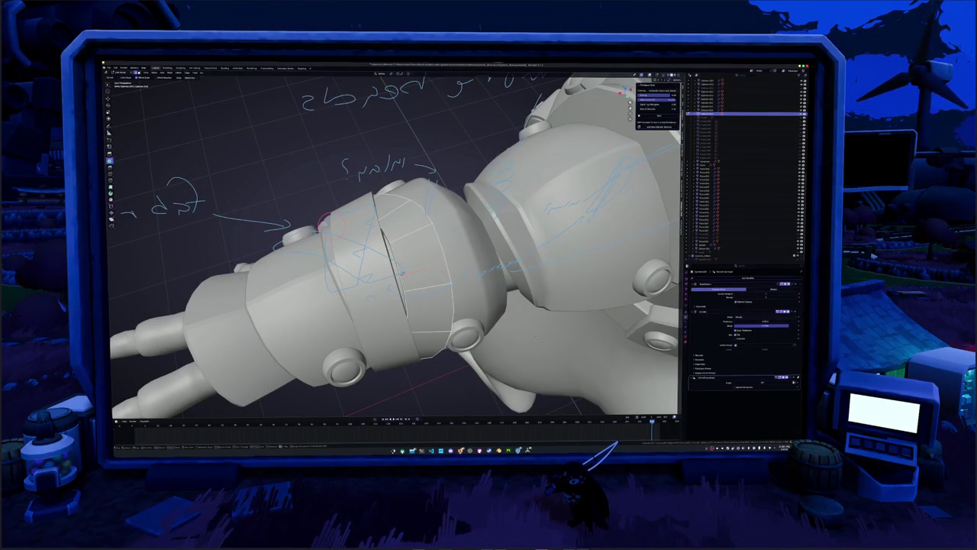
- Select a forearm band loop, apply two Edge-menu operations, and check it in X-ray
click(436, 269)
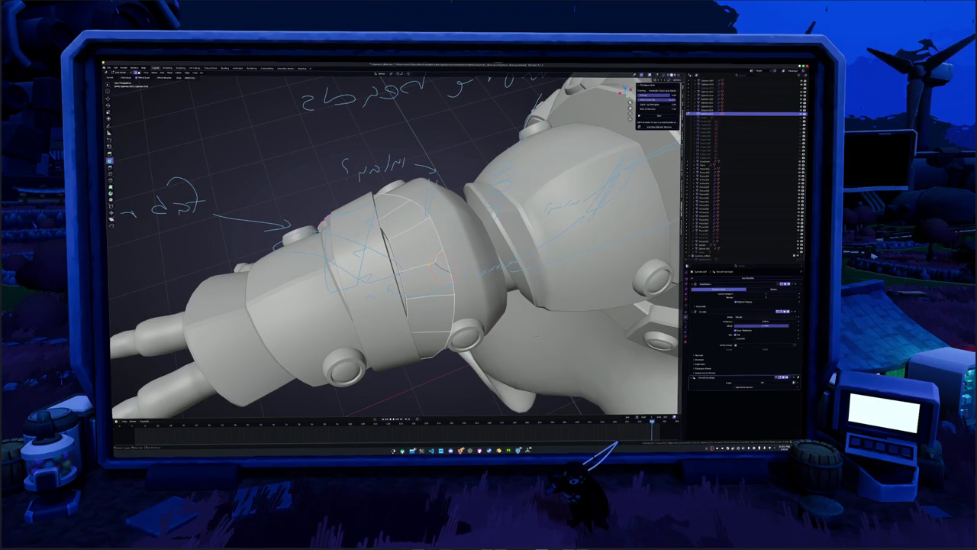
alt+click(434, 259)
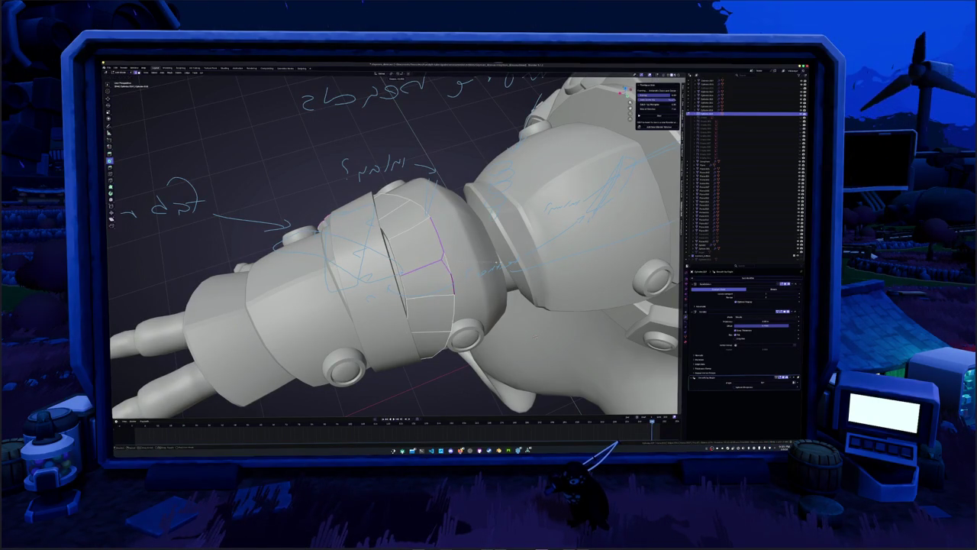
middle_drag(435, 260, 488, 244)
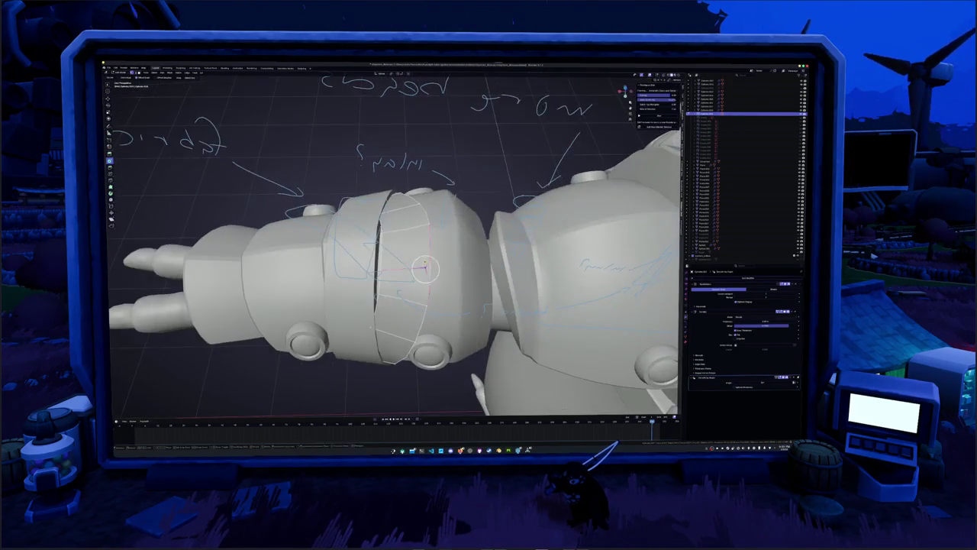
key(u)
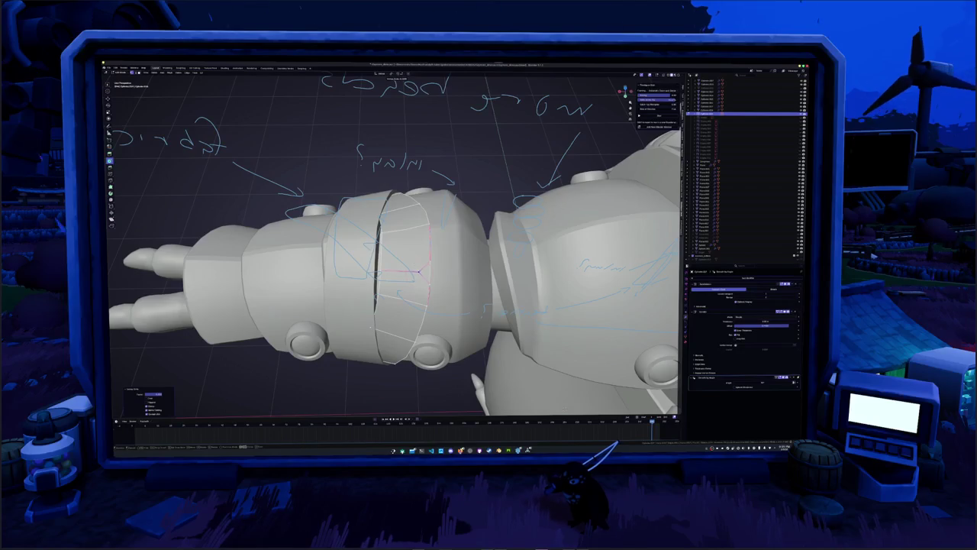
right_click(418, 271)
click(413, 279)
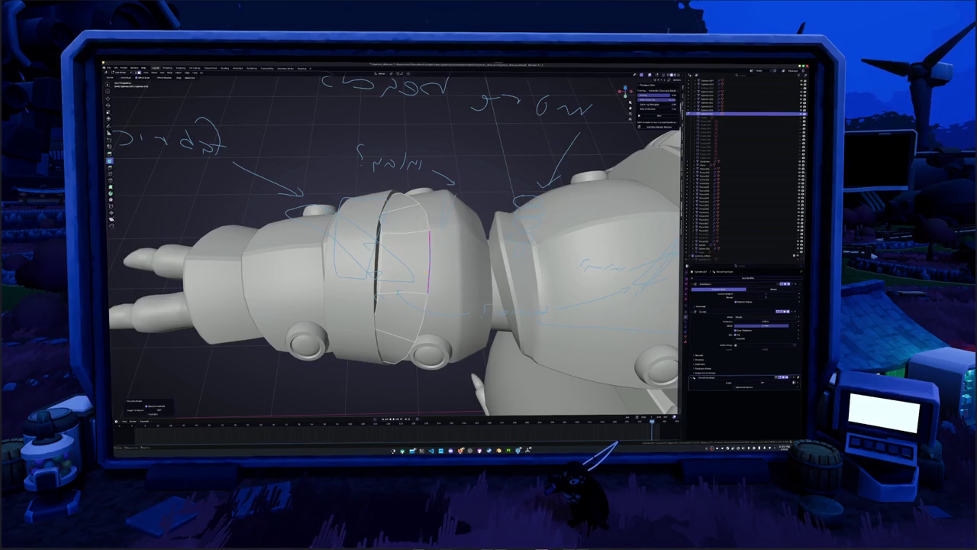
right_click(426, 269)
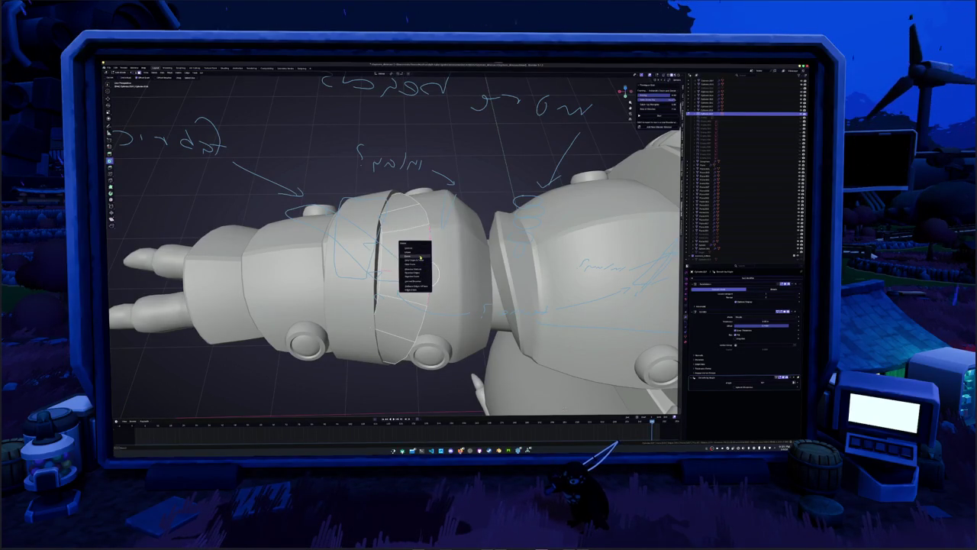
click(423, 256)
middle_drag(423, 257, 489, 233)
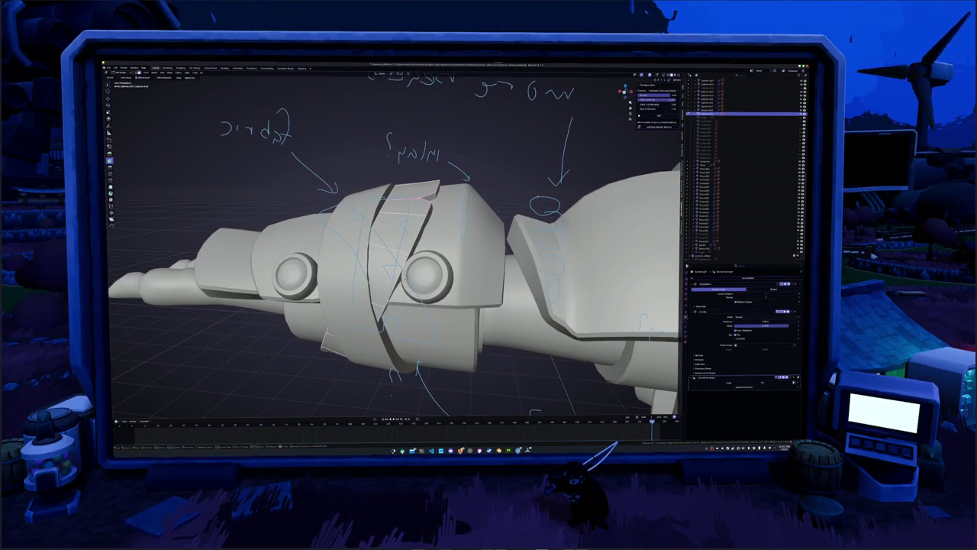
key(alt+z)
middle_drag(489, 233, 512, 226)
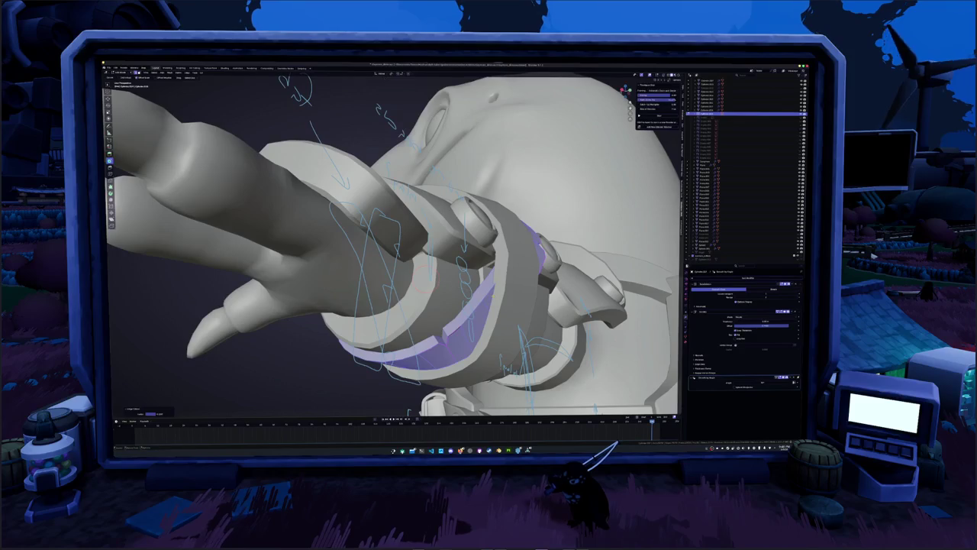
- Leave the wrist band, enter Edit Mode on the ring band, and review it with its edge menu
key(Tab)
mouse_move(510, 297)
middle_down()
mouse_move(427, 305)
mouse_move(428, 252)
mouse_move(466, 331)
mouse_move(455, 322)
middle_up()
key(Tab)
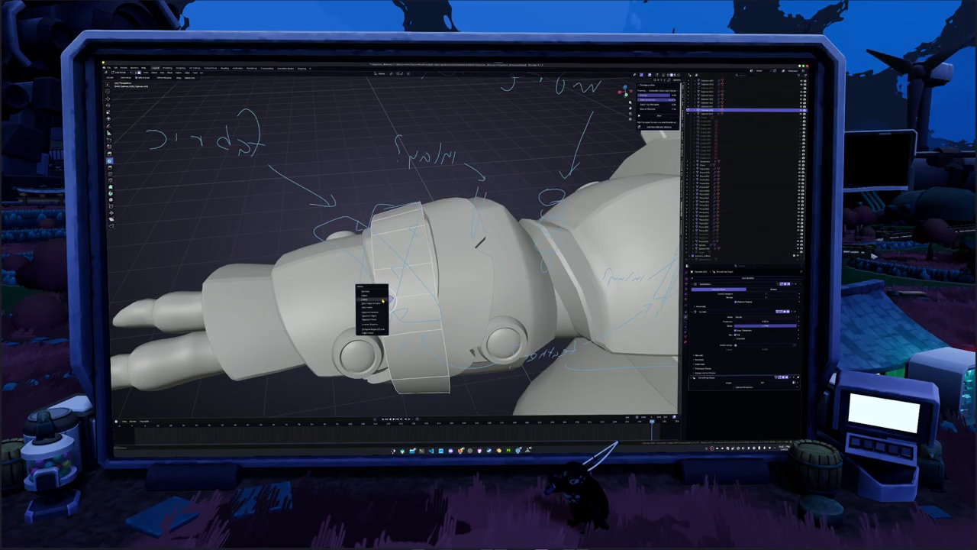
shift+middle_drag(367, 309, 396, 294)
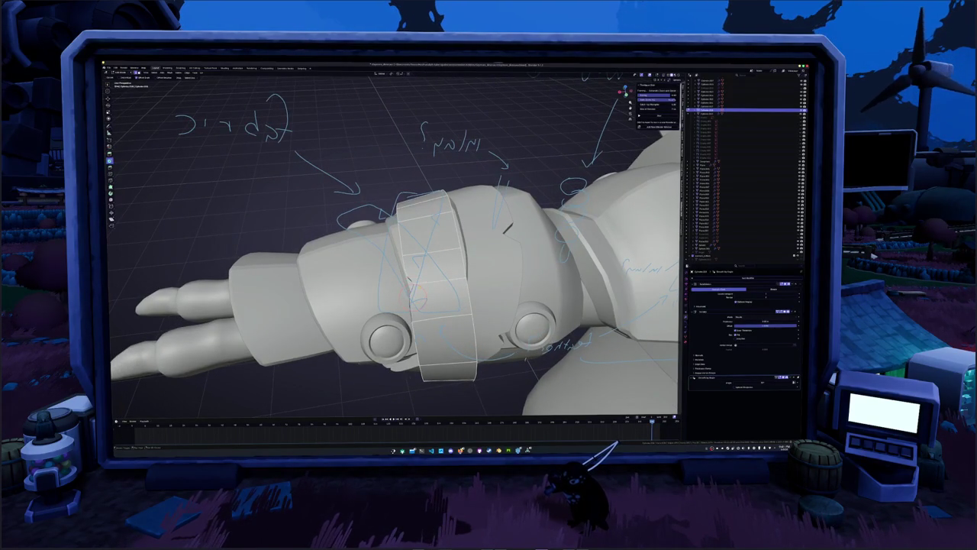
middle_drag(393, 275, 397, 214)
shift+middle_drag(393, 252, 382, 227)
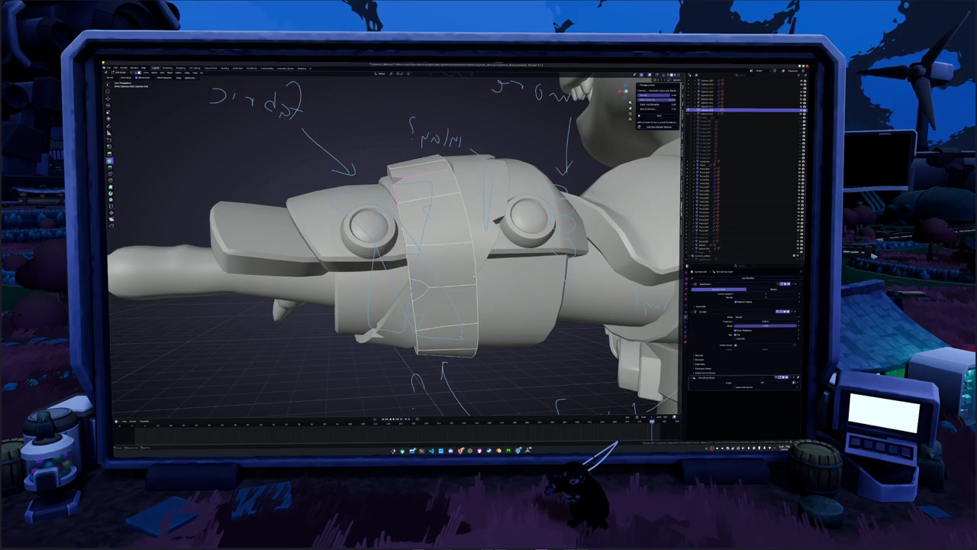
right_click(419, 291)
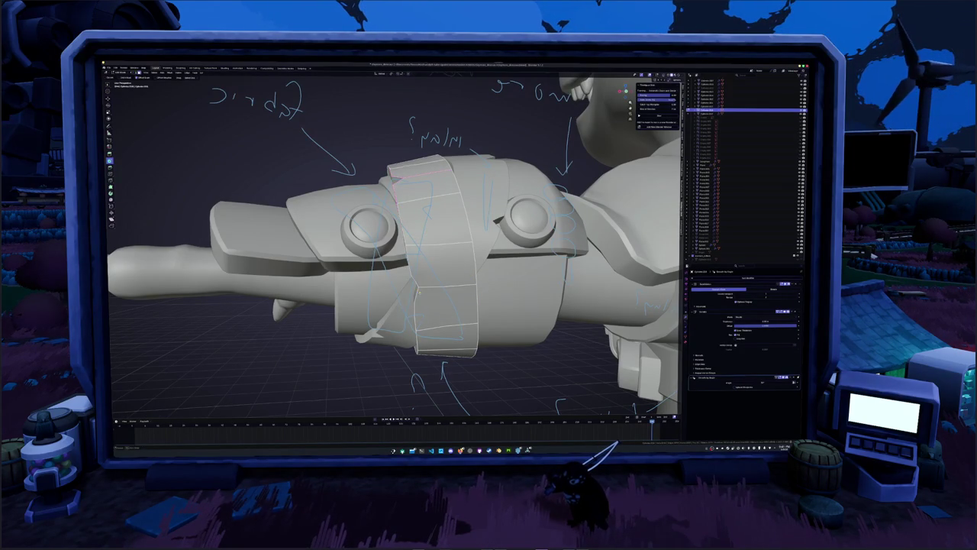
middle_drag(420, 291, 435, 289)
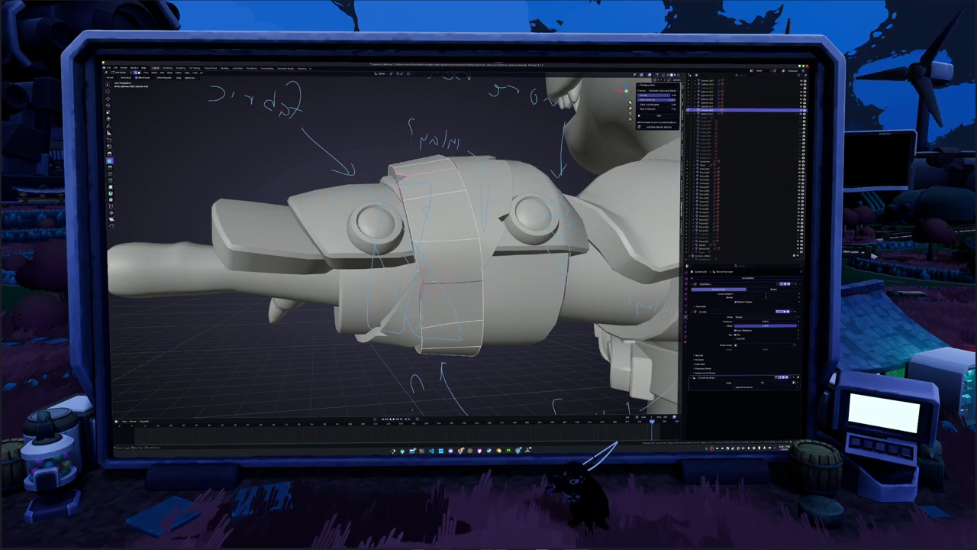
middle_drag(422, 312, 467, 308)
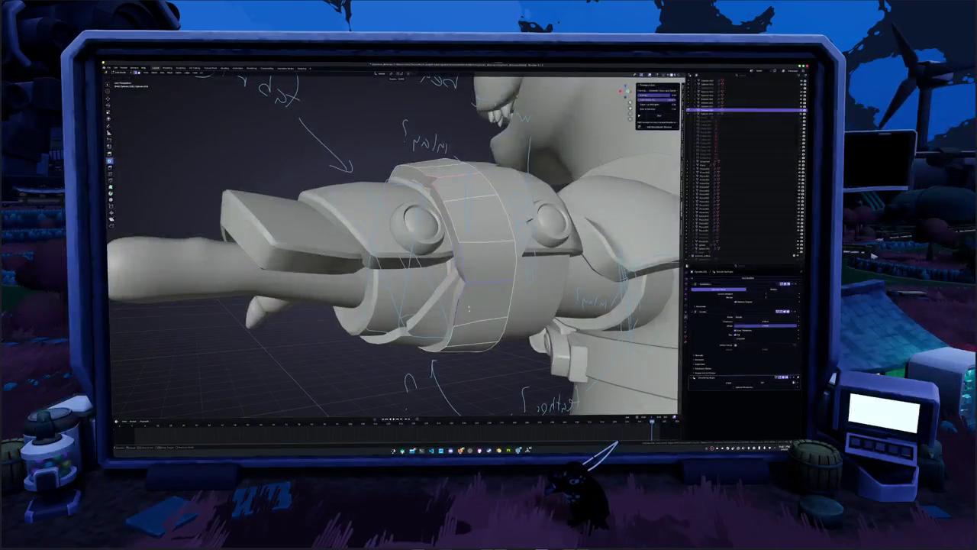
mouse_move(529, 291)
middle_down()
mouse_move(446, 295)
mouse_move(440, 287)
middle_up()
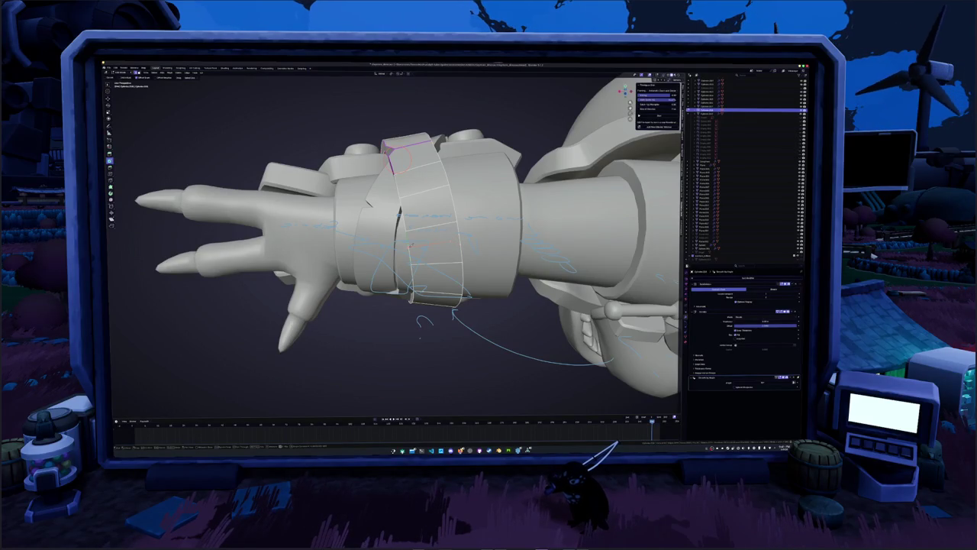
- Add an edge to the ring band and select an edge loop on the fabric band
click(412, 244)
right_click(424, 229)
click(439, 248)
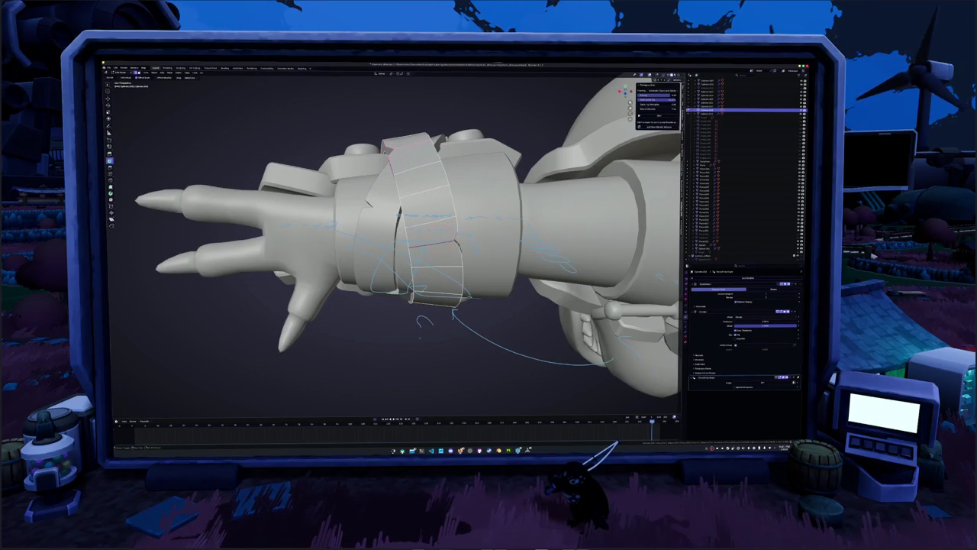
mouse_move(420, 325)
middle_down()
mouse_move(573, 306)
mouse_move(459, 290)
mouse_move(474, 283)
middle_up()
scroll(416, 260, up, 2)
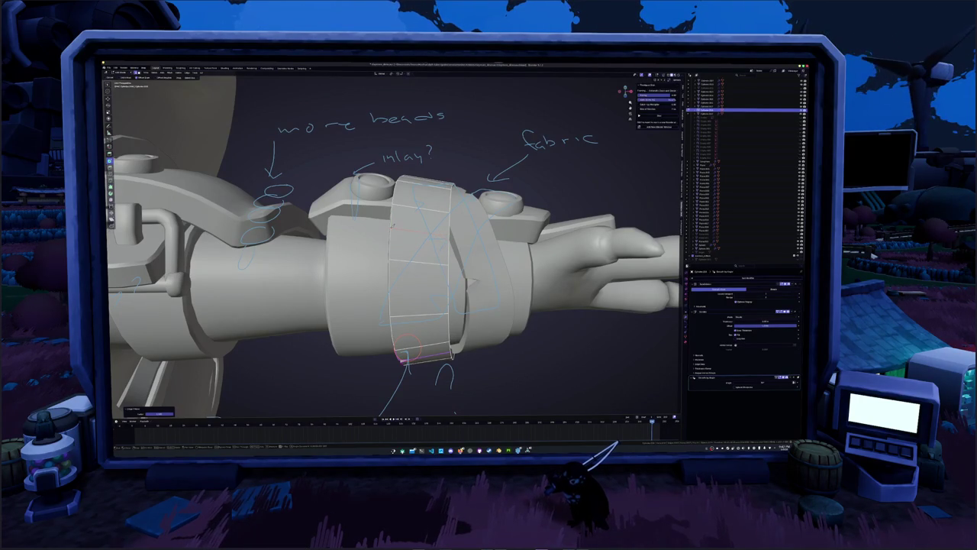
drag(406, 342, 416, 300)
right_click(434, 229)
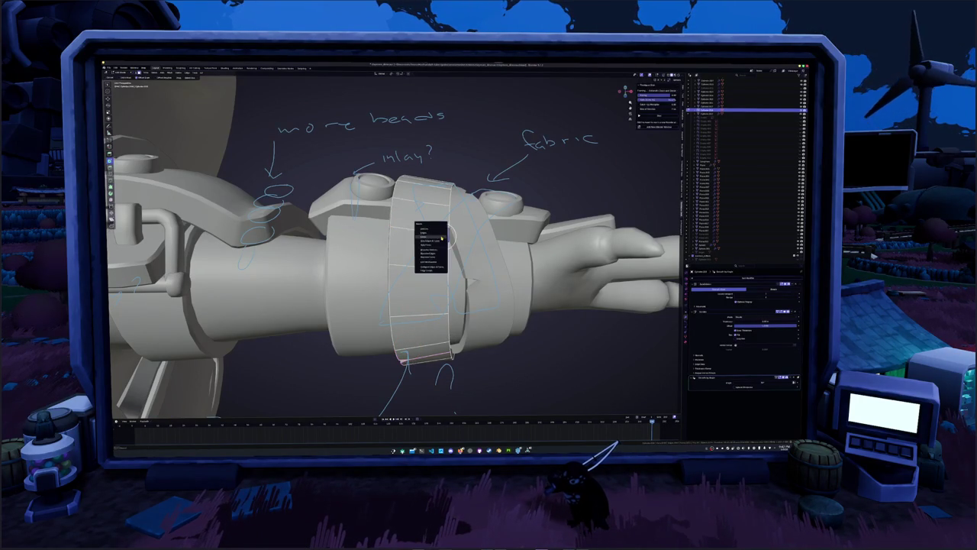
middle_drag(434, 245, 458, 252)
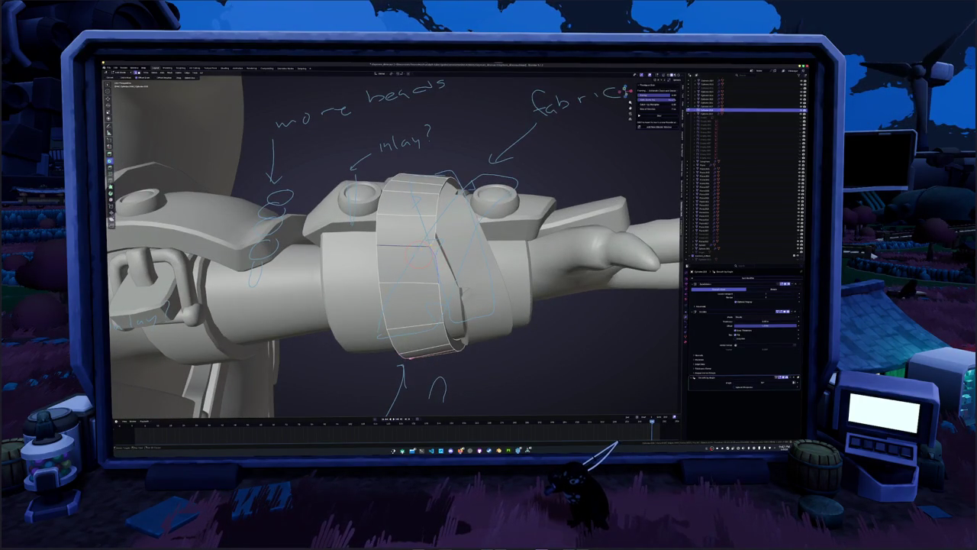
alt+click(435, 237)
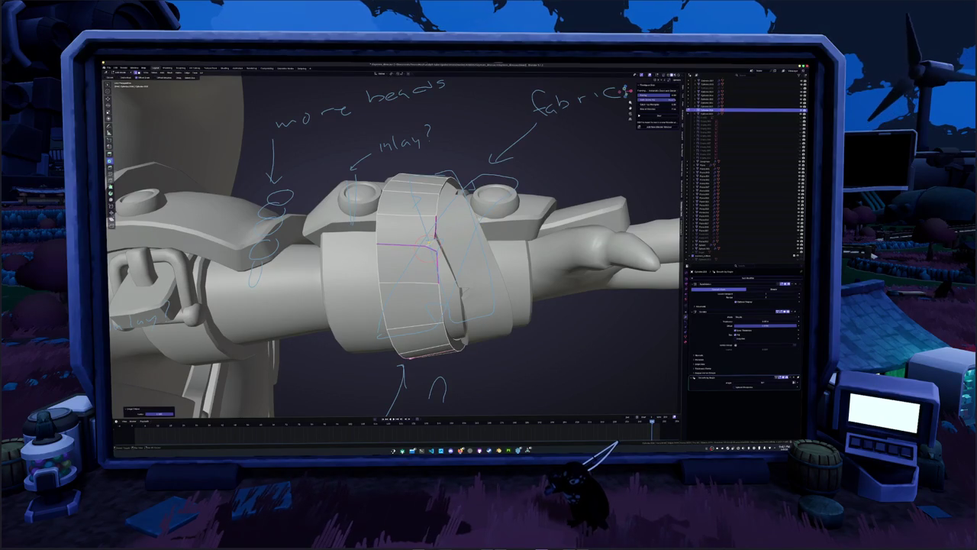
mouse_move(461, 291)
middle_down()
mouse_move(461, 321)
mouse_move(425, 265)
middle_up()
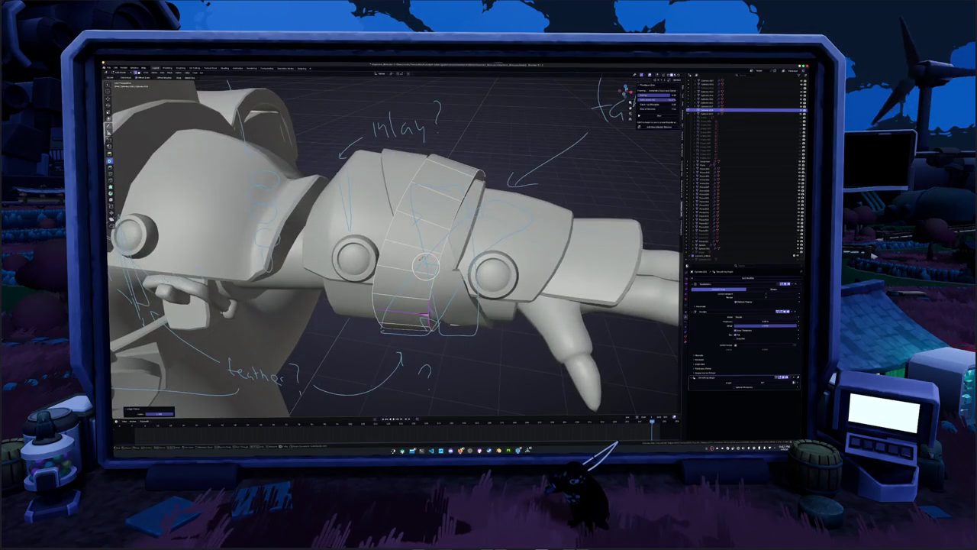
middle_drag(430, 315, 459, 313)
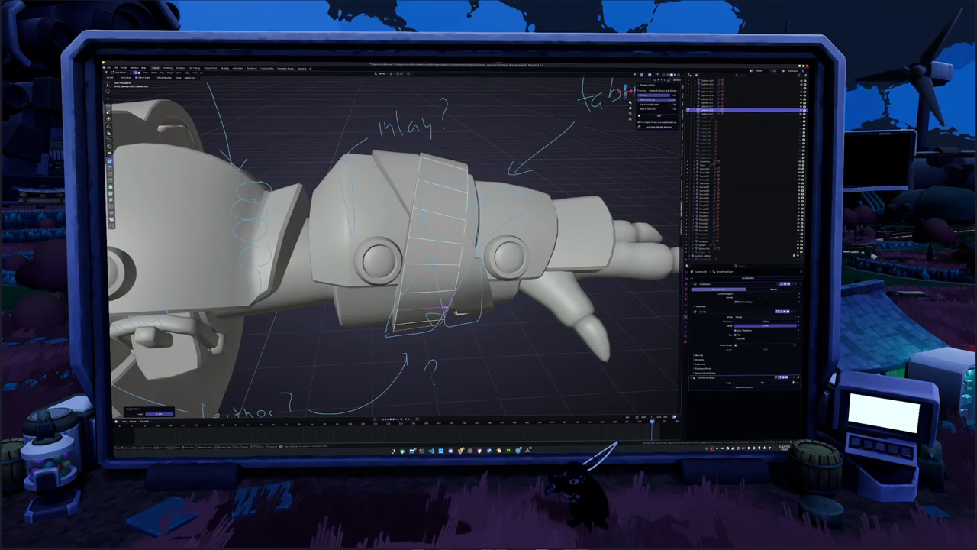
- Add loop cuts across the band, apply a right-click menu edit, and return to solid shading
key(ctrl+r)
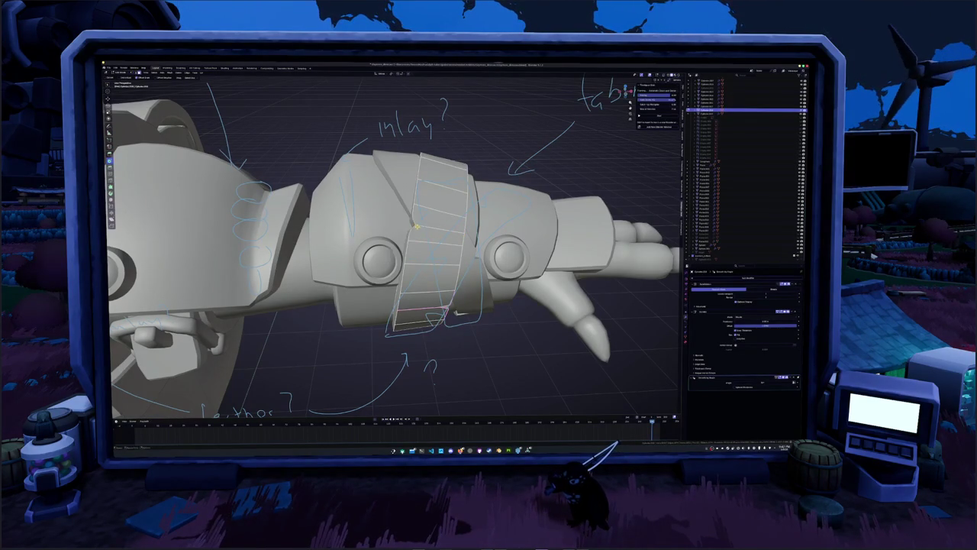
middle_drag(412, 229, 428, 233)
key(ctrl+r)
middle_drag(412, 229, 458, 191)
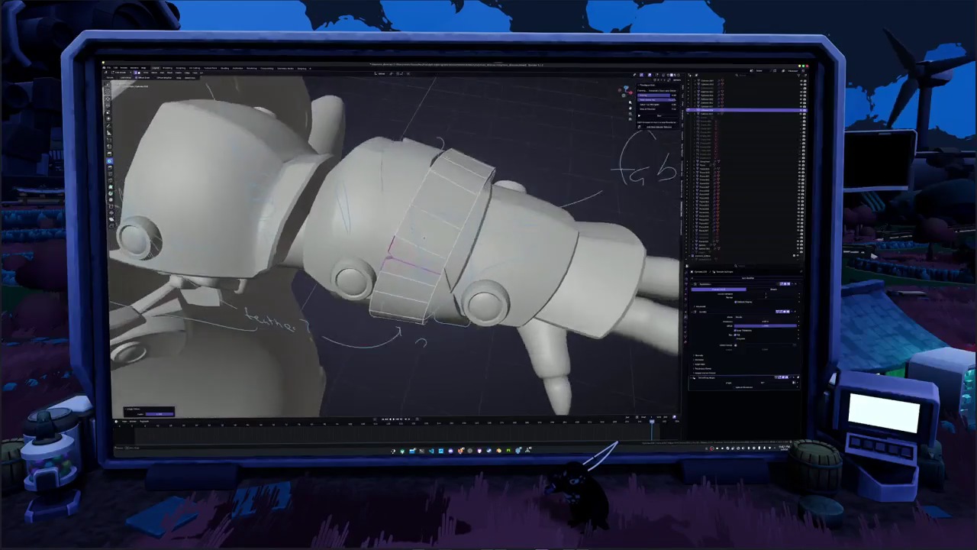
middle_drag(404, 283, 416, 275)
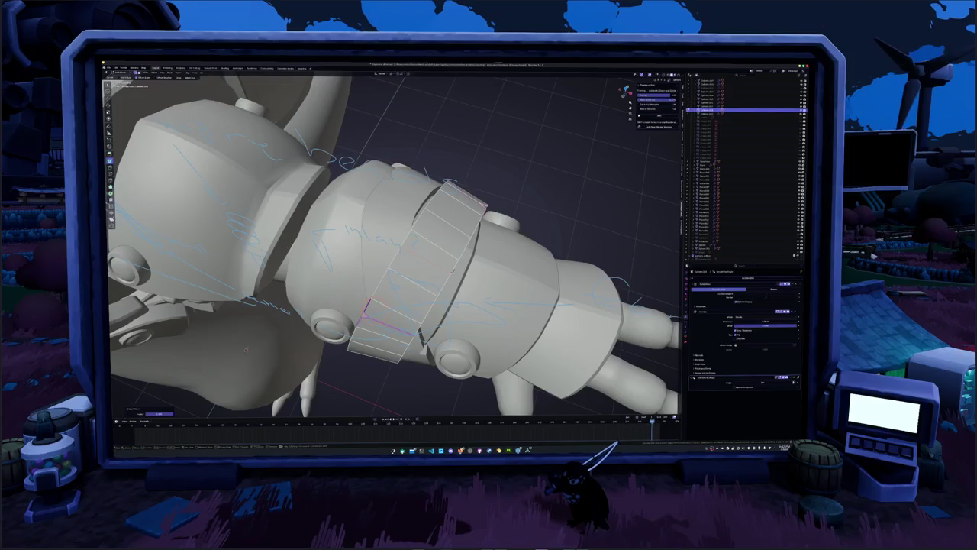
right_click(408, 246)
click(404, 250)
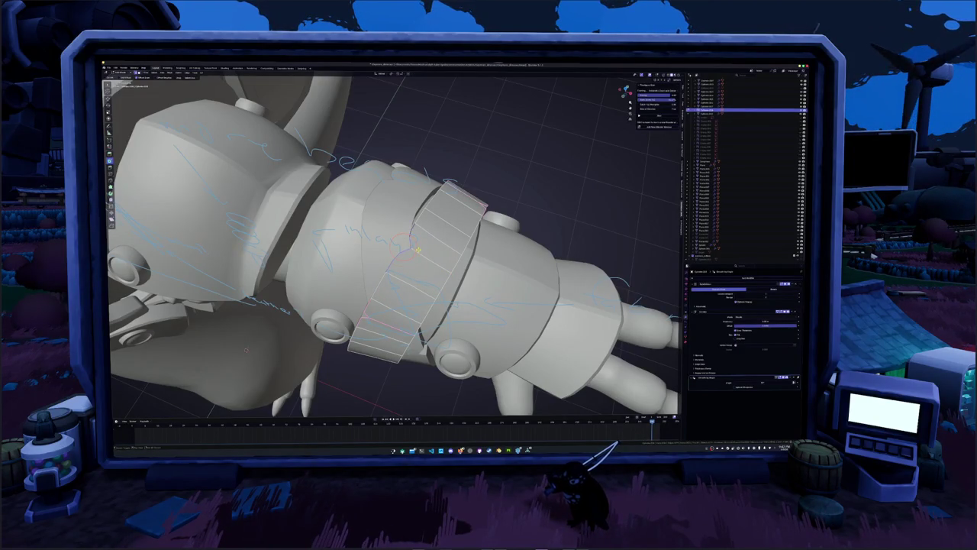
mouse_move(422, 252)
middle_down()
mouse_move(441, 316)
mouse_move(434, 312)
mouse_move(638, 319)
middle_up()
key(alt+z)
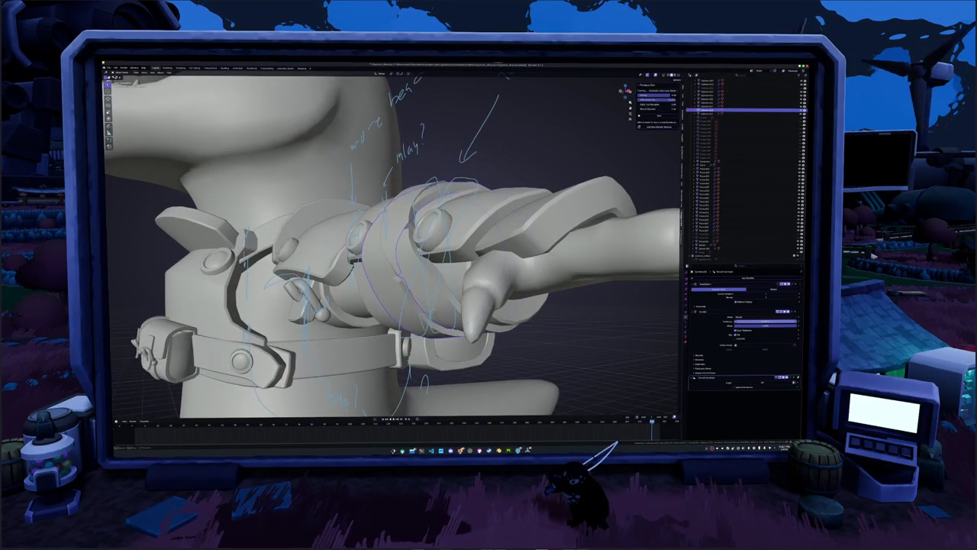
- From a front then three-quarter view, select the forearm bracer band and zoom in on it
middle_drag(428, 328, 538, 283)
scroll(442, 305, down, 5)
key(KP_1)
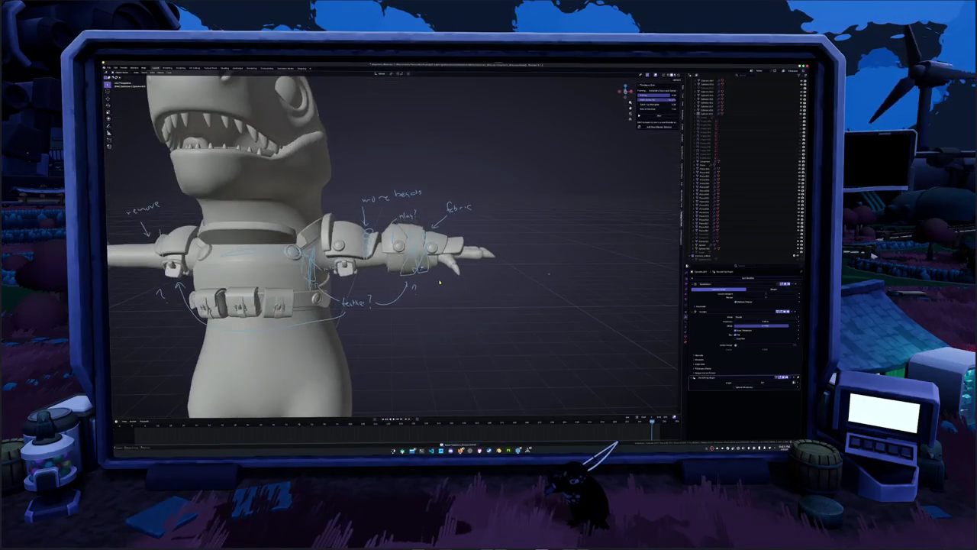
mouse_move(439, 226)
middle_down()
mouse_move(334, 378)
mouse_move(459, 214)
mouse_move(481, 260)
mouse_move(474, 244)
mouse_move(544, 281)
mouse_move(439, 261)
middle_up()
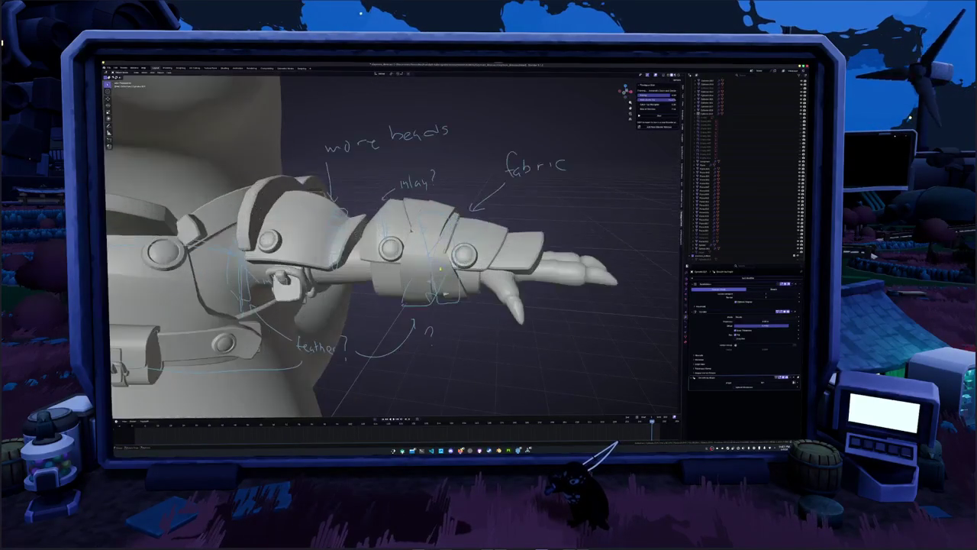
click(413, 286)
key(KP_0)
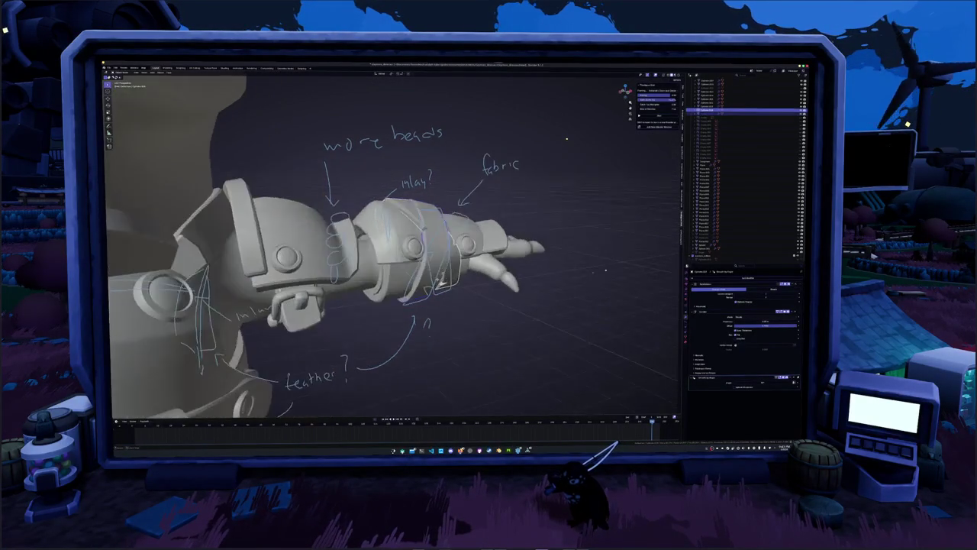
key(KP_0)
mouse_move(566, 134)
middle_down()
mouse_move(550, 134)
mouse_move(544, 175)
middle_up()
scroll(544, 185, up, 3)
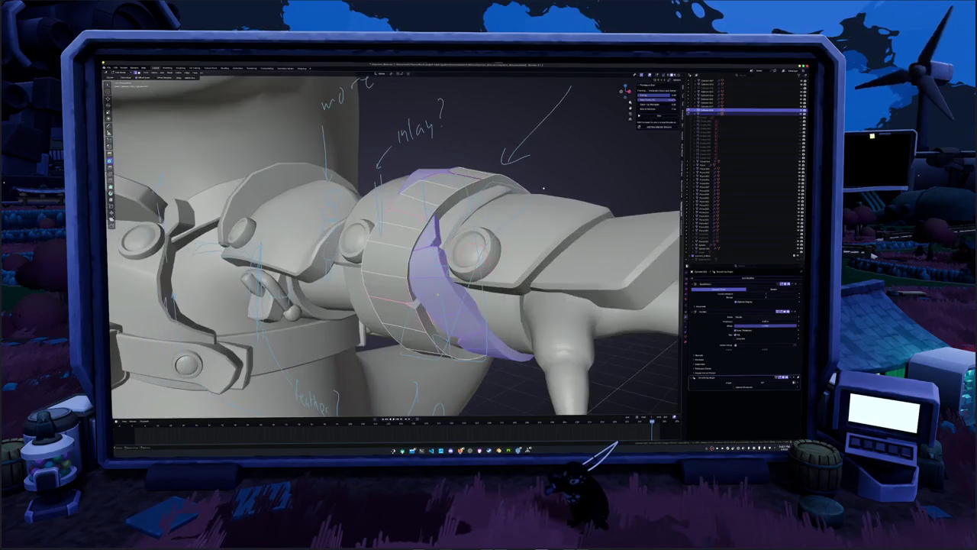
- Clear the selection, scale the band's mesh, then leave and re-enter its Edit Mode
key(alt+a)
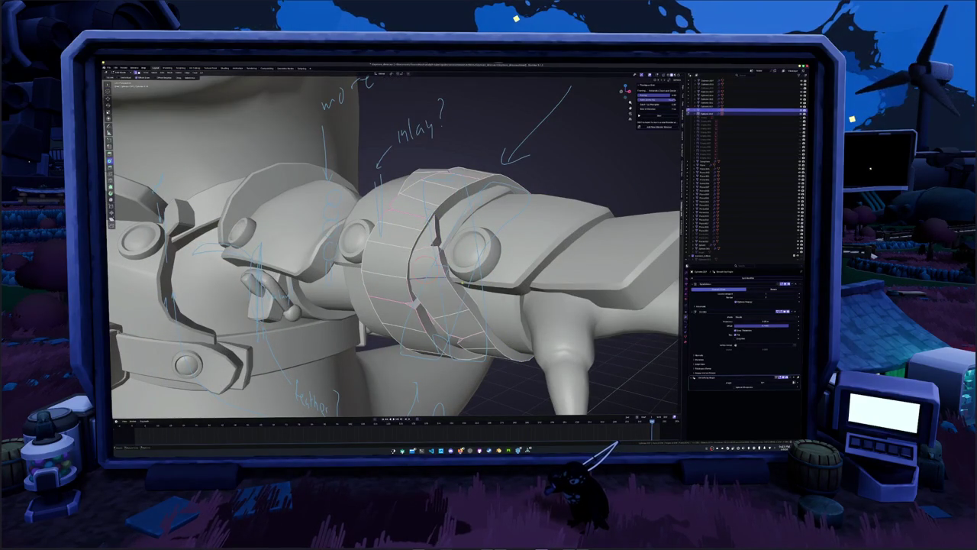
key(s)
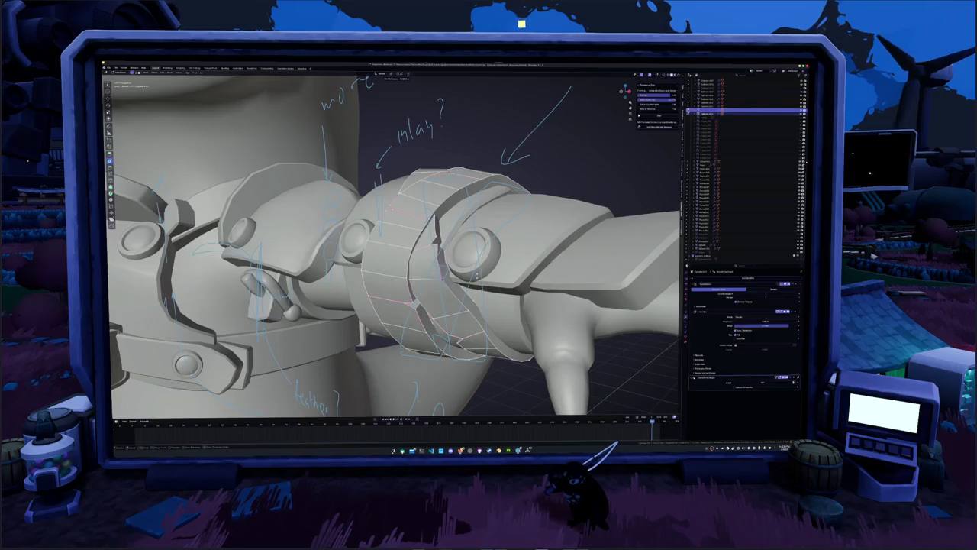
key(KP_Decimal)
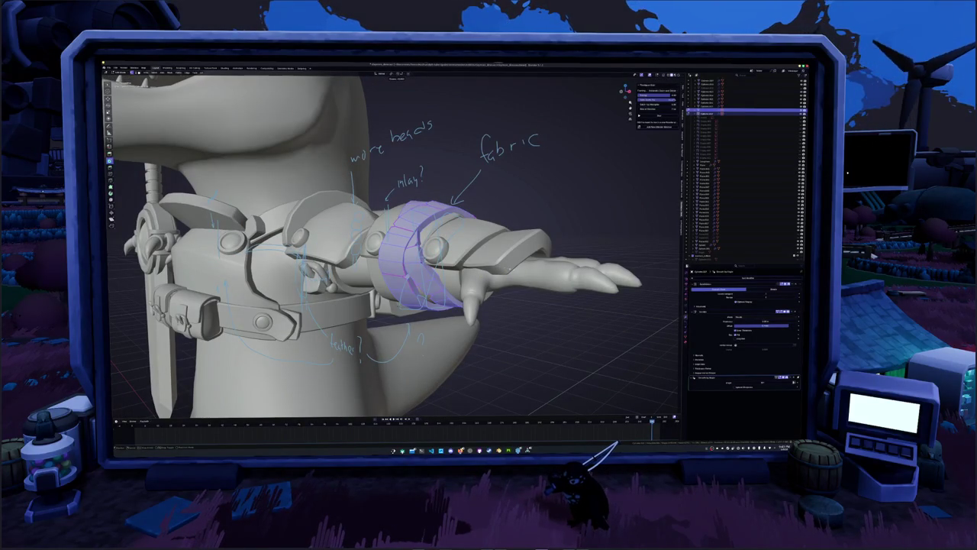
key(Tab)
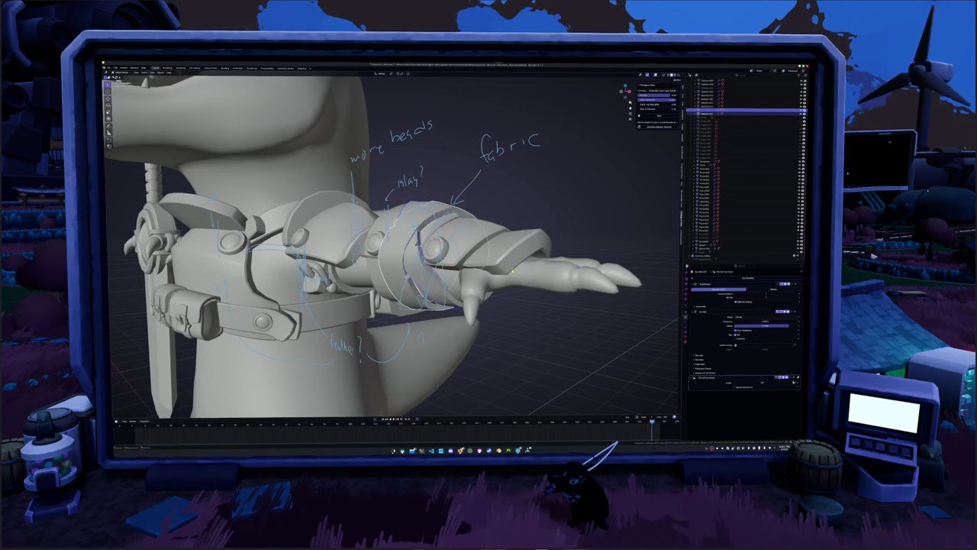
scroll(489, 290, down, 2)
scroll(473, 305, down, 2)
scroll(461, 326, down, 3)
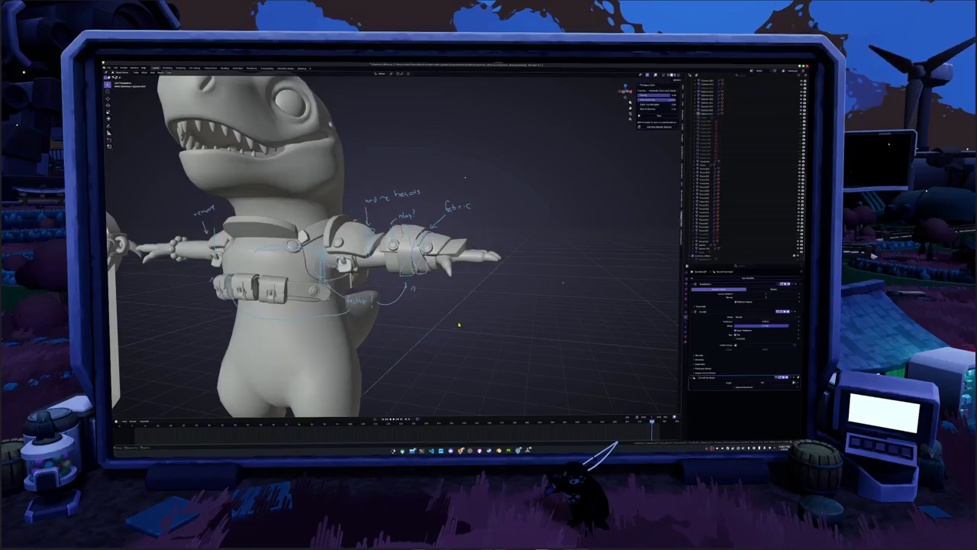
middle_drag(460, 327, 462, 187)
scroll(462, 187, up, 5)
key(Tab)
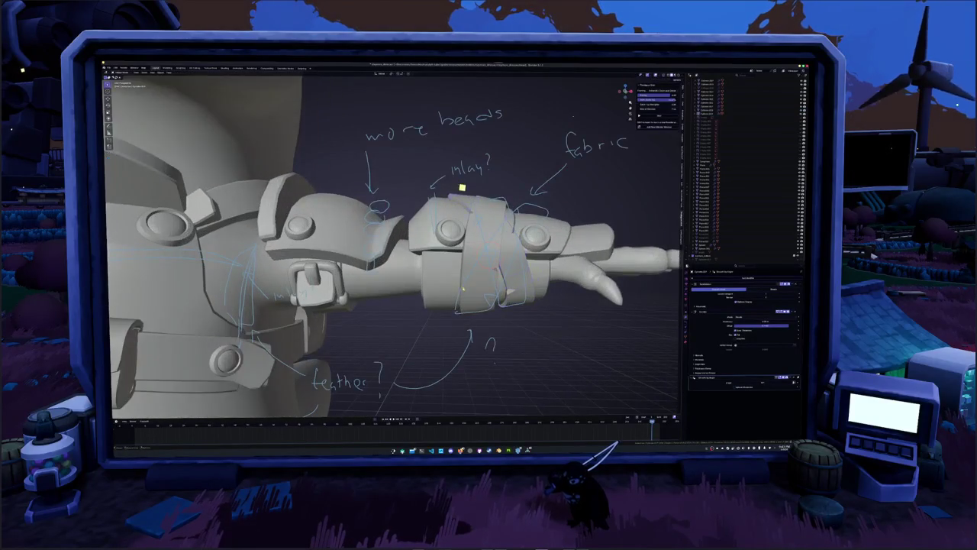
scroll(463, 192, up, 3)
scroll(465, 203, up, 2)
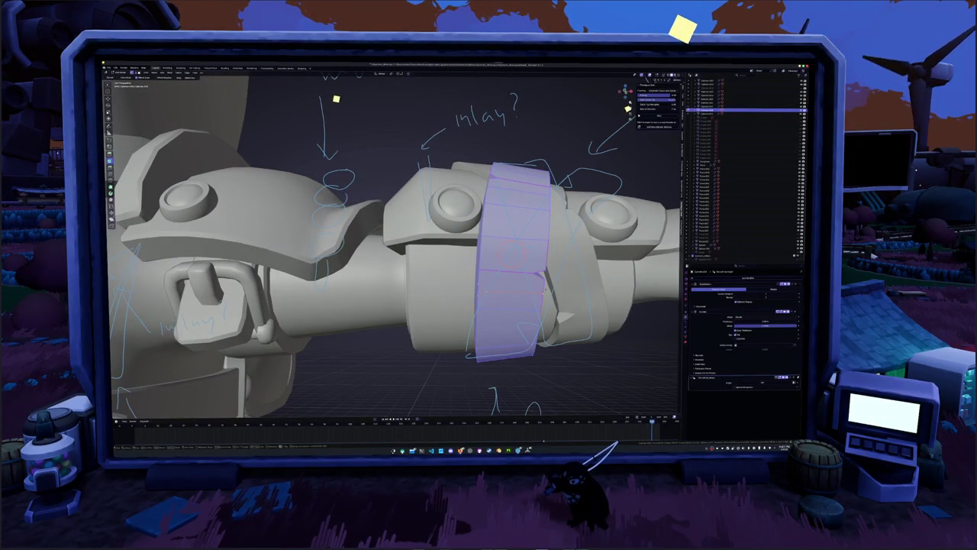
- Slide a horizontal edge loop higher up the forearm band and exit Edit Mode
key(alt+a)
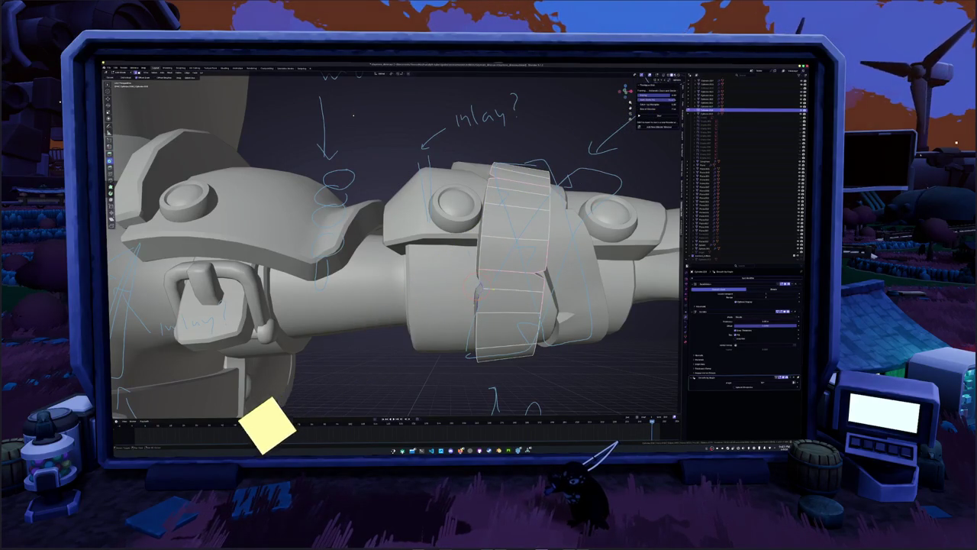
alt+click(500, 288)
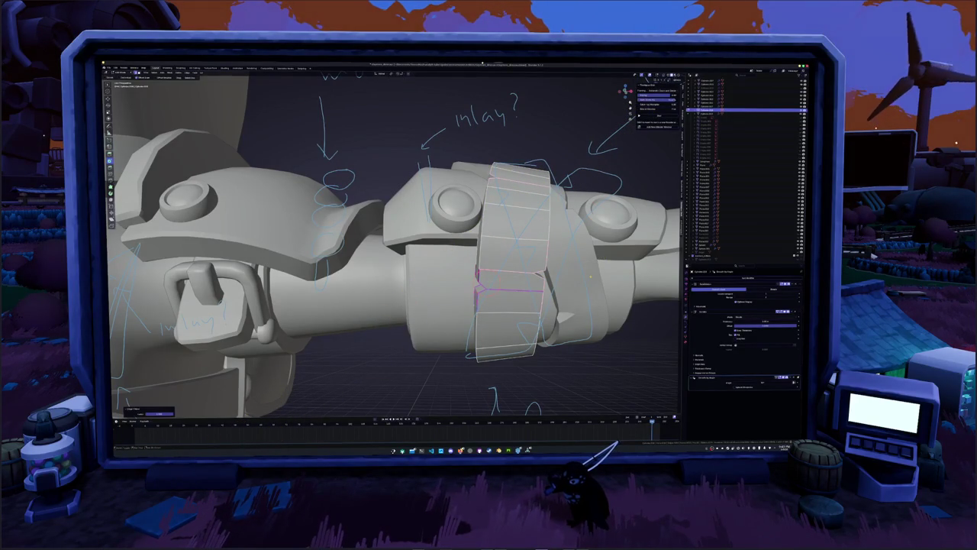
alt+click(590, 277)
key(Tab)
- Select the wrist band and add a new edge loop cut around its ring
scroll(590, 276, down, 3)
mouse_move(590, 277)
middle_down()
mouse_move(490, 307)
mouse_move(265, 349)
middle_up()
scroll(465, 310, down, 4)
click(385, 264)
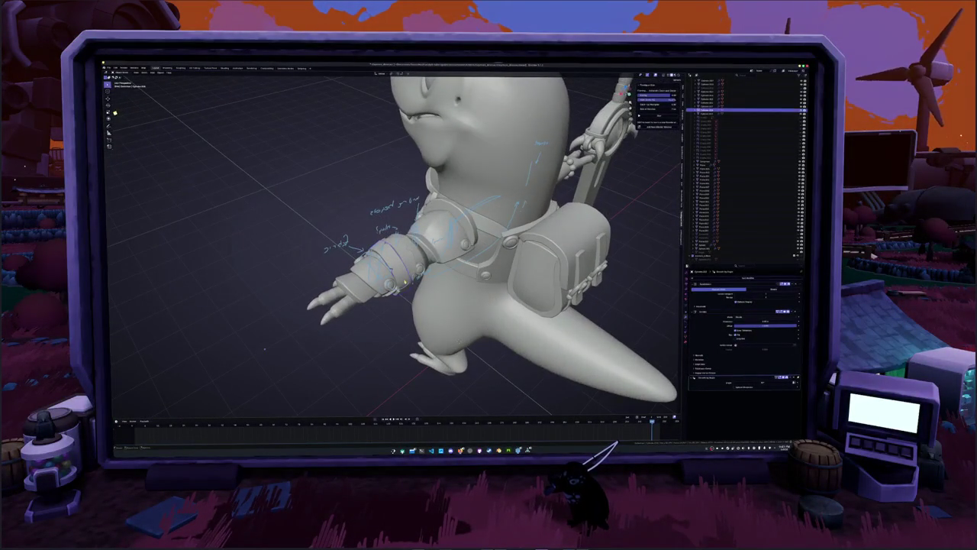
scroll(386, 263, up, 3)
mouse_move(385, 264)
middle_down()
mouse_move(412, 311)
mouse_move(439, 310)
middle_up()
scroll(351, 119, up, 3)
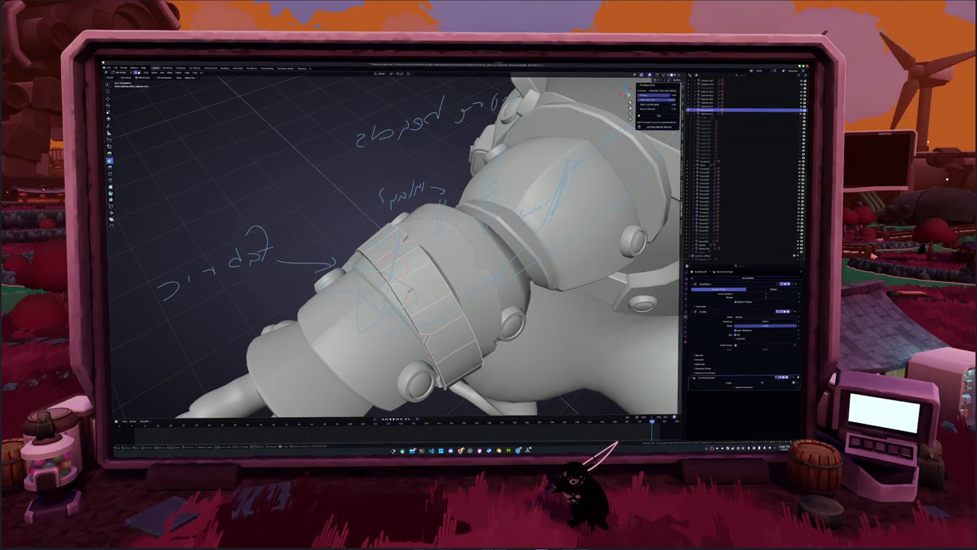
alt+click(443, 284)
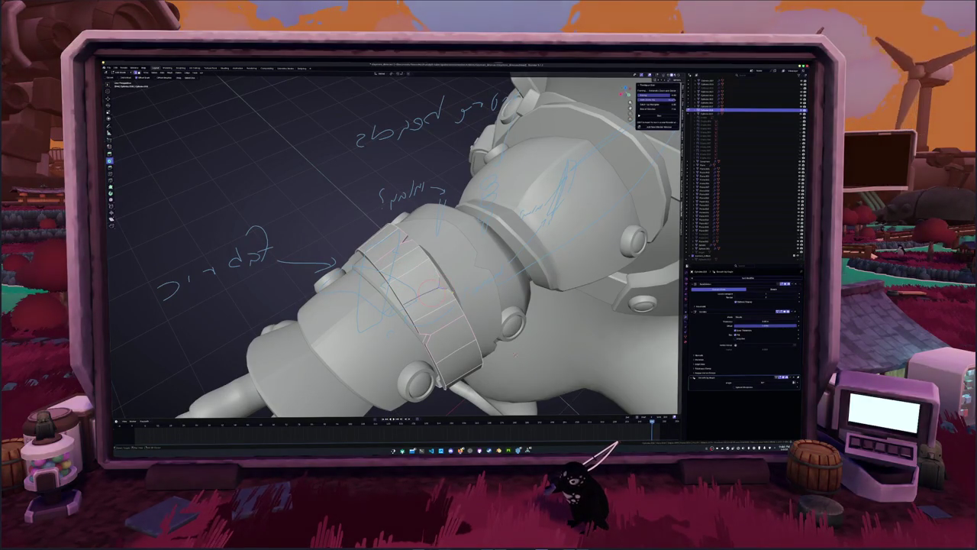
alt+click(439, 289)
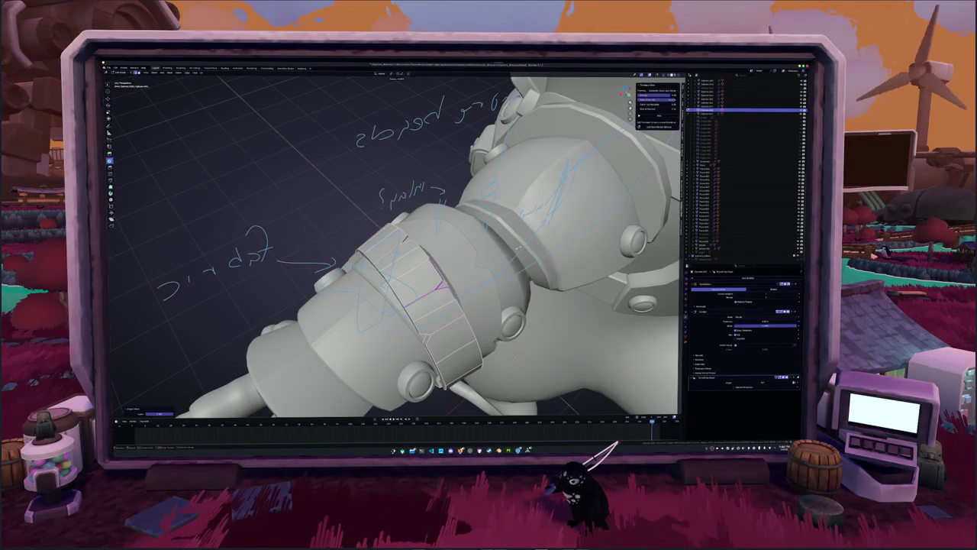
mouse_move(440, 289)
middle_down()
mouse_move(450, 311)
mouse_move(500, 221)
middle_up()
key(Tab)
key(Tab)
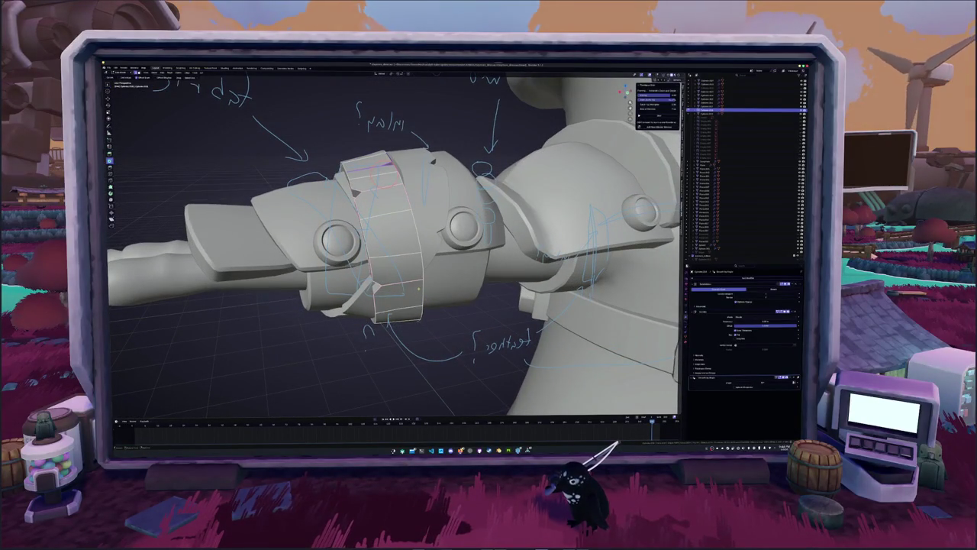
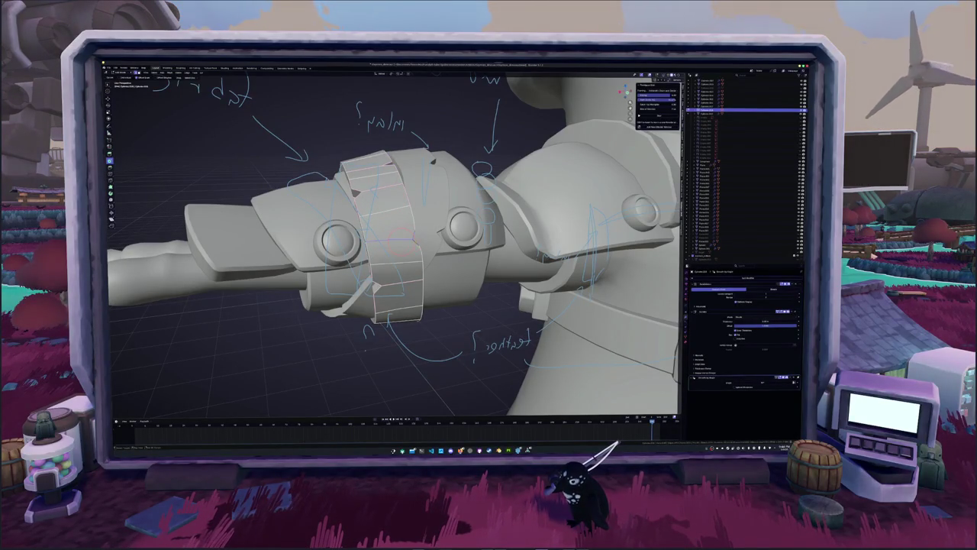
- Select the armoured arm's wrist band loop and snap the 3D cursor to it
alt+click(414, 226)
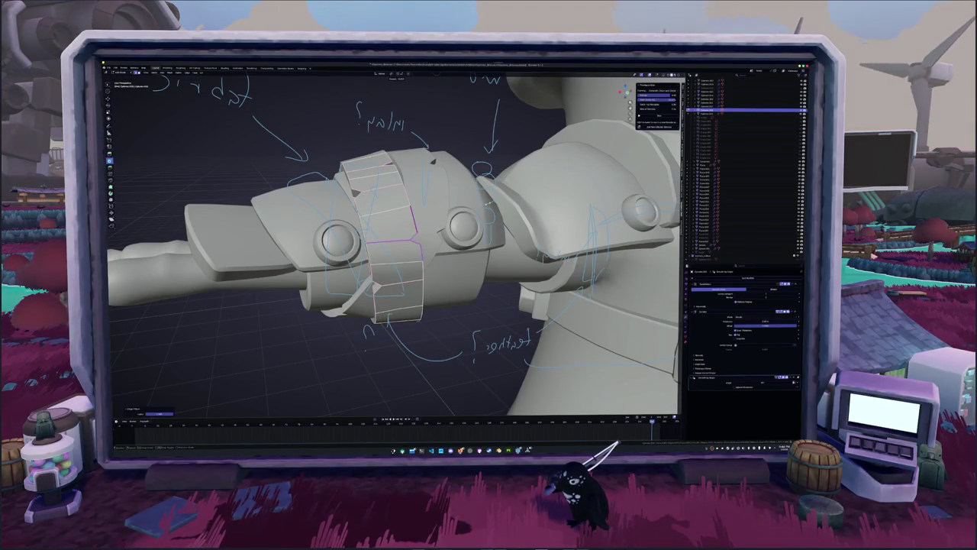
key(Tab)
middle_drag(471, 230, 401, 272)
middle_drag(401, 274, 321, 229)
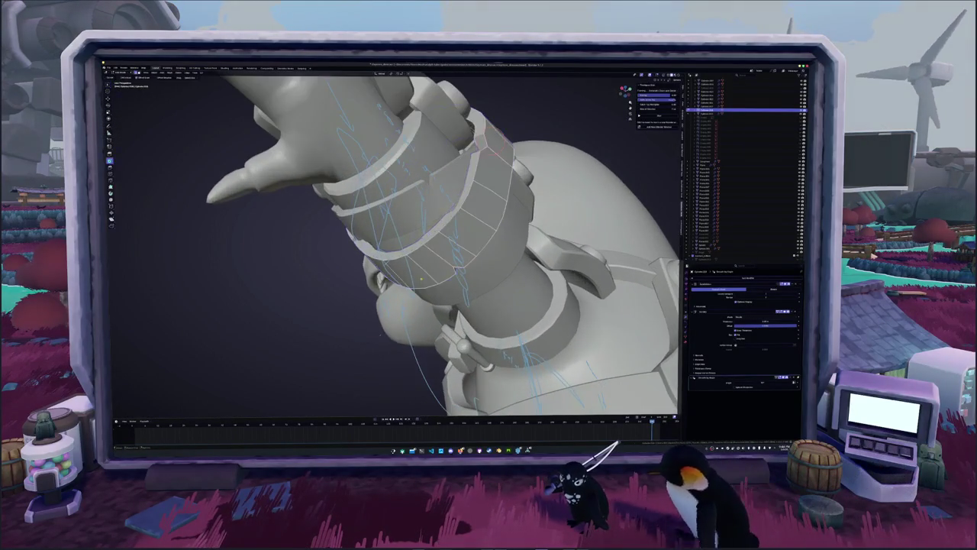
key(Tab)
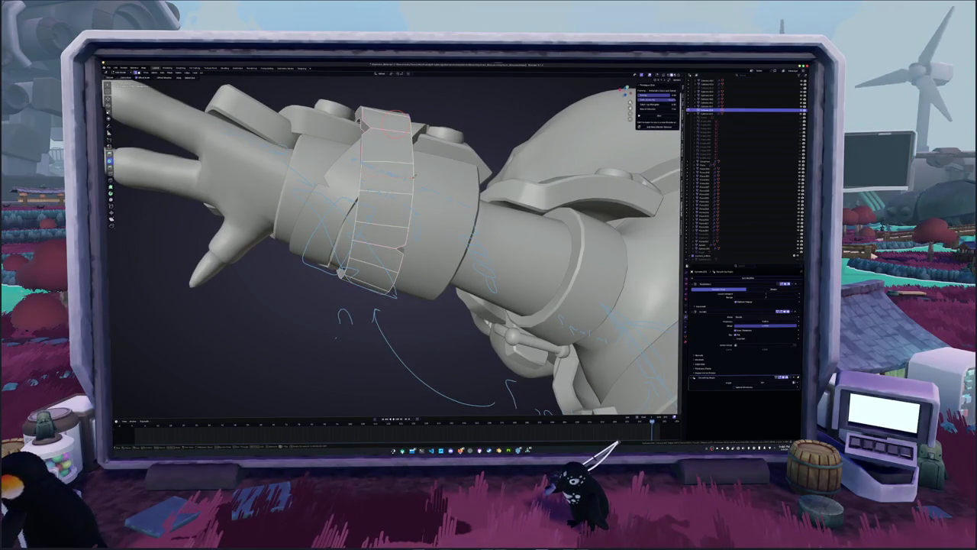
right_click(369, 177)
click(356, 197)
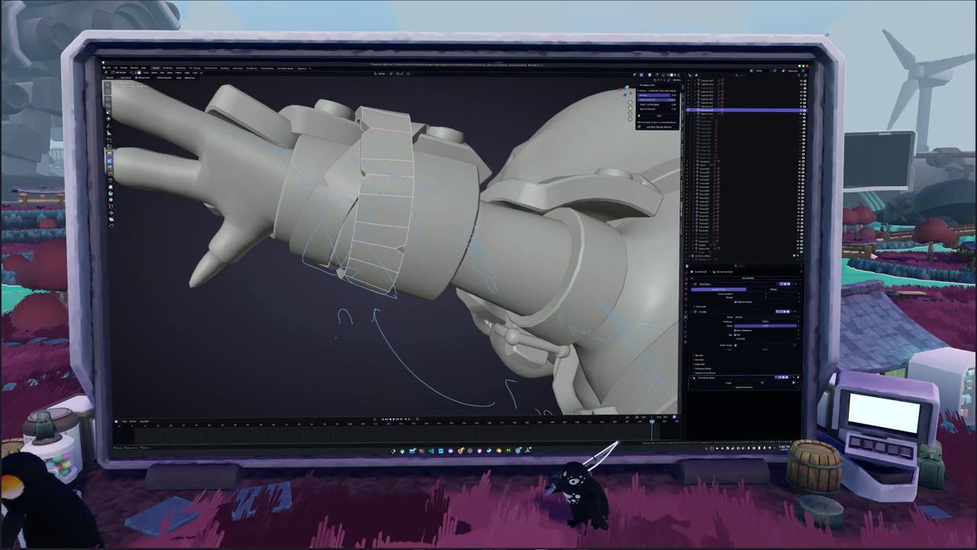
- Pick a vertical wrist band edge, leave Edit Mode and bring up the Add menu
middle_drag(356, 197, 382, 206)
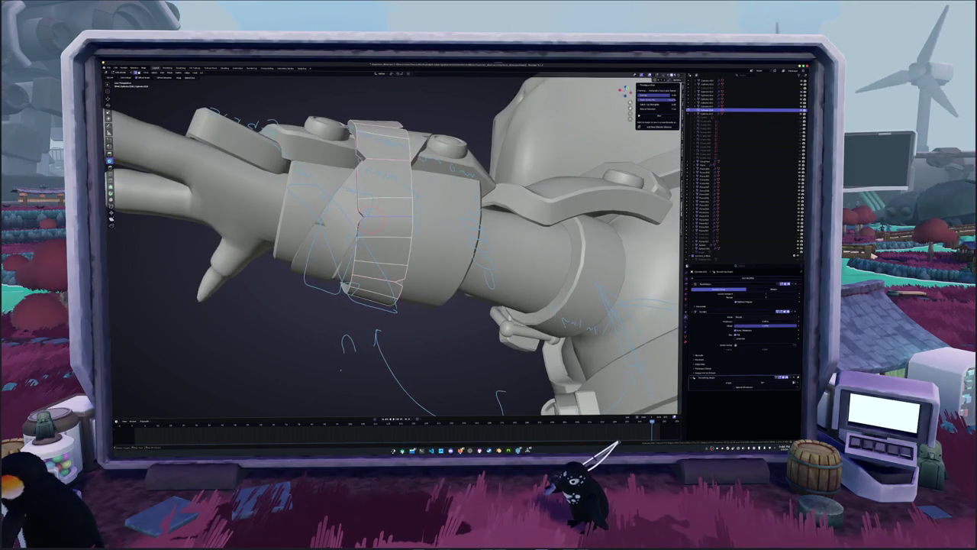
click(359, 208)
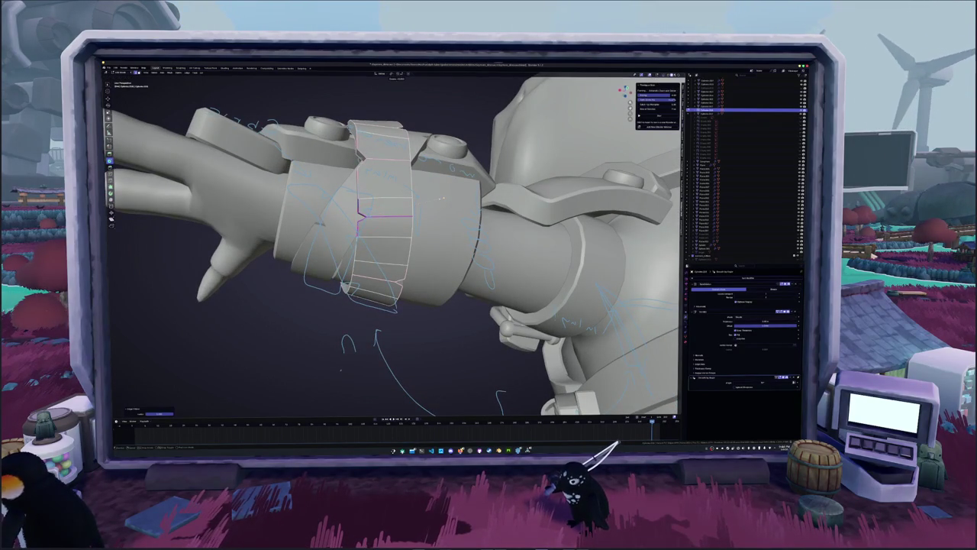
key(Tab)
mouse_move(341, 369)
middle_down()
mouse_move(342, 329)
mouse_move(409, 305)
mouse_move(403, 300)
middle_up()
key(shift+a)
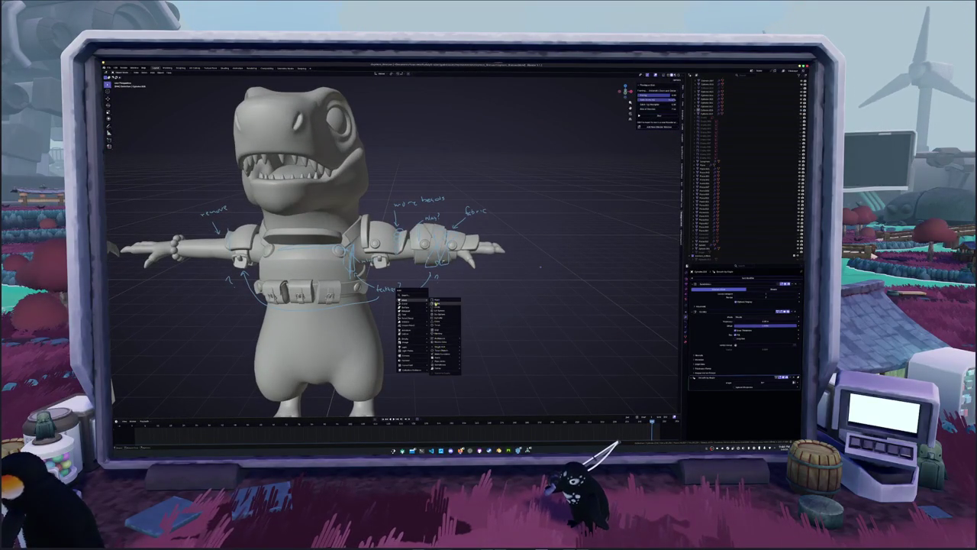
mouse_move(407, 307)
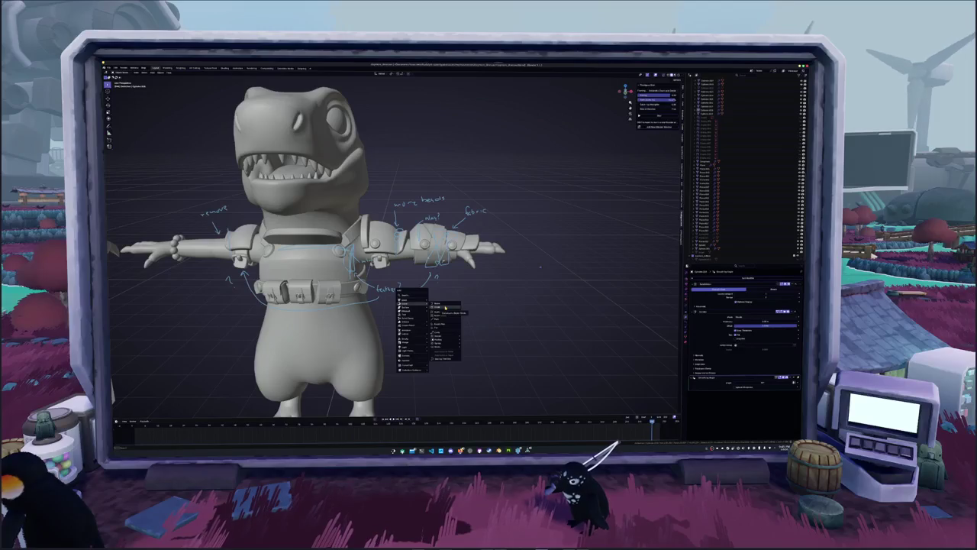
- Add the chosen object at the wrist's 3D cursor
click(445, 306)
scroll(447, 309, down, 5)
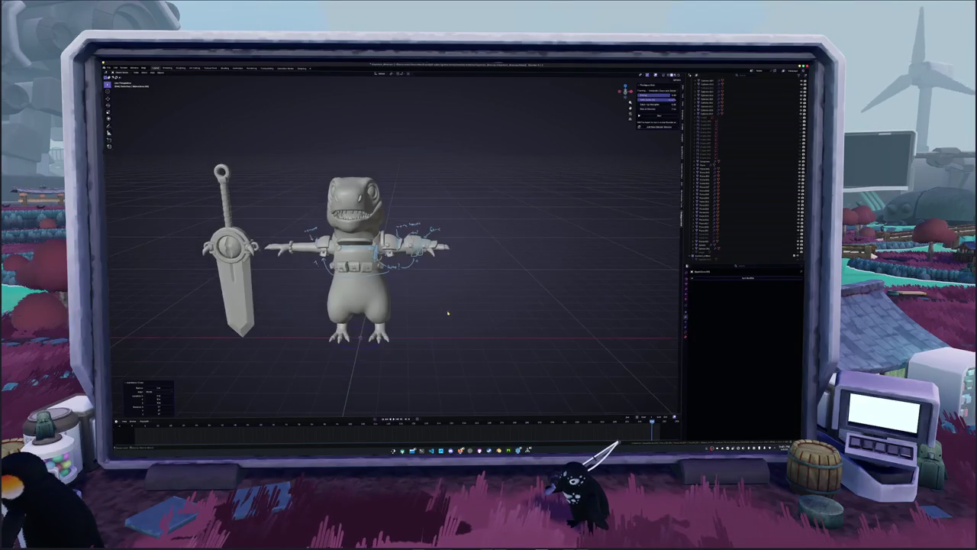
scroll(441, 308, up, 4)
- Select the shoulder armour and inspect it in X-ray and front orthographic view
click(401, 237)
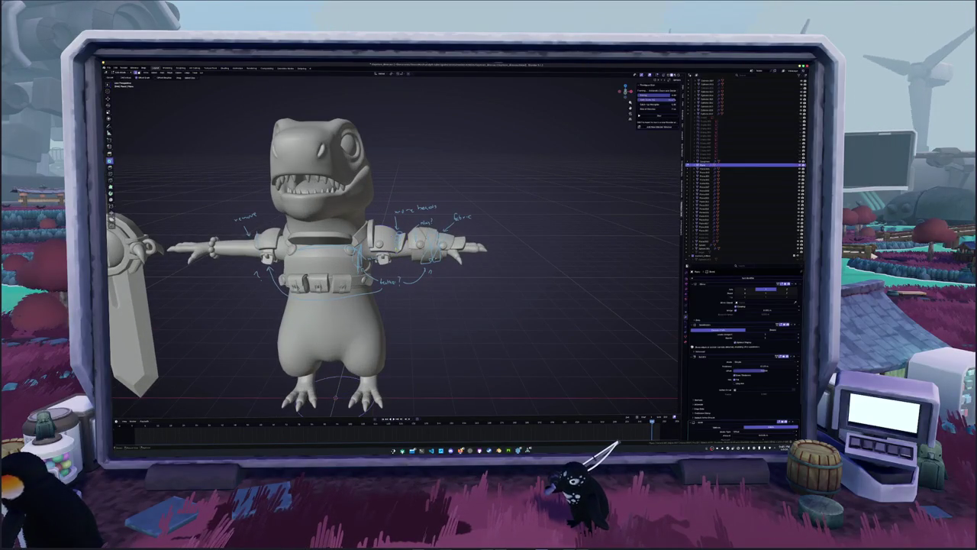
scroll(401, 237, up, 4)
key(alt+z)
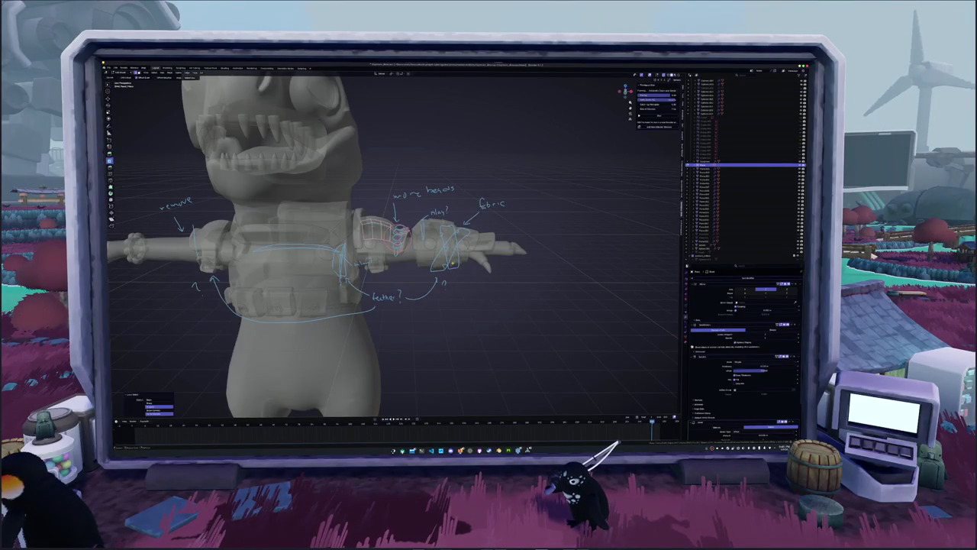
middle_drag(397, 244, 458, 252)
middle_drag(397, 244, 409, 229)
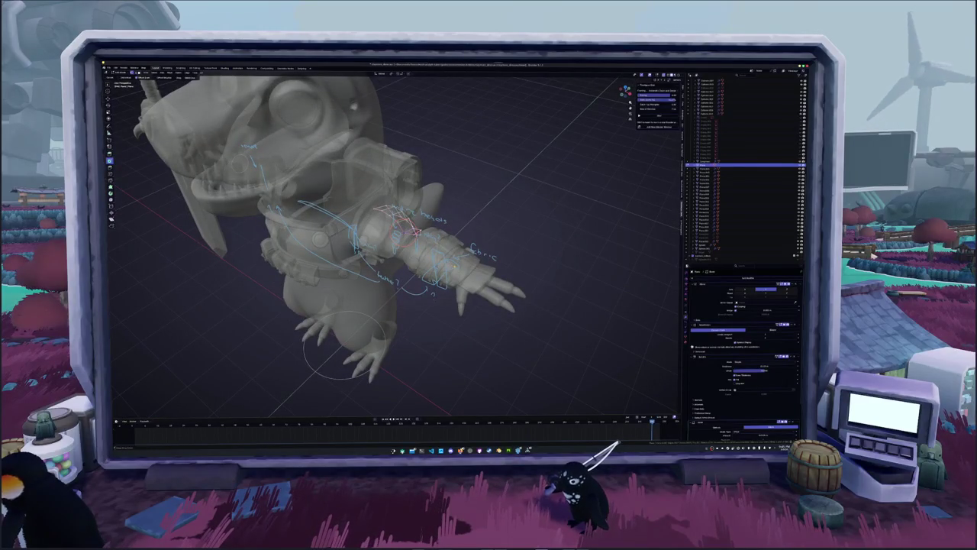
click(454, 349)
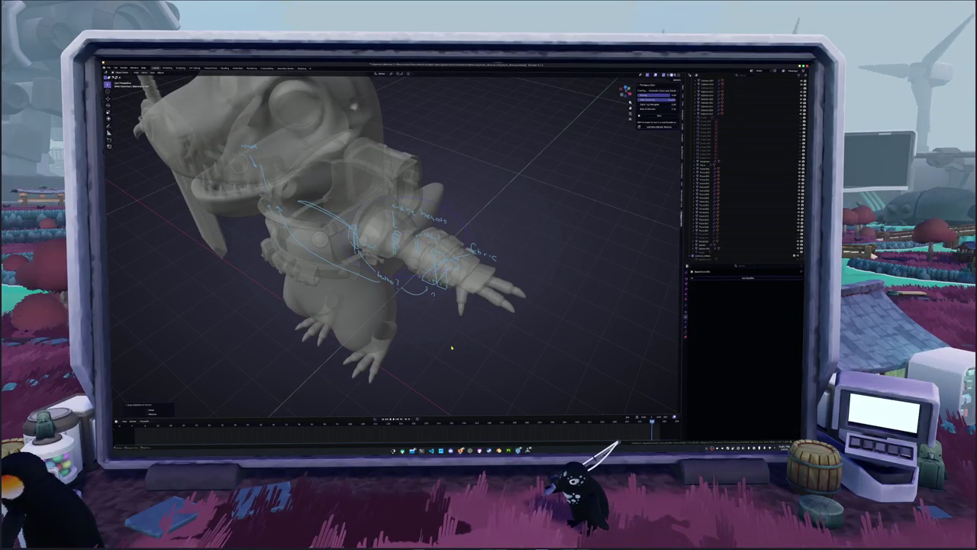
key(KP_1)
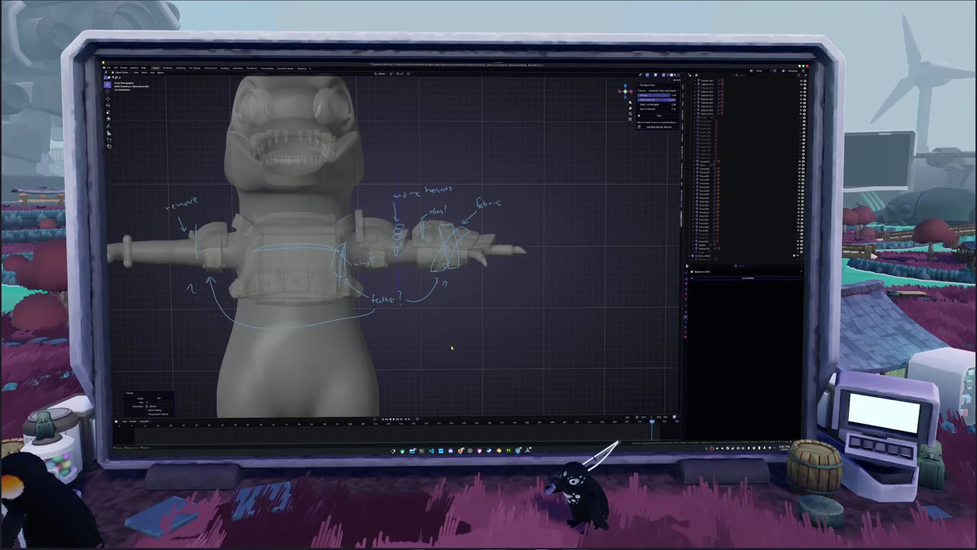
key(alt+z)
middle_drag(452, 348, 428, 336)
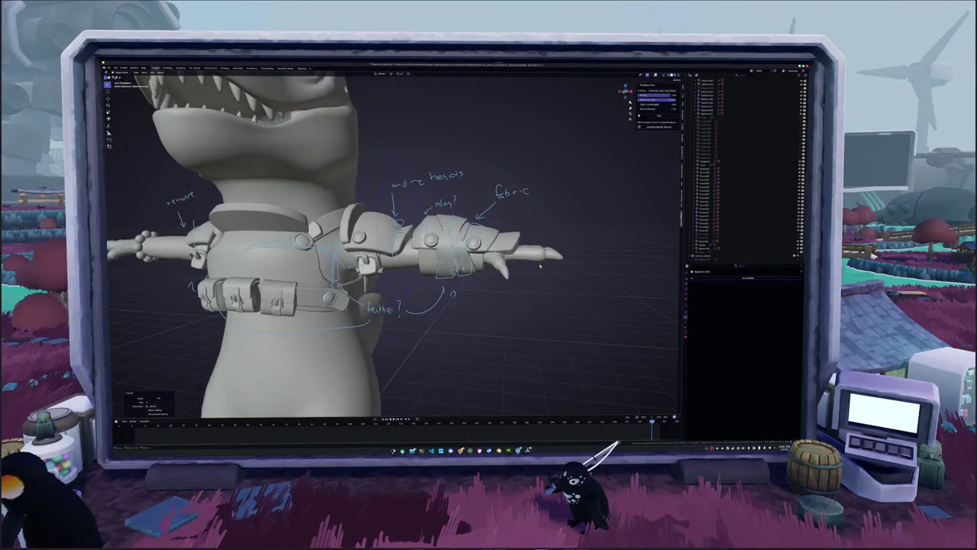
- Try a vertical Z move on the piece, then delete the unwanted object
key(g)
key(z)
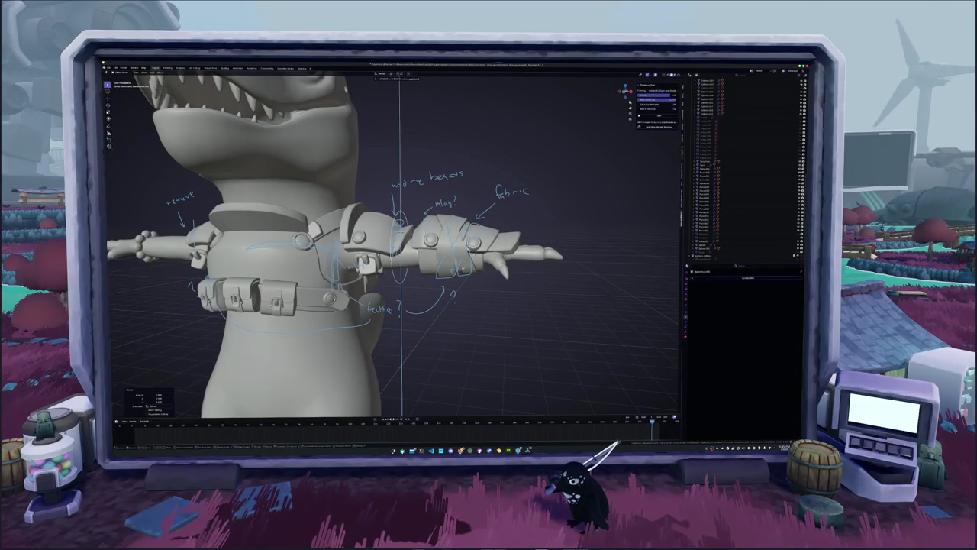
key(Escape)
key(x)
click(403, 285)
- Exit local view to bring back the full model with the sword and open its context menu
key(KP_Divide)
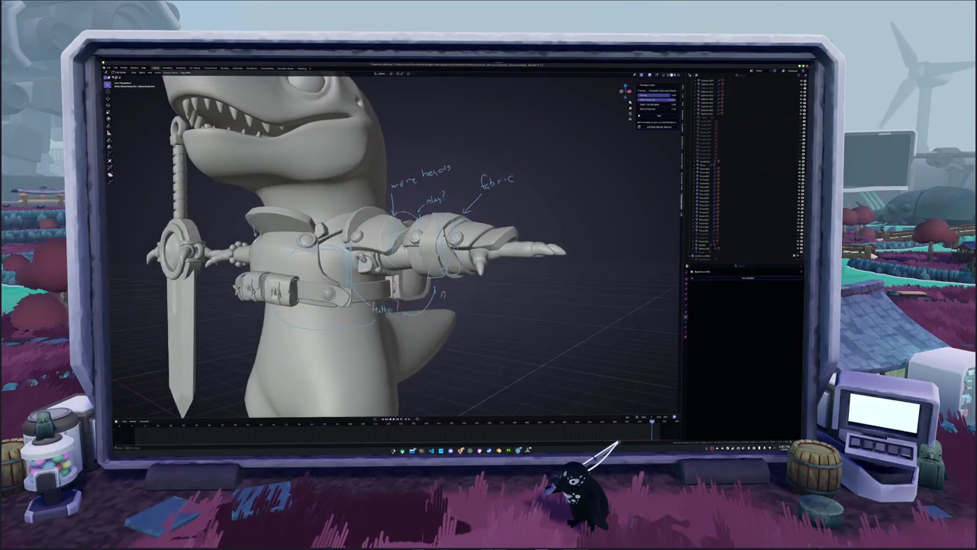
key(x)
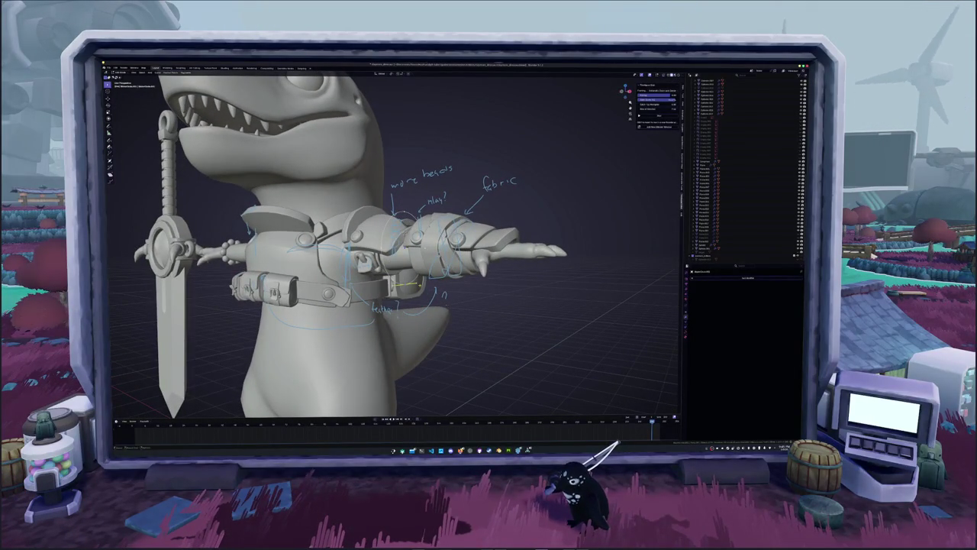
right_click(419, 288)
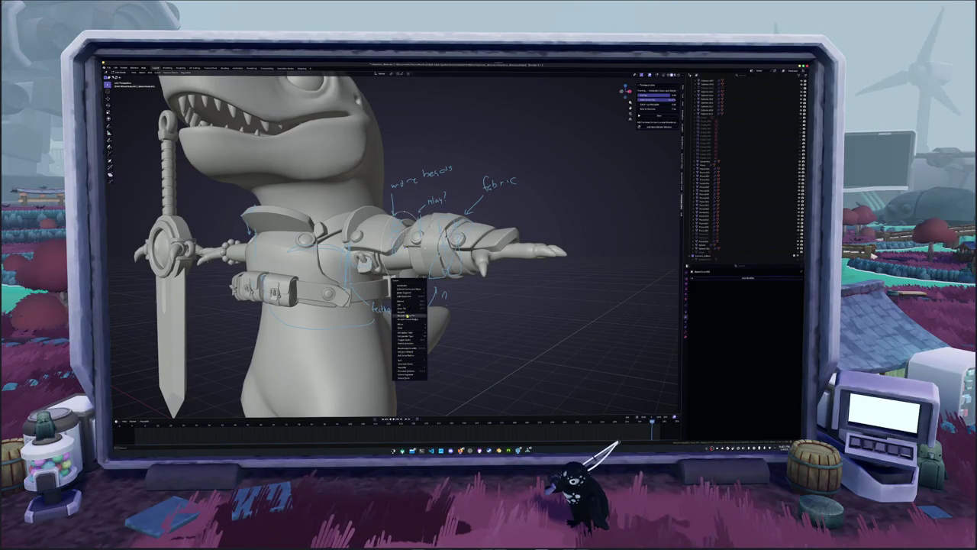
- Create a short yellow element by the belt and move it onto the arm
click(489, 334)
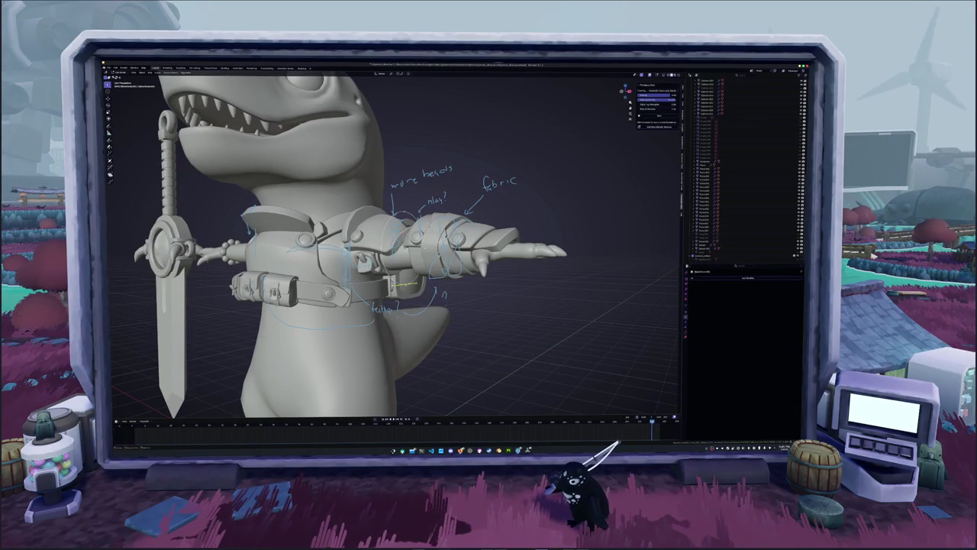
right_click(403, 291)
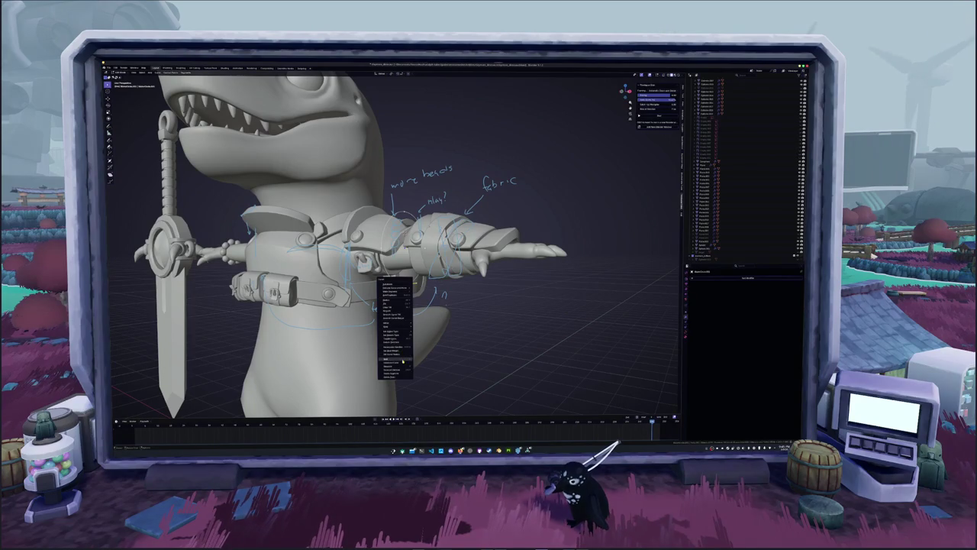
click(401, 360)
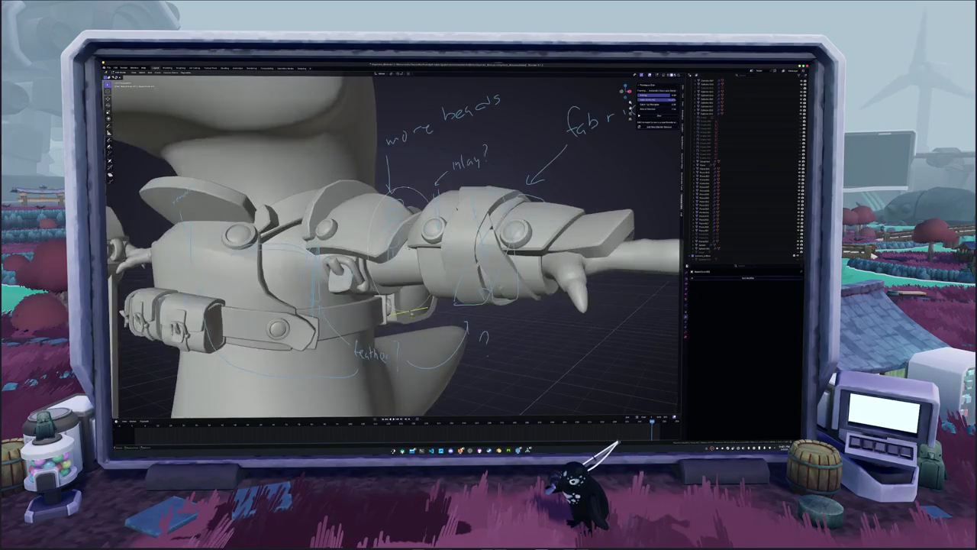
key(g)
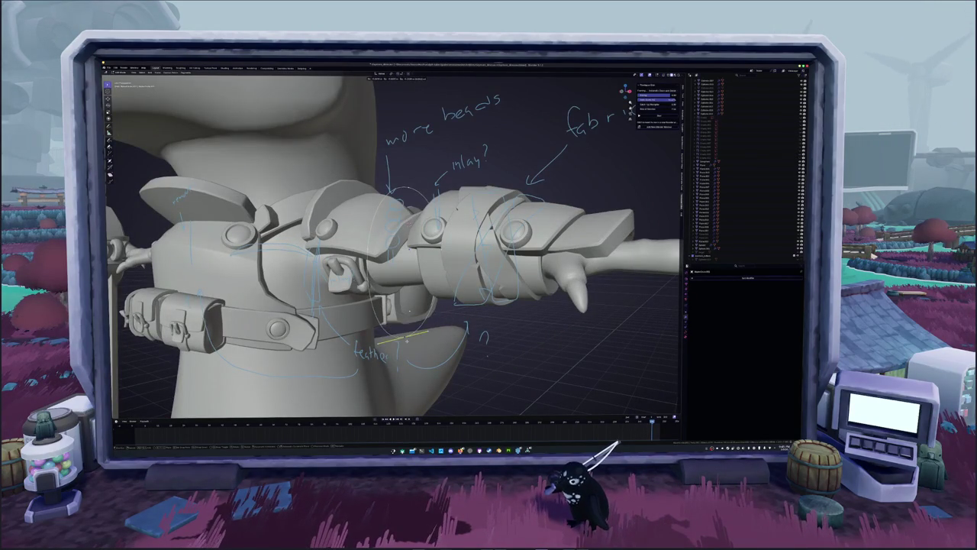
click(407, 340)
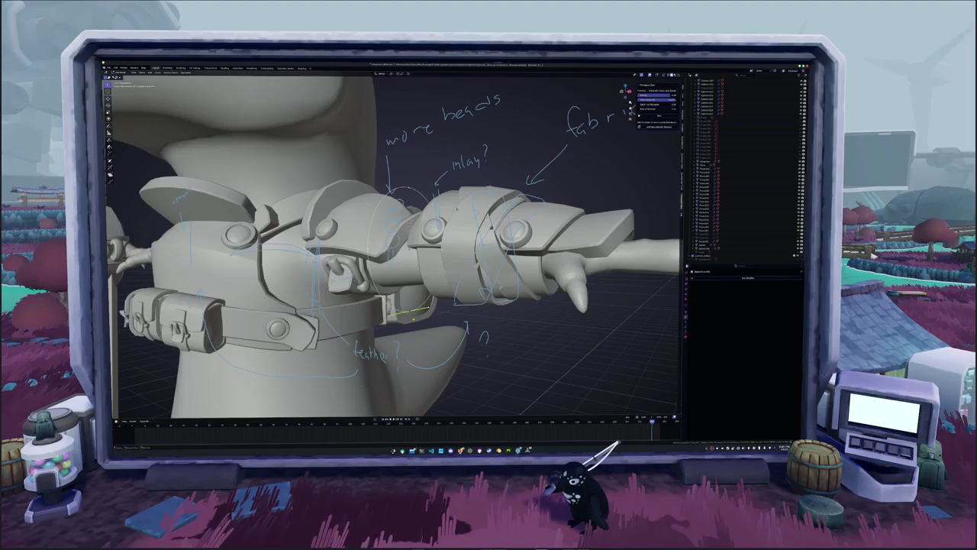
- Turn the element into a longer line from its context menu
right_click(413, 320)
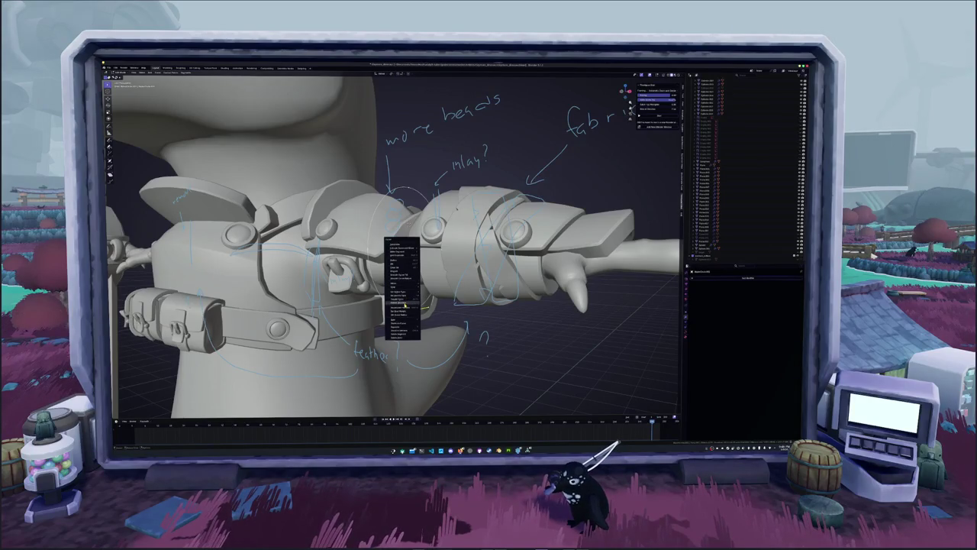
click(406, 301)
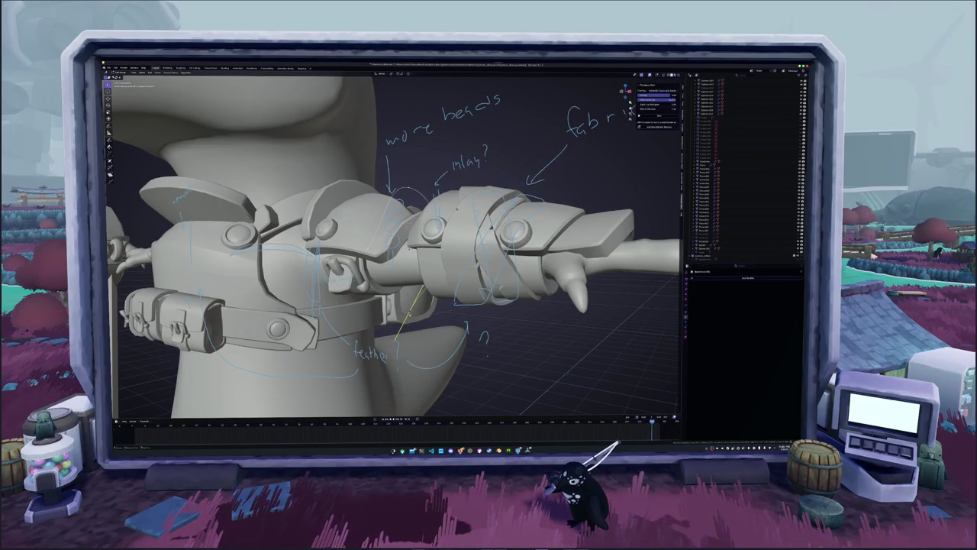
mouse_move(411, 316)
middle_down()
mouse_move(436, 321)
mouse_move(419, 264)
middle_up()
key(alt+z)
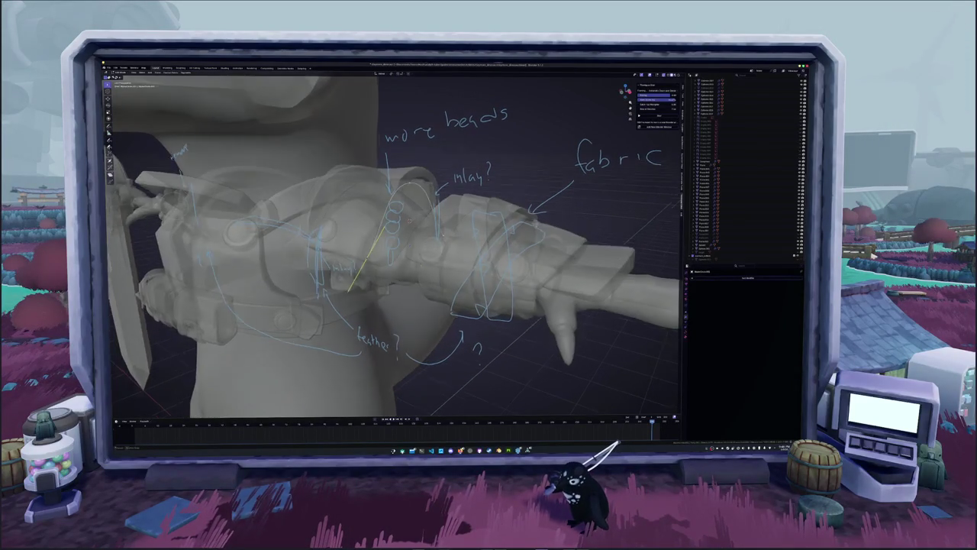
- Rotate the element twice around the X axis so it sits beneath the shoulder armour
key(r)
key(r)
key(x)
key(Return)
middle_drag(397, 252, 428, 237)
key(r)
key(x)
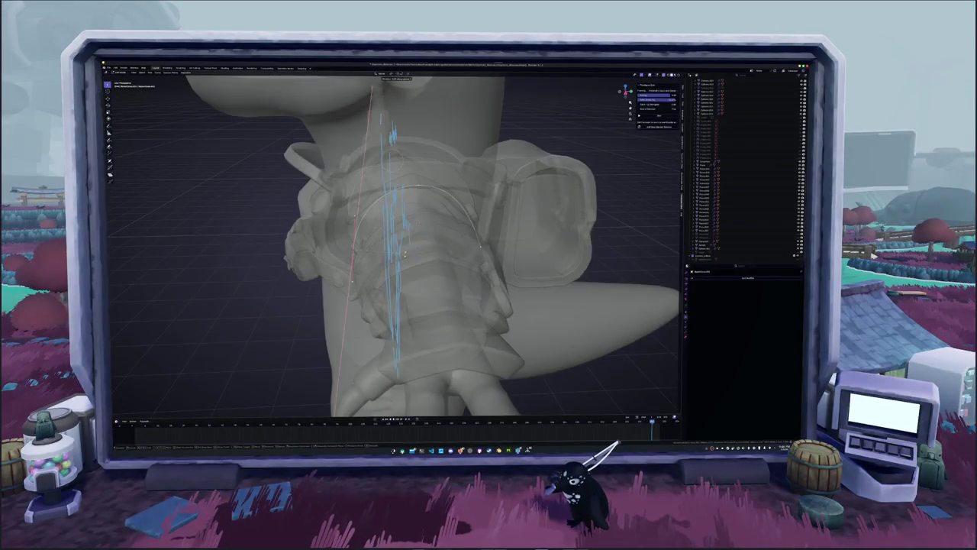
key(Return)
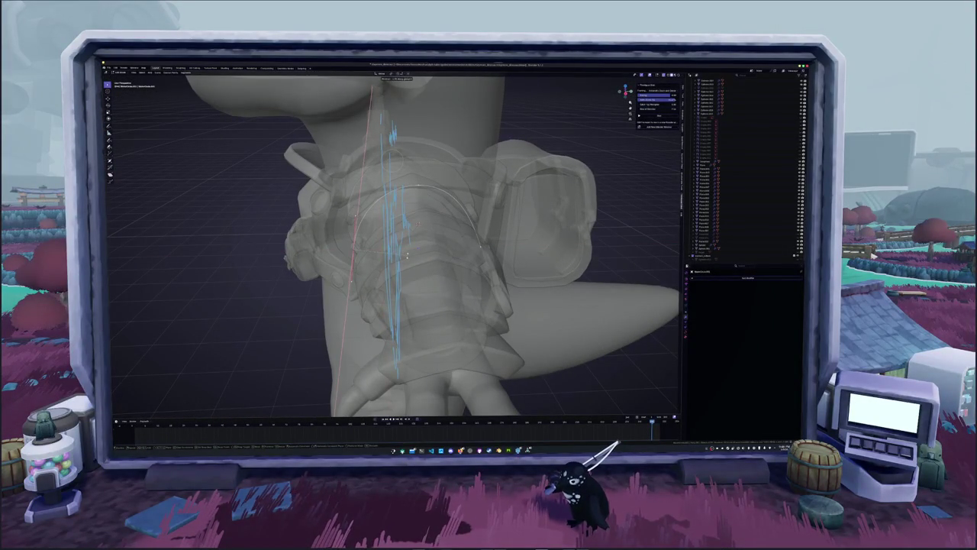
key(Return)
mouse_move(397, 252)
middle_down()
mouse_move(435, 229)
mouse_move(412, 244)
mouse_move(427, 236)
middle_up()
scroll(397, 252, down, 3)
middle_drag(312, 291, 351, 256)
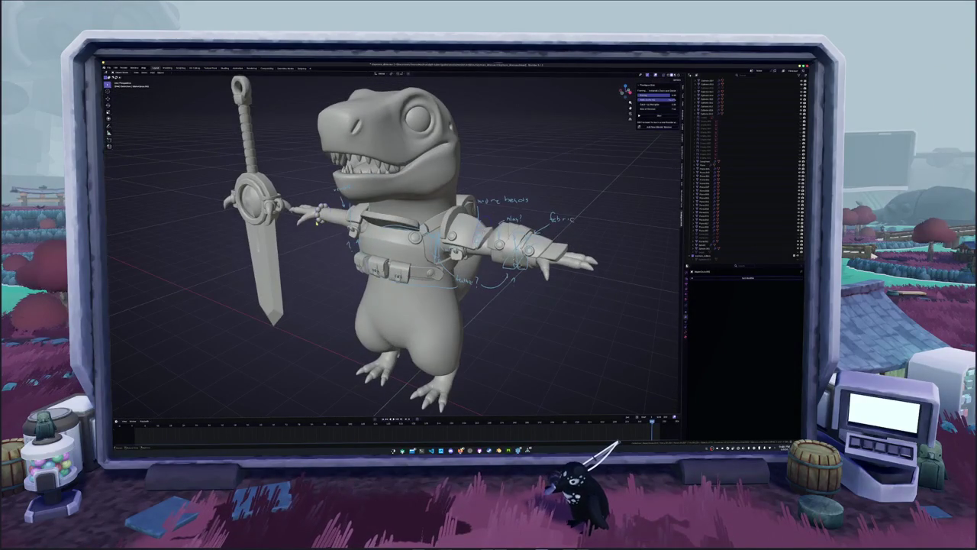
- Select the right shoulder-strap beads, scale them up, and check them in X-ray
click(317, 218)
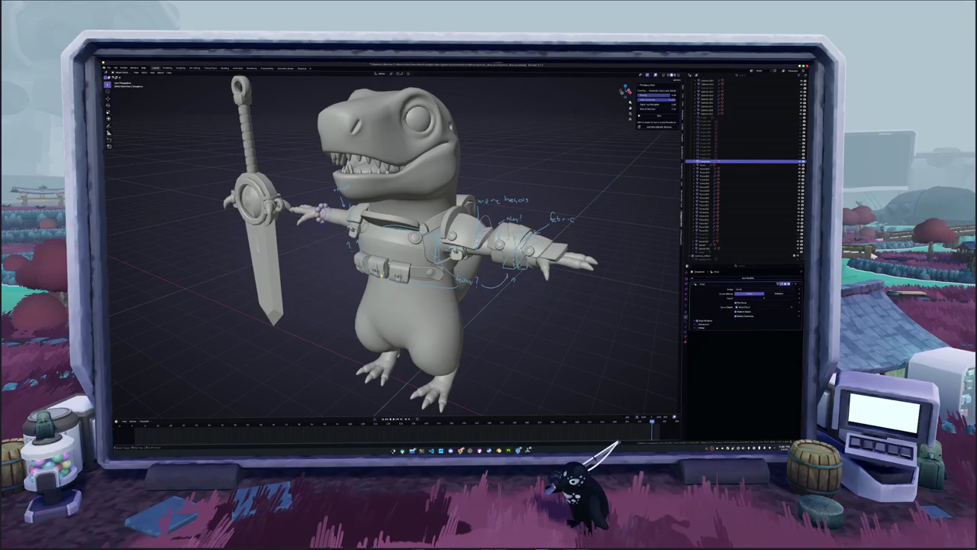
click(790, 304)
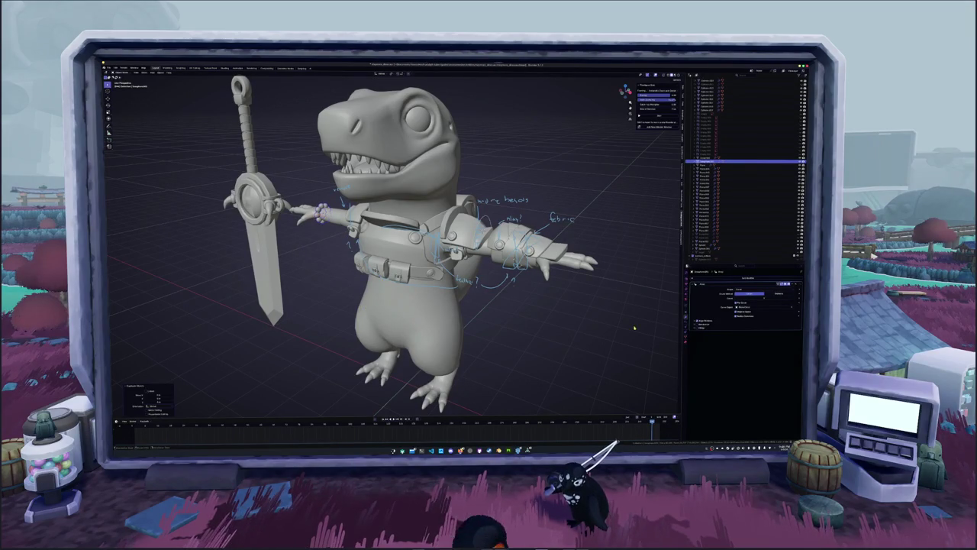
click(791, 306)
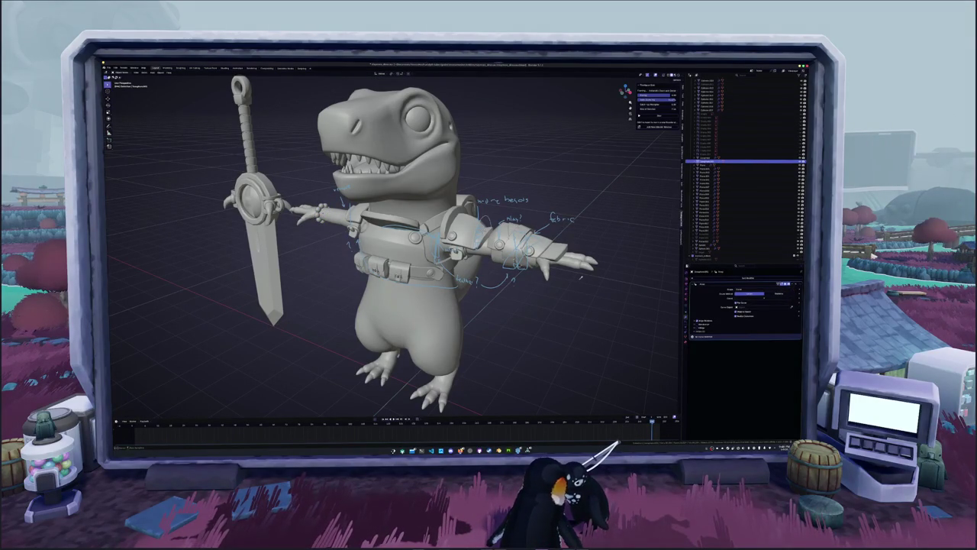
scroll(372, 240, up, 3)
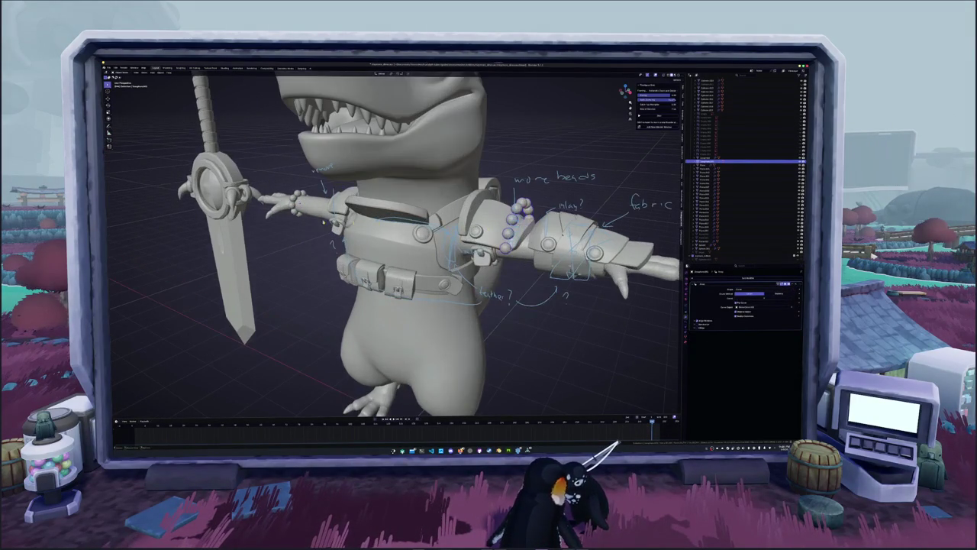
key(Tab)
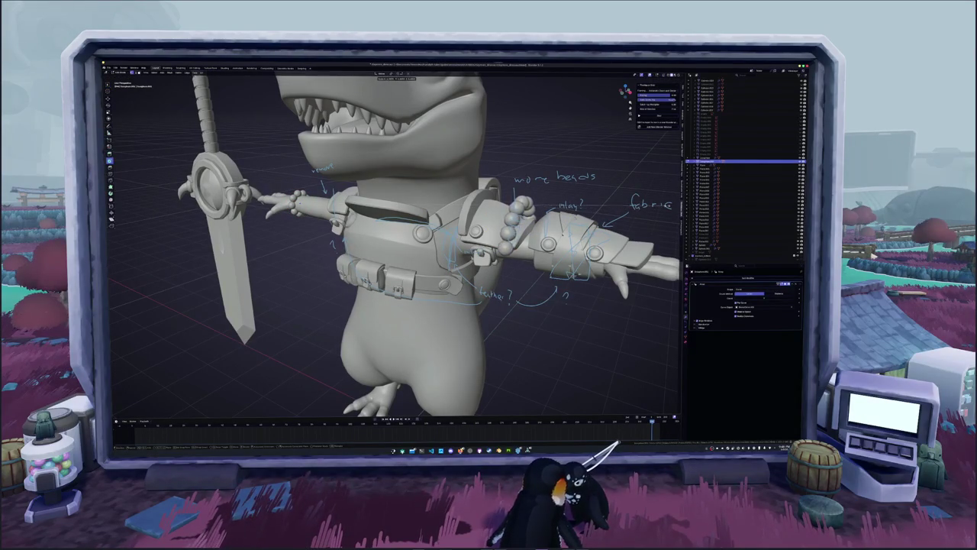
key(Return)
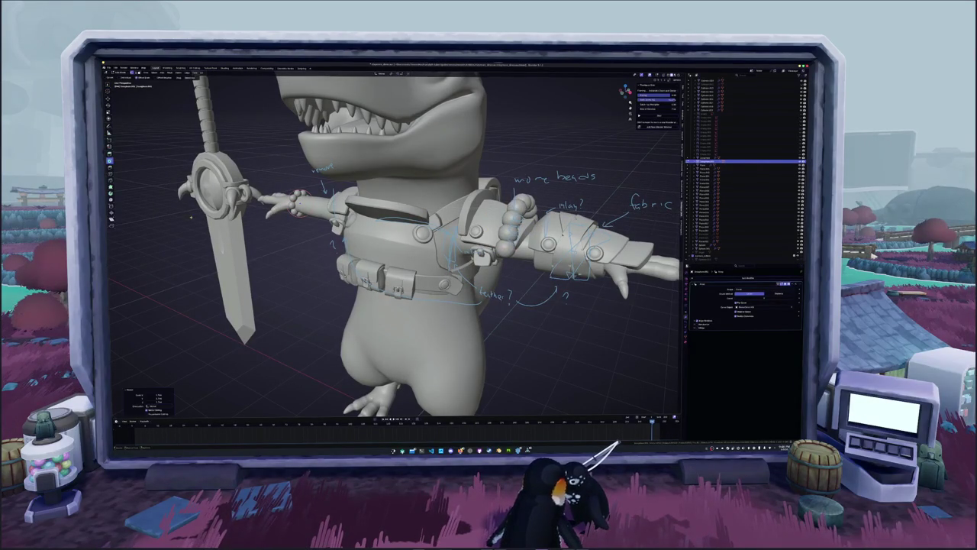
middle_drag(394, 245, 489, 233)
key(alt+z)
middle_drag(277, 270, 340, 233)
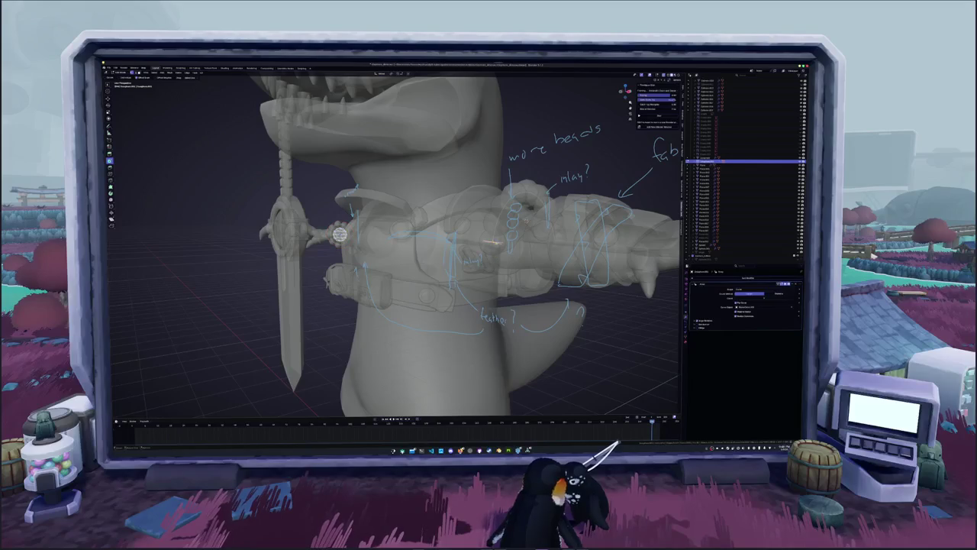
- Select the bead object and slide it along the X axis
click(339, 235)
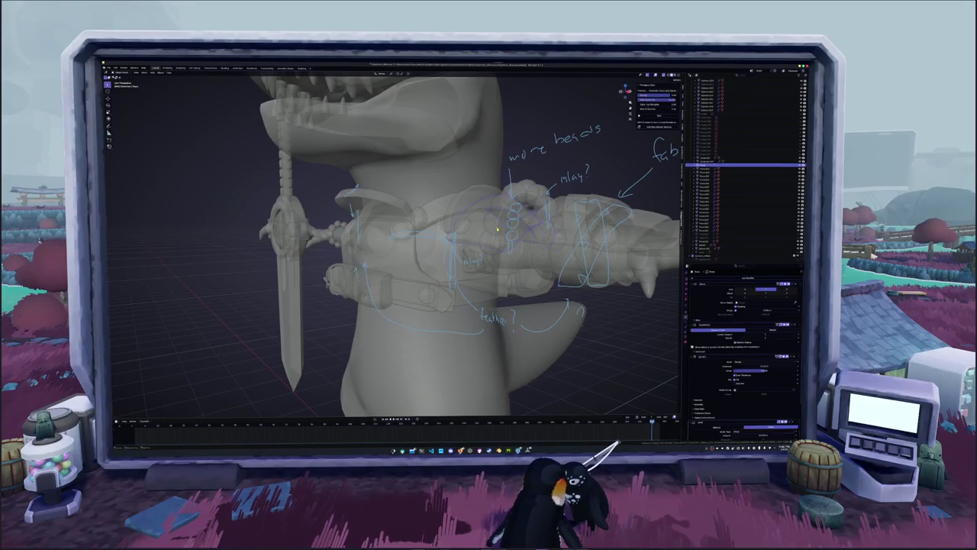
click(497, 227)
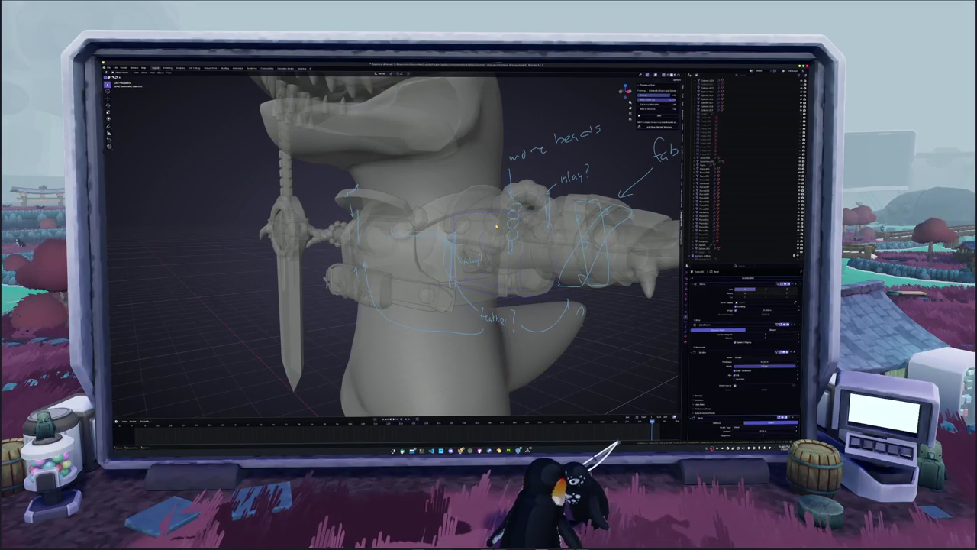
click(497, 227)
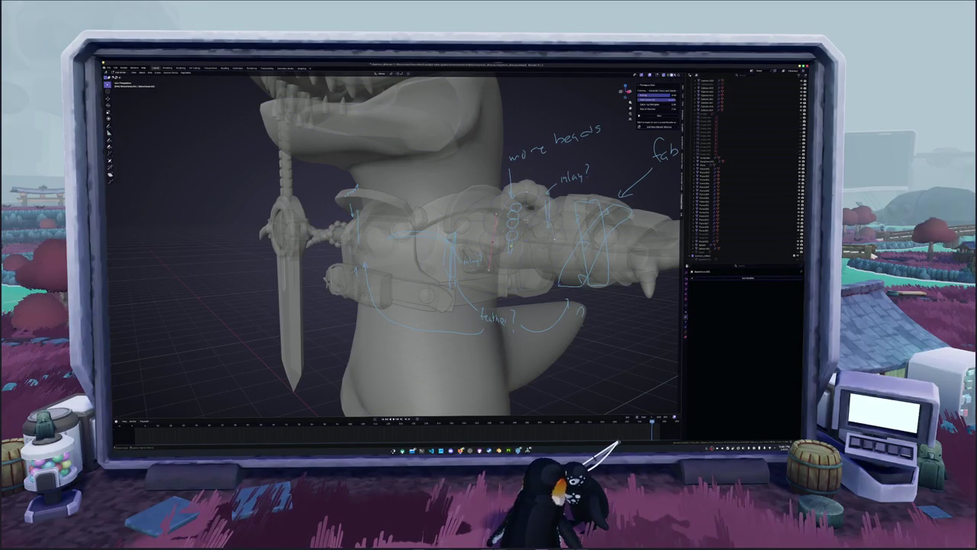
key(alt+z)
middle_drag(497, 227, 458, 252)
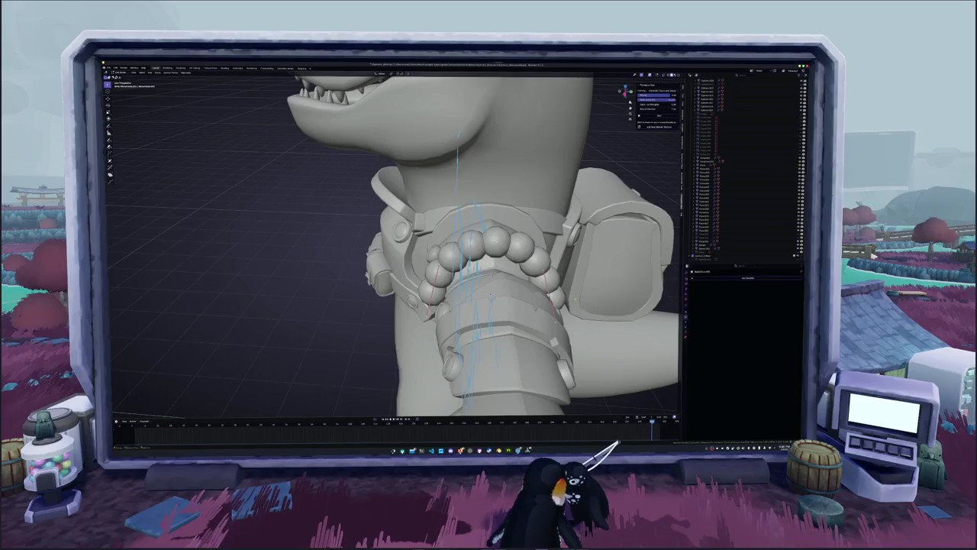
key(g)
key(x)
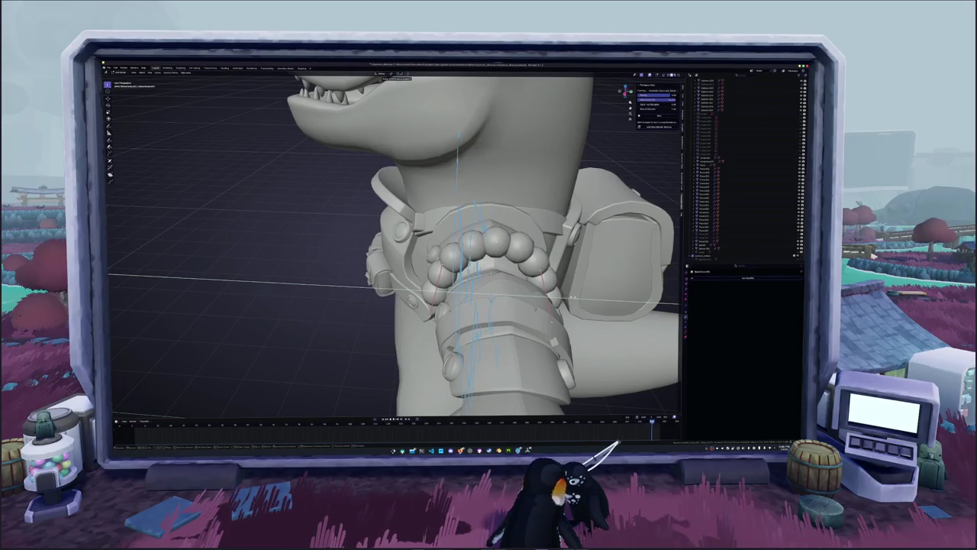
key(Return)
- Slide the beads further along X in X-ray view of the upper arm
mouse_move(474, 245)
middle_down()
mouse_move(408, 229)
mouse_move(424, 214)
mouse_move(454, 244)
mouse_move(462, 282)
mouse_move(358, 252)
middle_up()
key(alt+z)
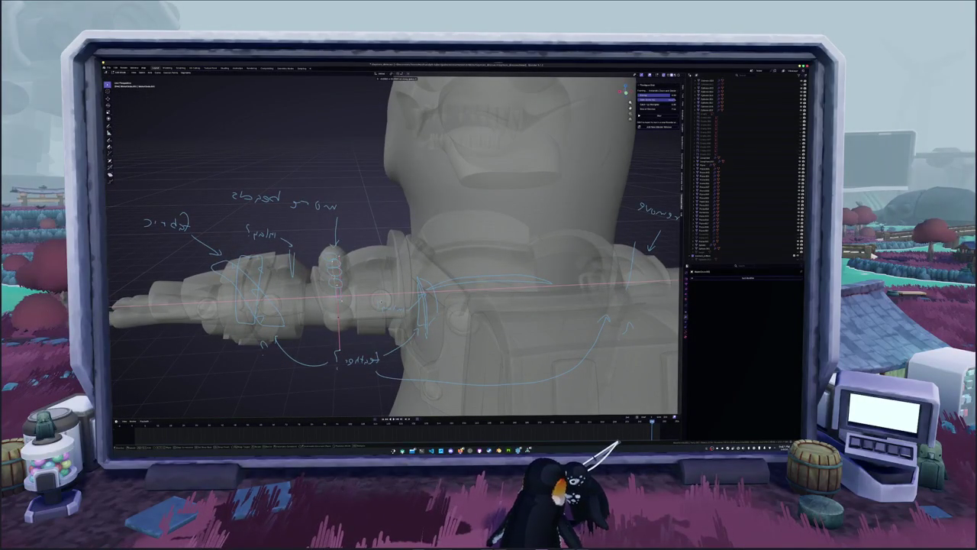
mouse_move(358, 252)
middle_down()
mouse_move(382, 245)
mouse_move(375, 284)
middle_up()
key(g)
key(x)
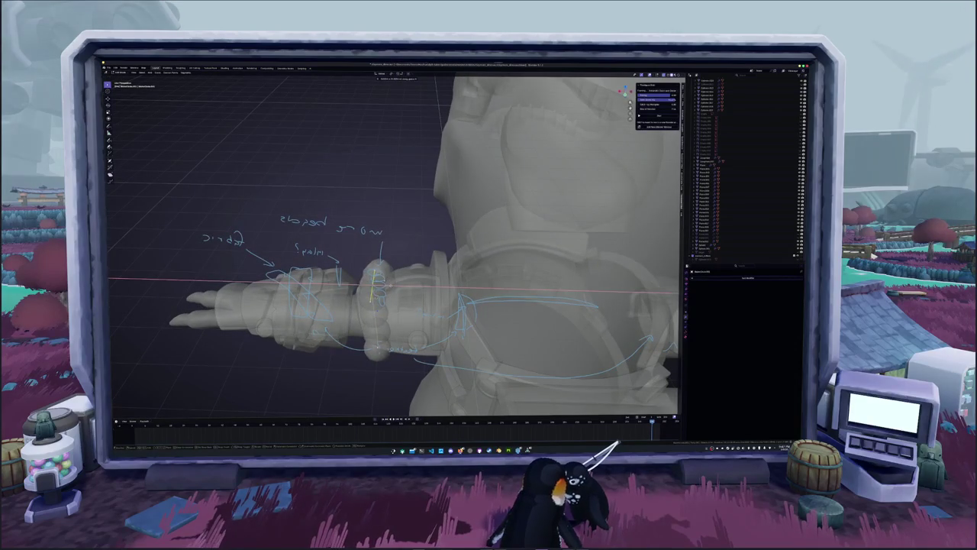
key(Return)
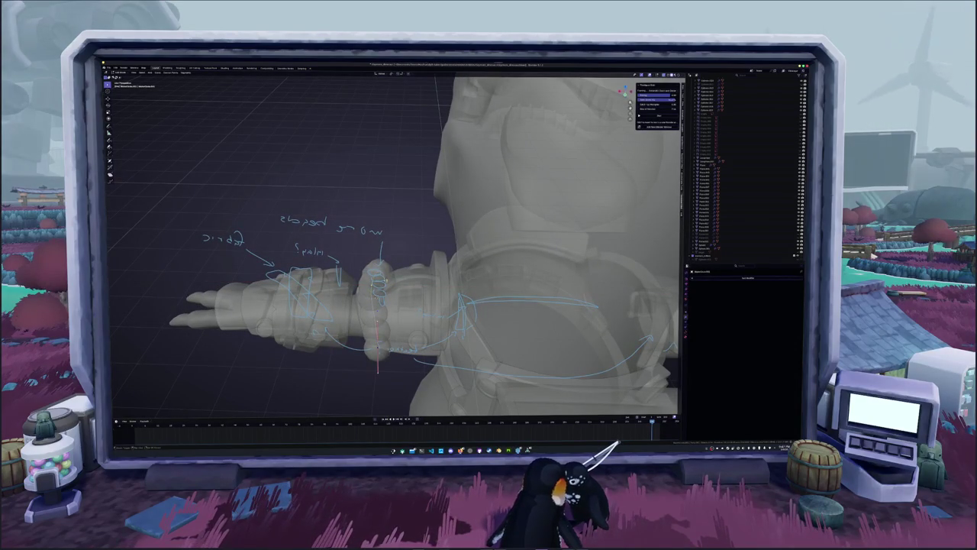
- In front orthographic view, snap the beads into alignment via the Snap menu
key(KP_1)
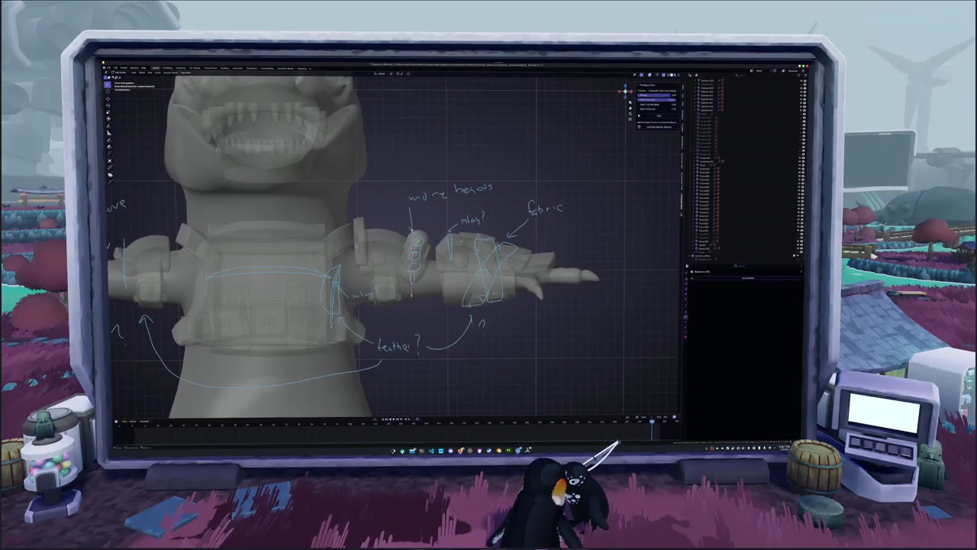
scroll(479, 229, up, 4)
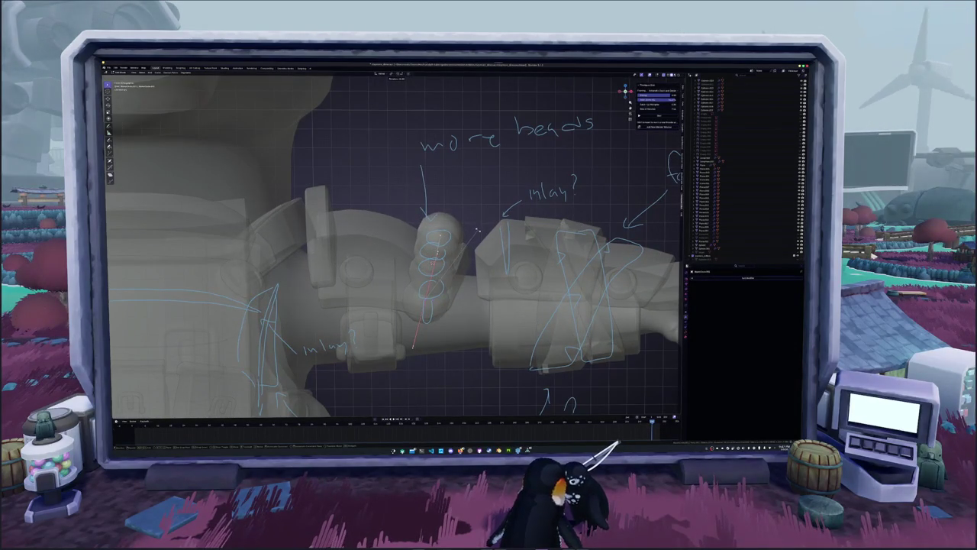
scroll(455, 254, down, 1)
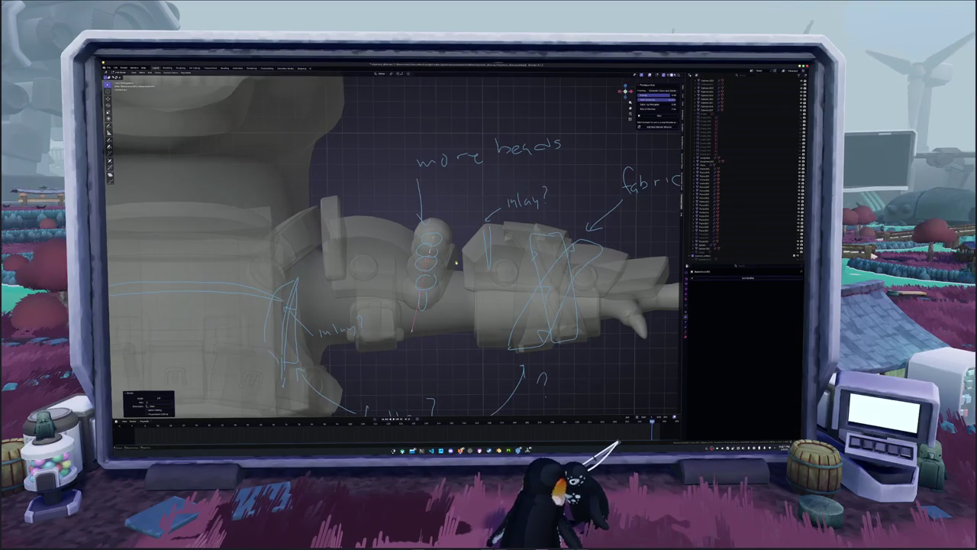
click(440, 321)
right_click(440, 321)
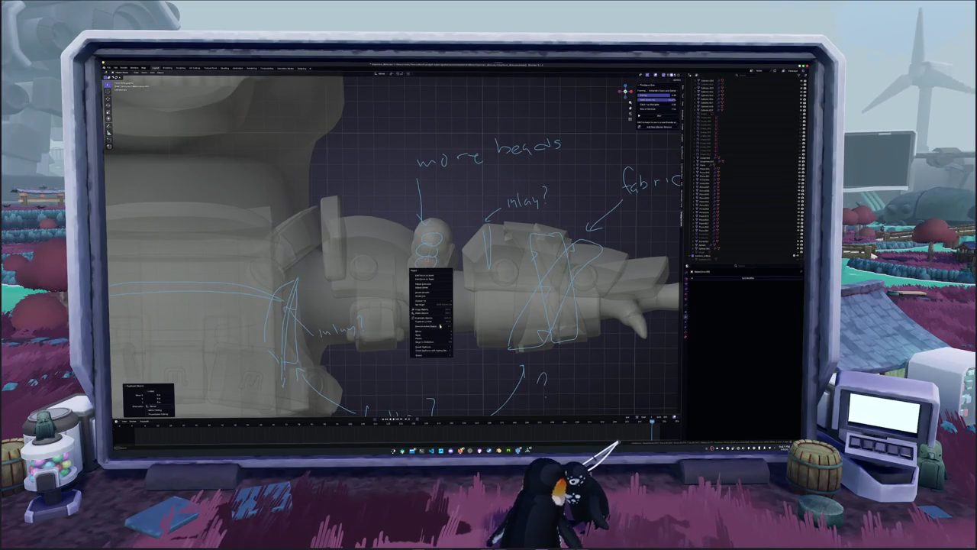
click(489, 370)
right_click(469, 342)
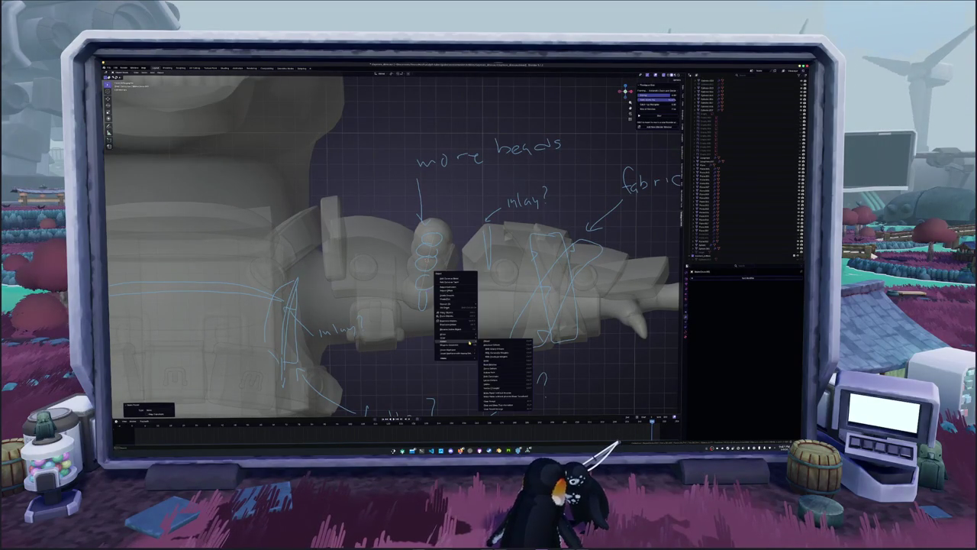
click(441, 304)
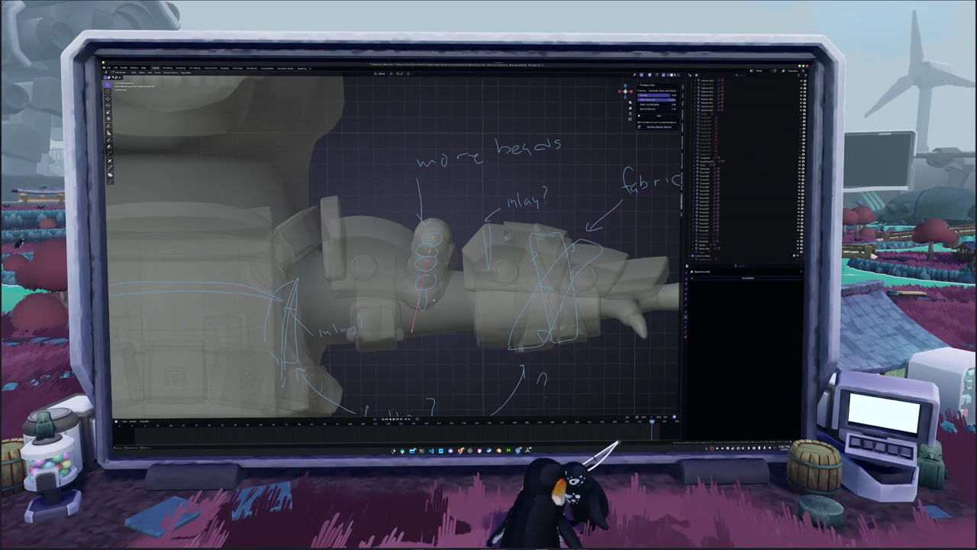
click(441, 303)
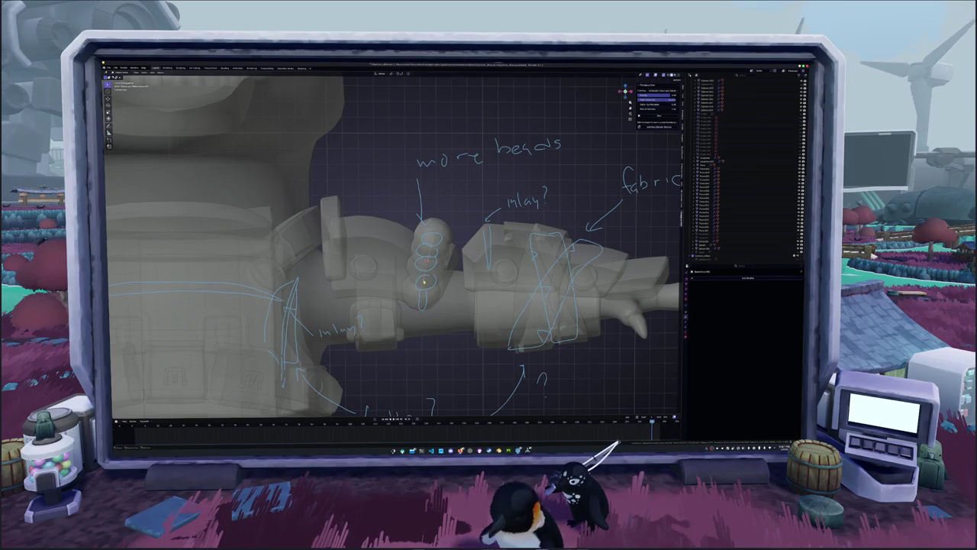
- Join the selected objects with Ctrl+J and clear the selection
key(ctrl+j)
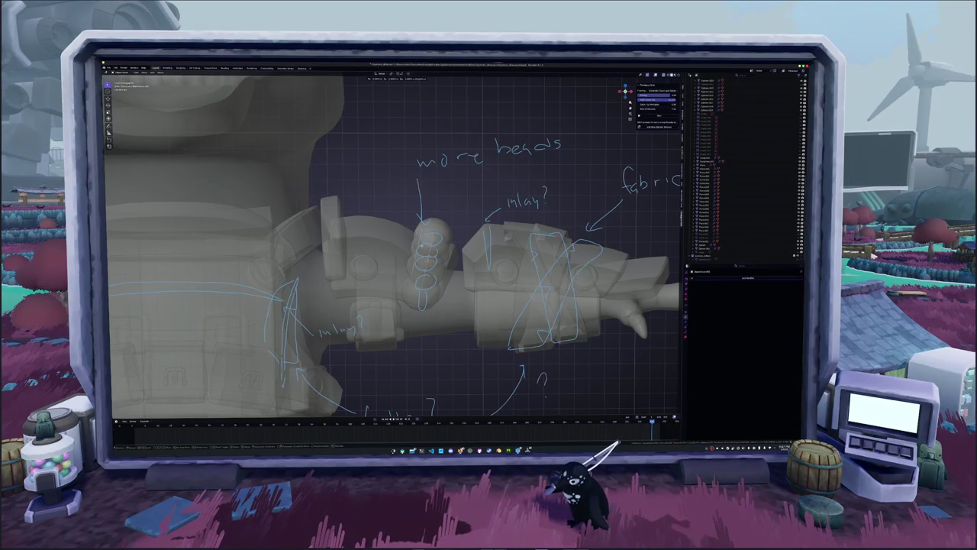
middle_drag(432, 268, 473, 313)
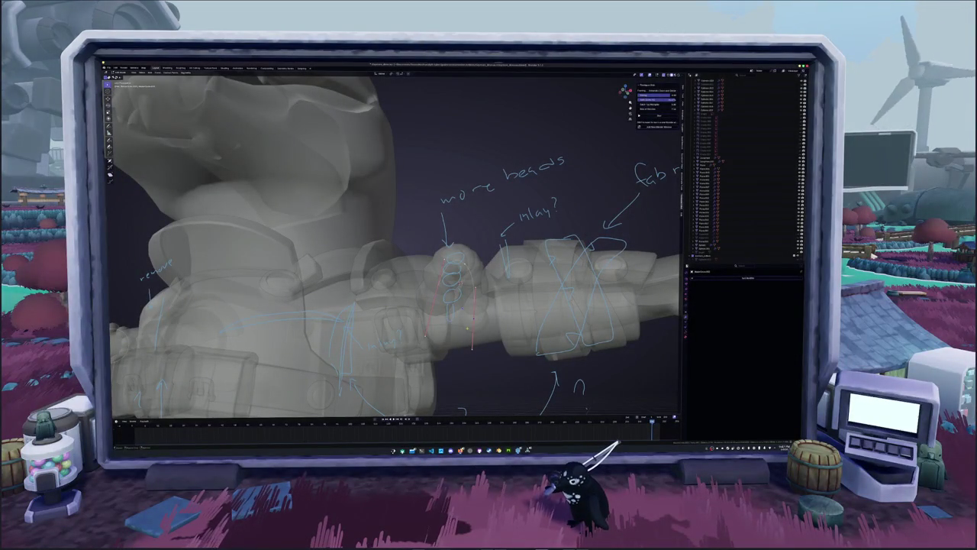
right_click(467, 328)
click(468, 330)
middle_drag(468, 330, 496, 321)
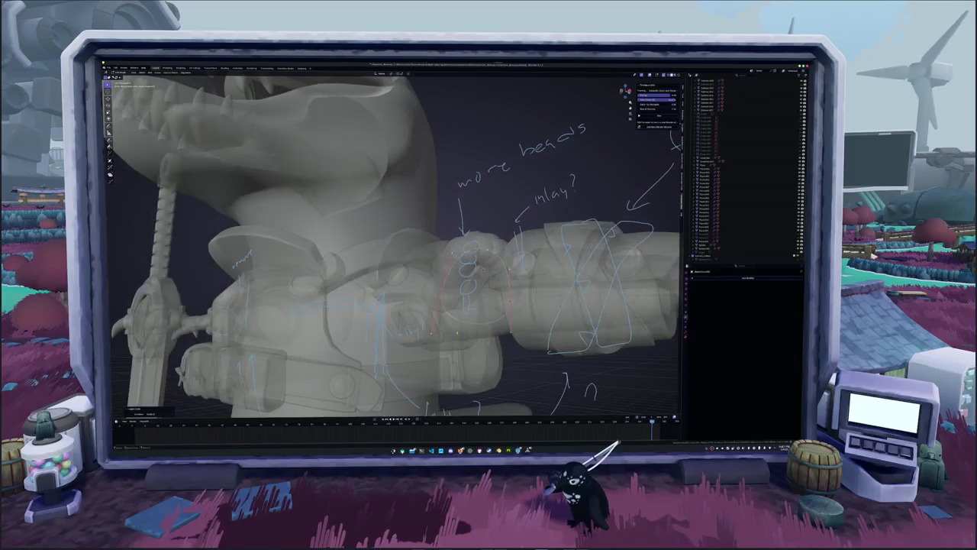
click(475, 325)
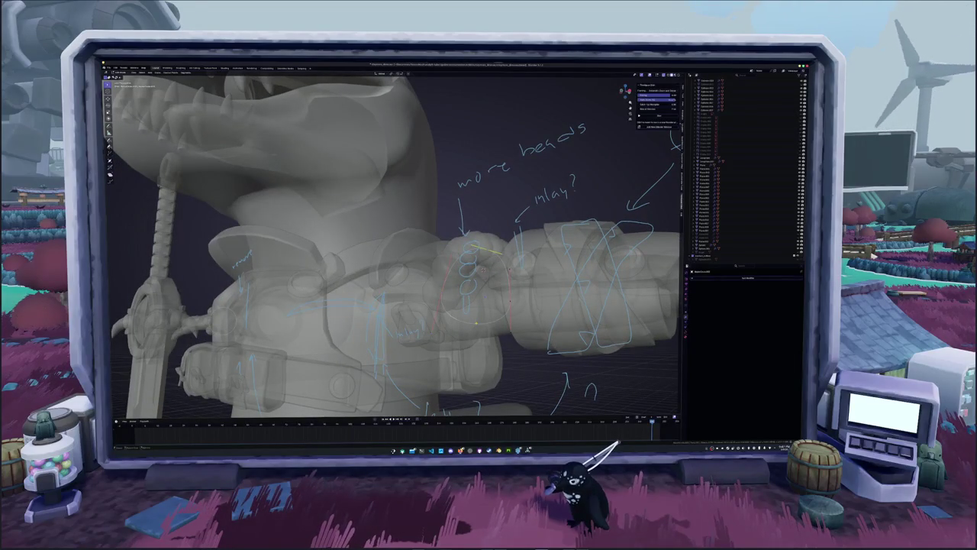
right_click(475, 324)
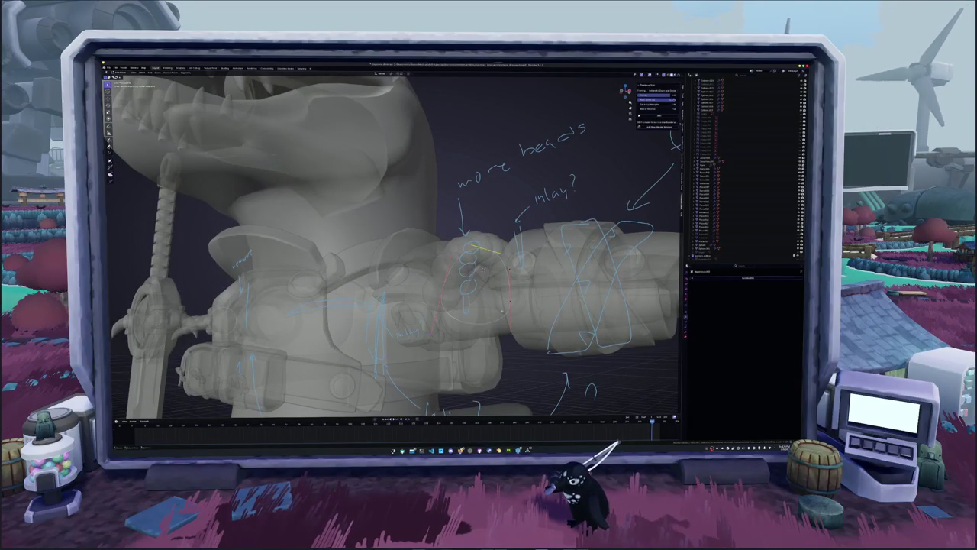
- Add a vertical chain of bead rings and raise it along Z
right_click(472, 290)
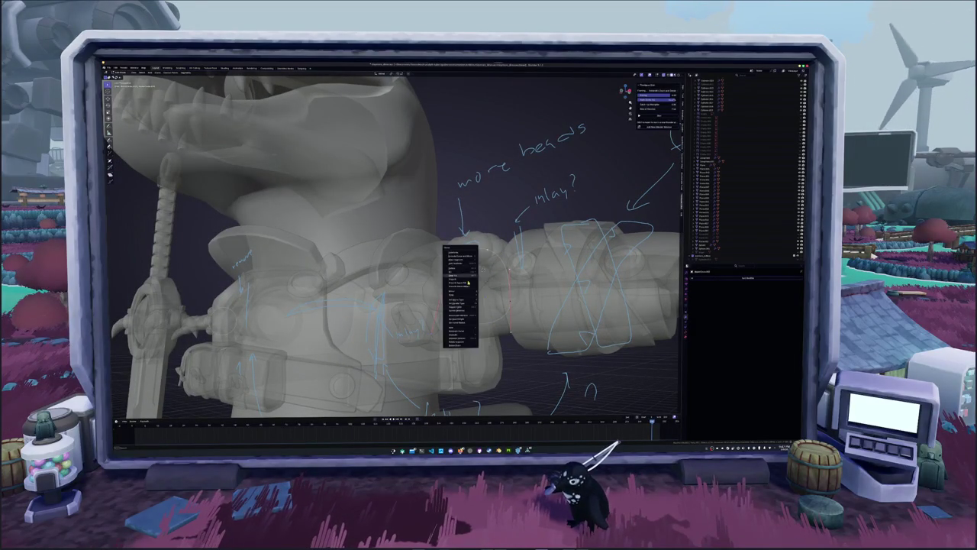
click(462, 274)
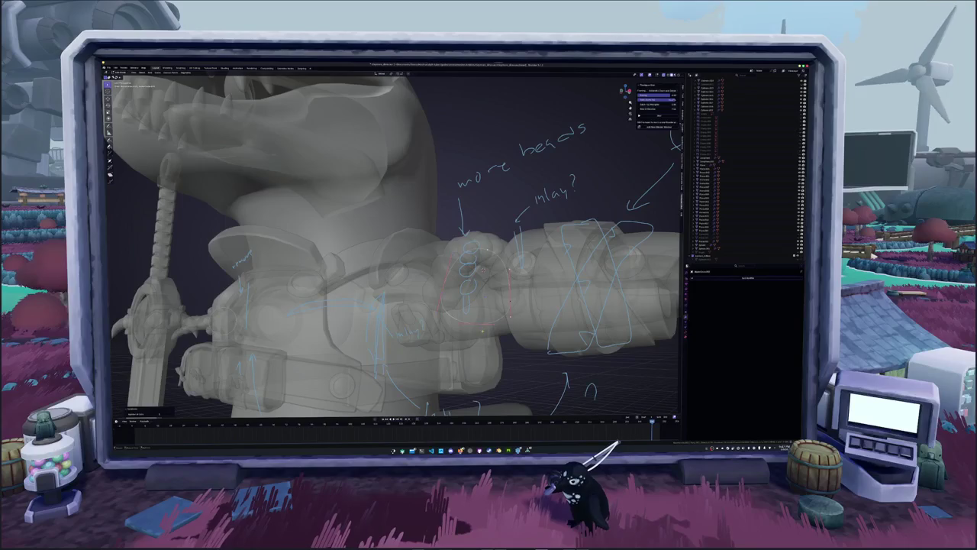
key(g)
key(z)
key(Return)
middle_drag(473, 267, 412, 221)
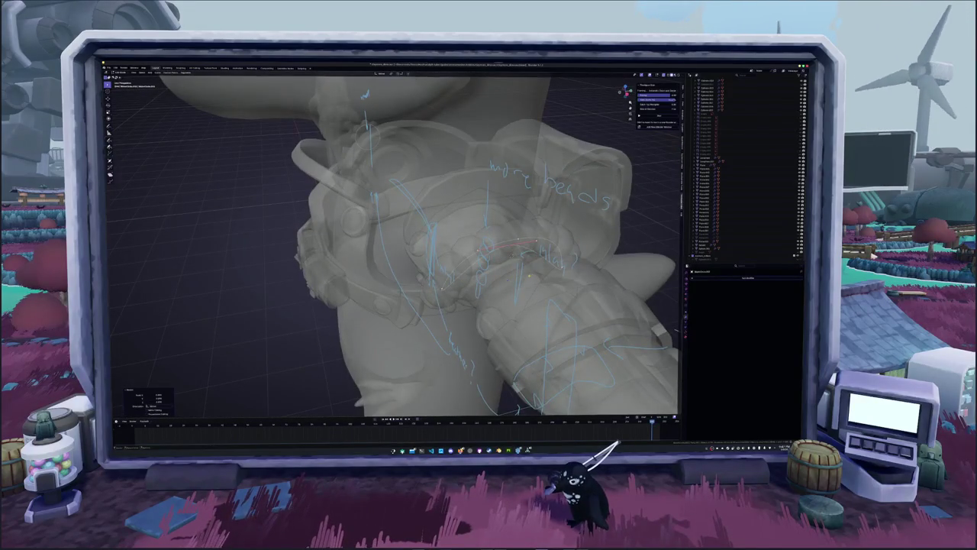
- From the side view, move the selected beads vertically along Z
key(KP_3)
scroll(451, 267, up, 3)
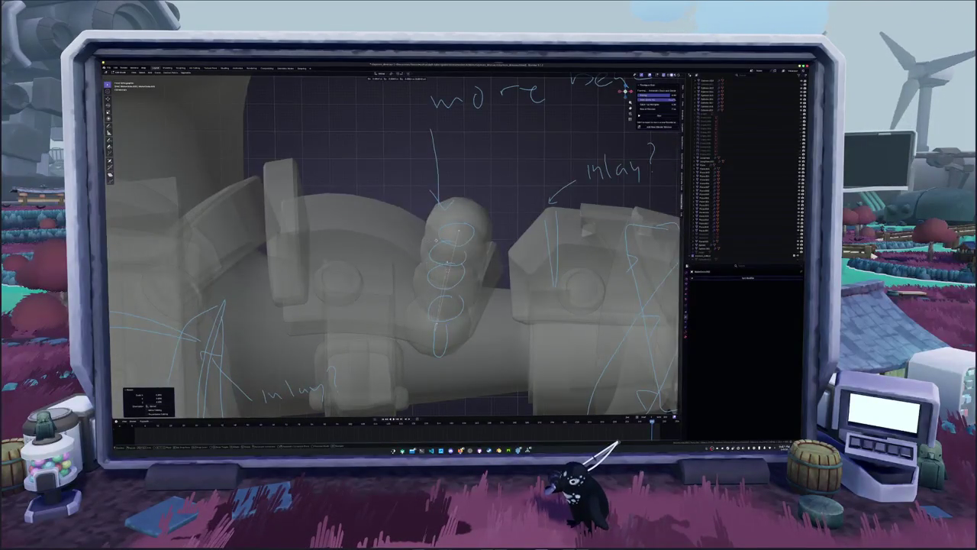
mouse_move(450, 268)
middle_down()
mouse_move(382, 221)
mouse_move(382, 237)
mouse_move(367, 229)
middle_up()
key(alt+z)
key(alt+z)
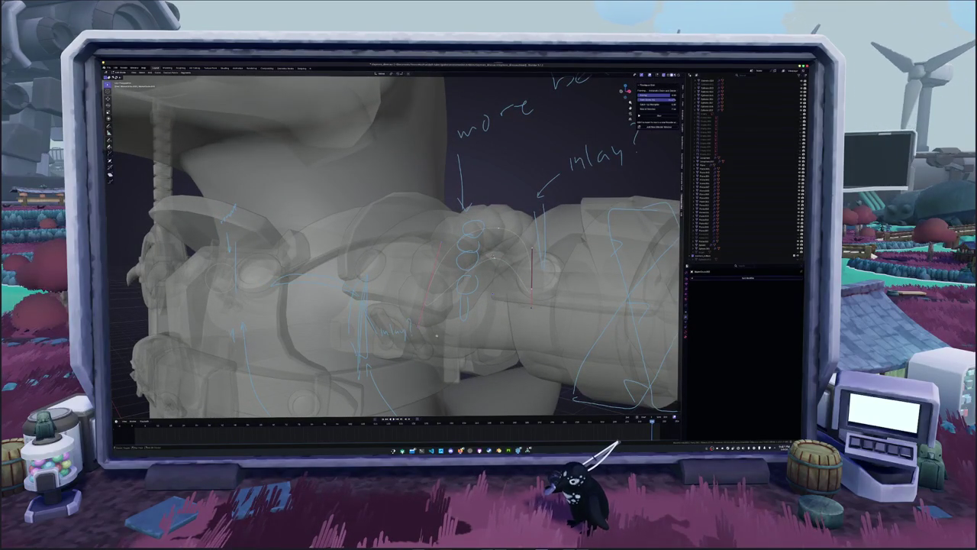
key(g)
key(z)
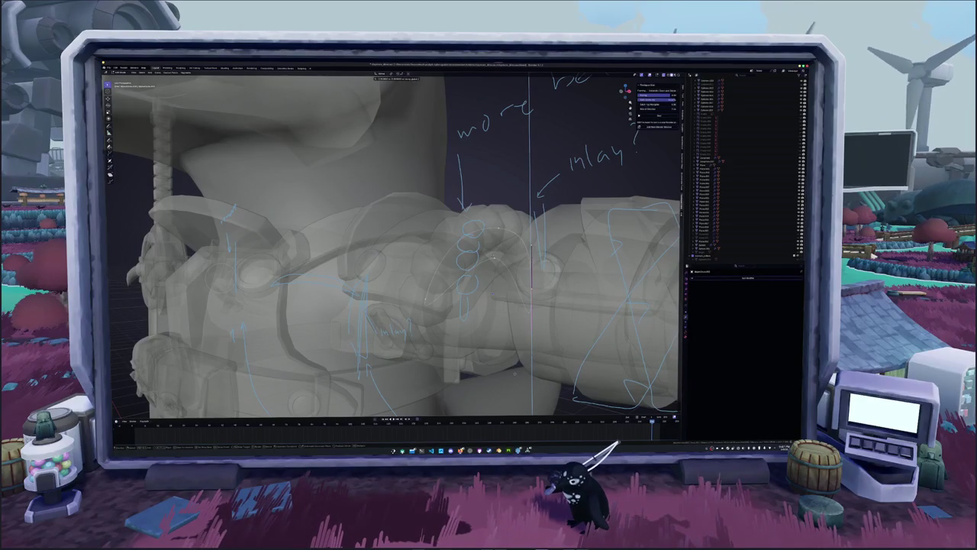
key(Return)
- Orbit beneath the beaded arm in solid shading and expand a collapsed settings group
scroll(391, 245, down, 3)
key(alt+z)
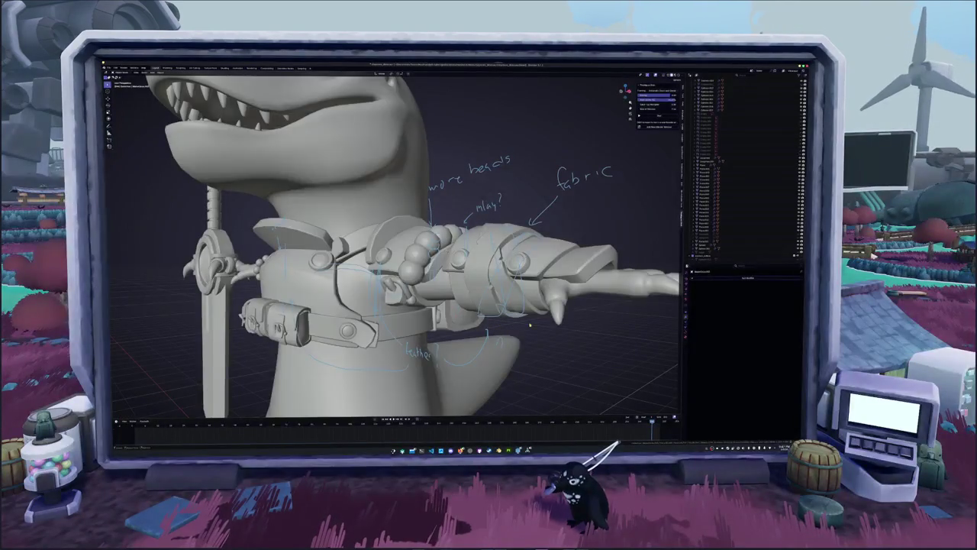
mouse_move(669, 329)
middle_down()
mouse_move(565, 382)
mouse_move(621, 349)
middle_up()
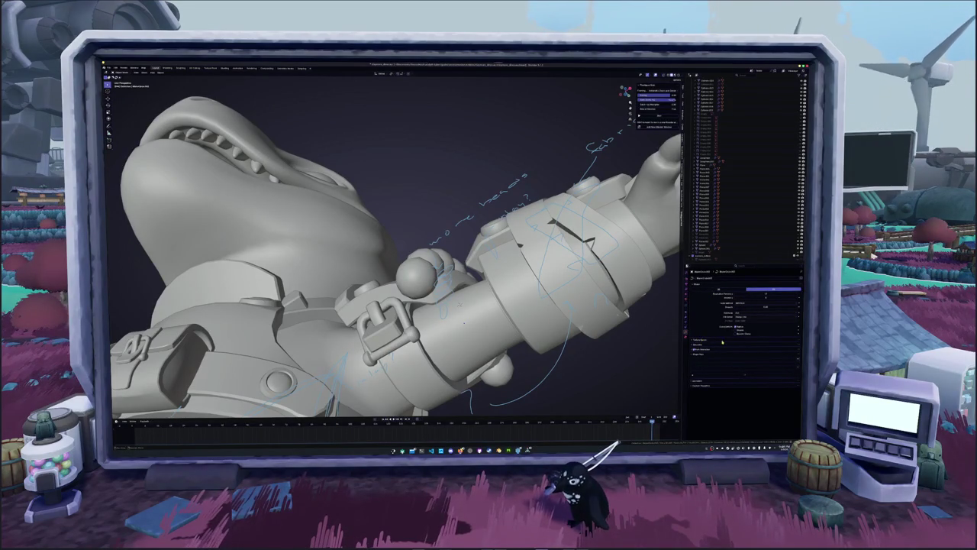
click(722, 344)
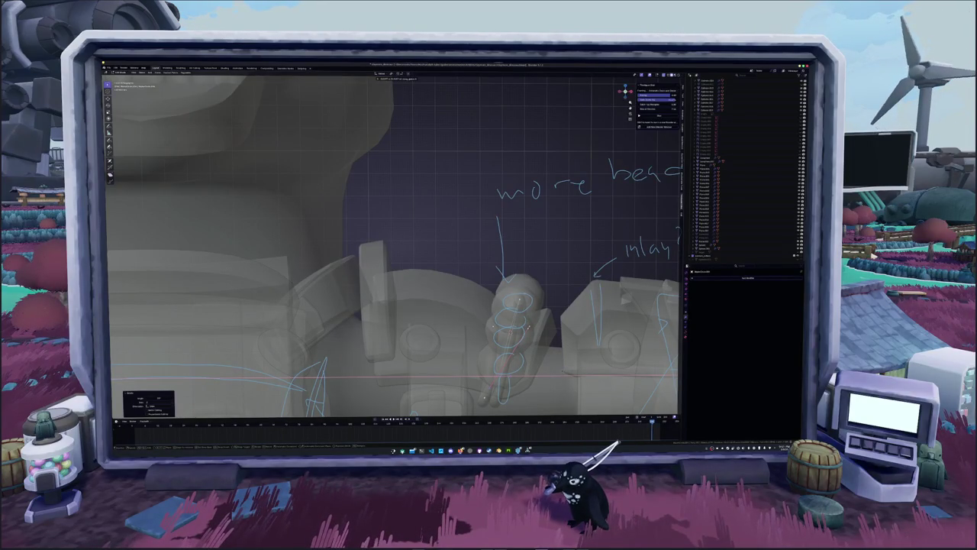
- Orbit past the shoulder beads to a front view of the character, toggling X-ray
key(alt+z)
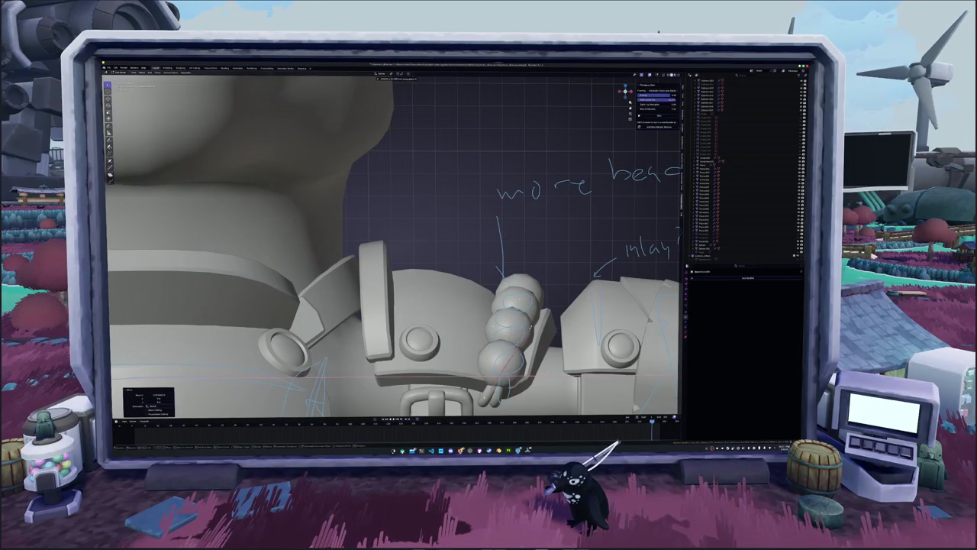
key(alt+z)
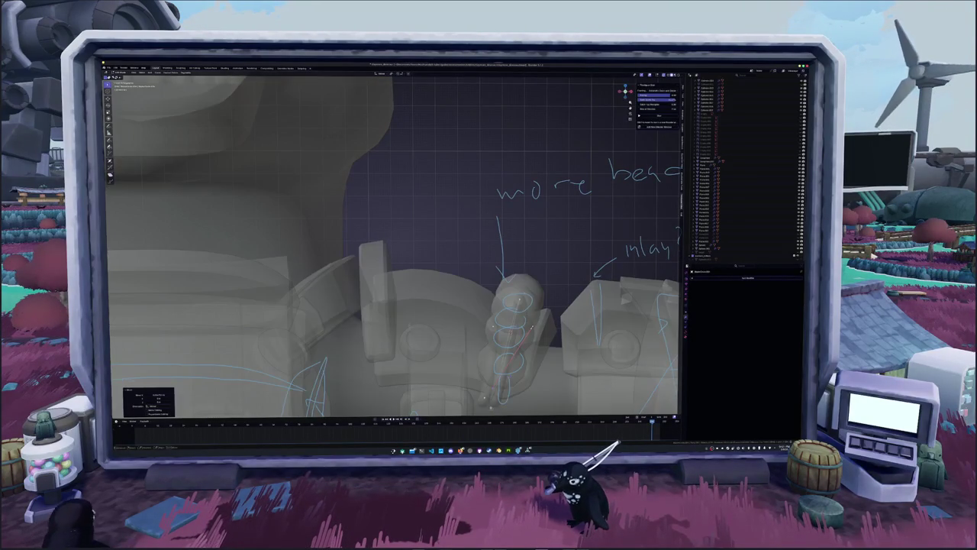
mouse_move(463, 370)
middle_down()
mouse_move(461, 353)
mouse_move(397, 305)
mouse_move(351, 229)
mouse_move(428, 359)
mouse_move(482, 298)
middle_up()
key(alt+z)
scroll(429, 369, down, 3)
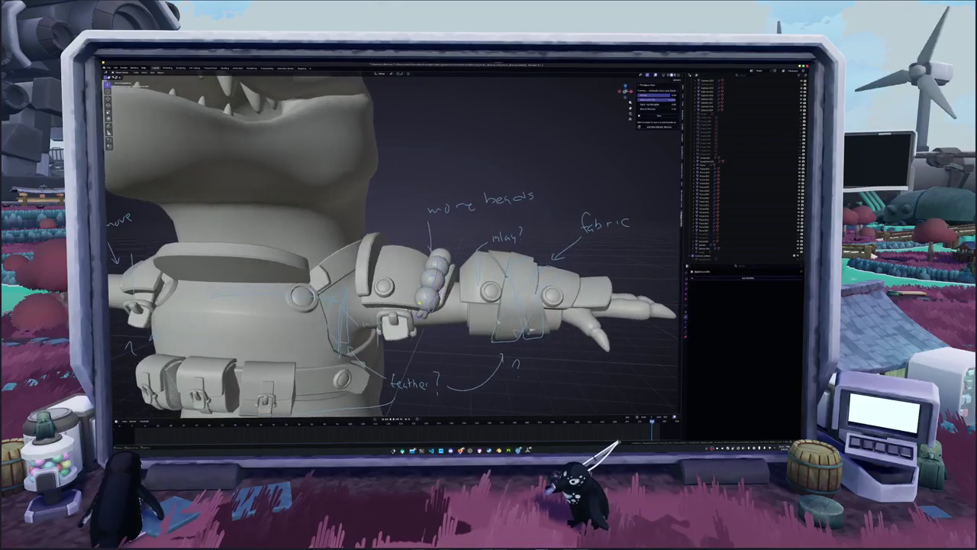
scroll(473, 233, down, 3)
middle_drag(474, 232, 527, 225)
middle_drag(320, 286, 349, 286)
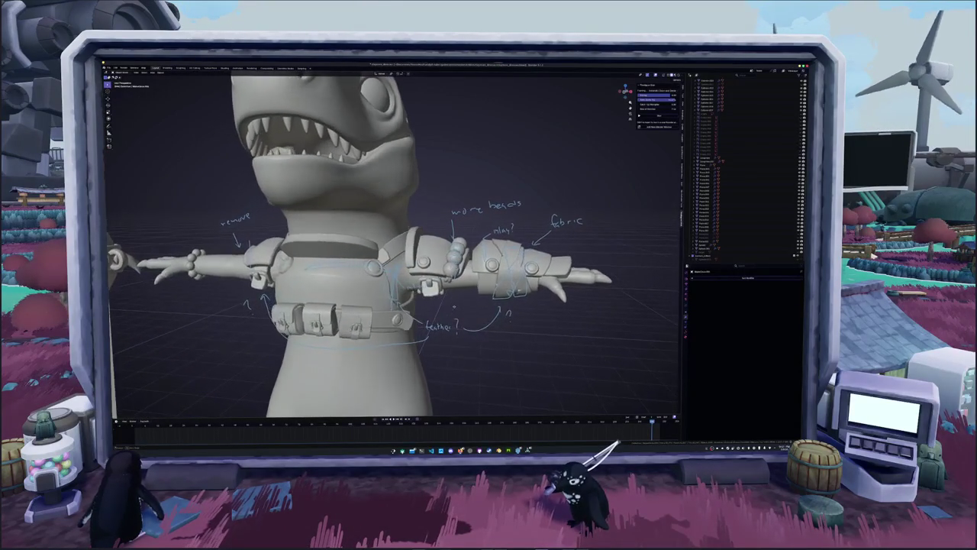
- Select the belt mesh, enter Edit Mode in X-ray, and frame it
click(349, 287)
key(Tab)
key(alt+z)
key(KP_Decimal)
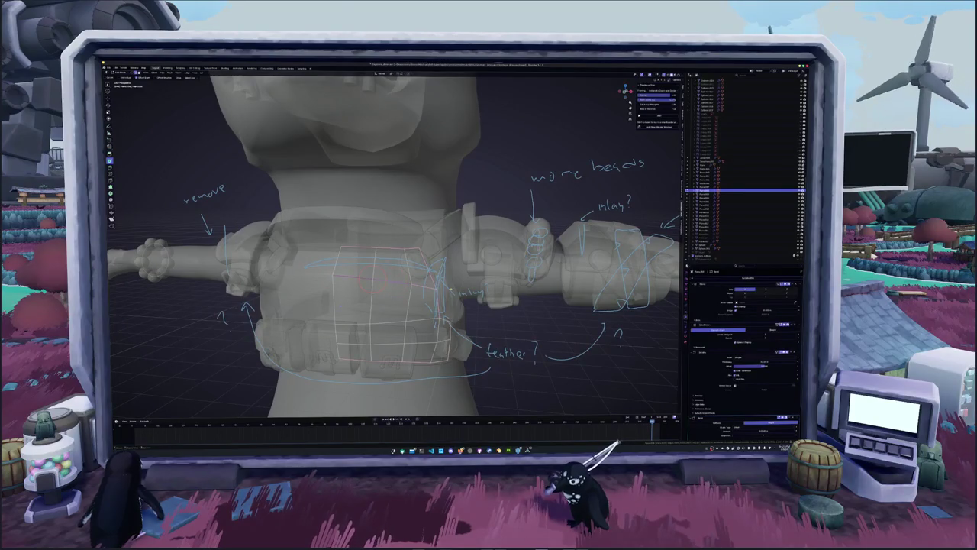
- Add an edge loop across the belt mesh and circle-select vertices on it
alt+click(375, 281)
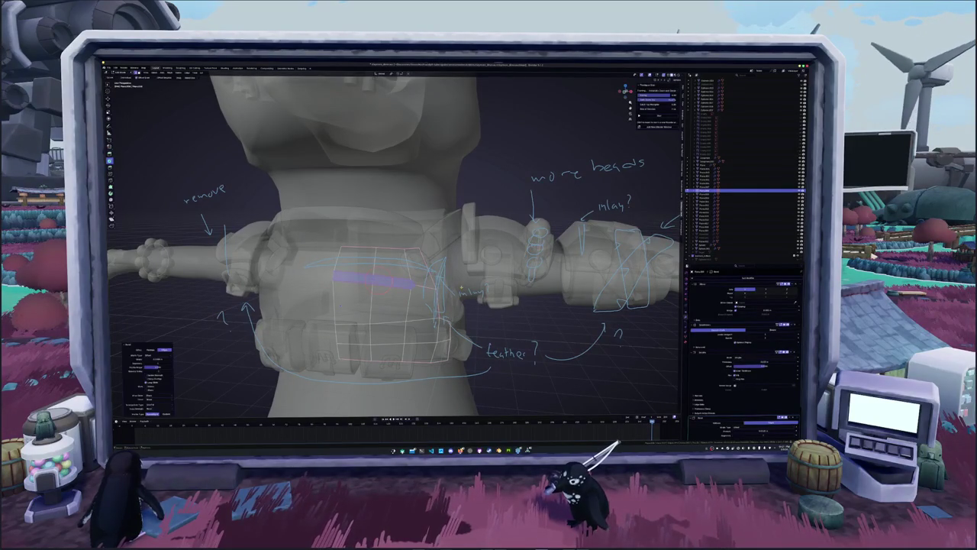
key(alt+a)
scroll(382, 259, up, 2)
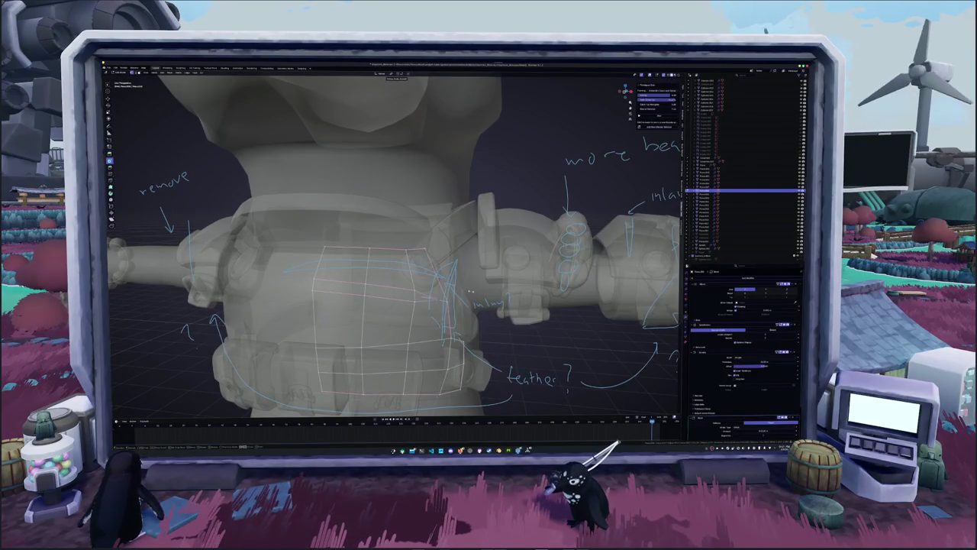
key(alt+z)
middle_drag(467, 291, 428, 290)
key(alt+z)
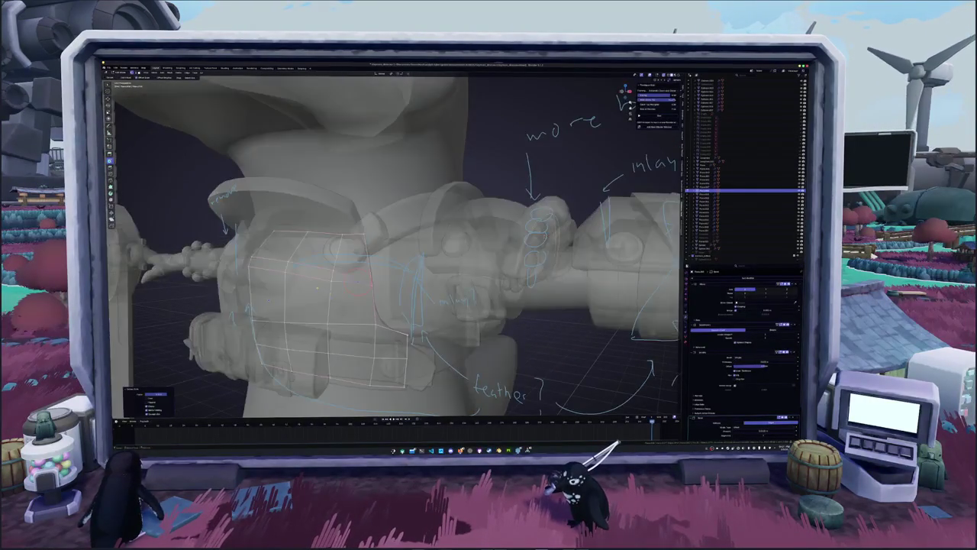
key(ctrl+r)
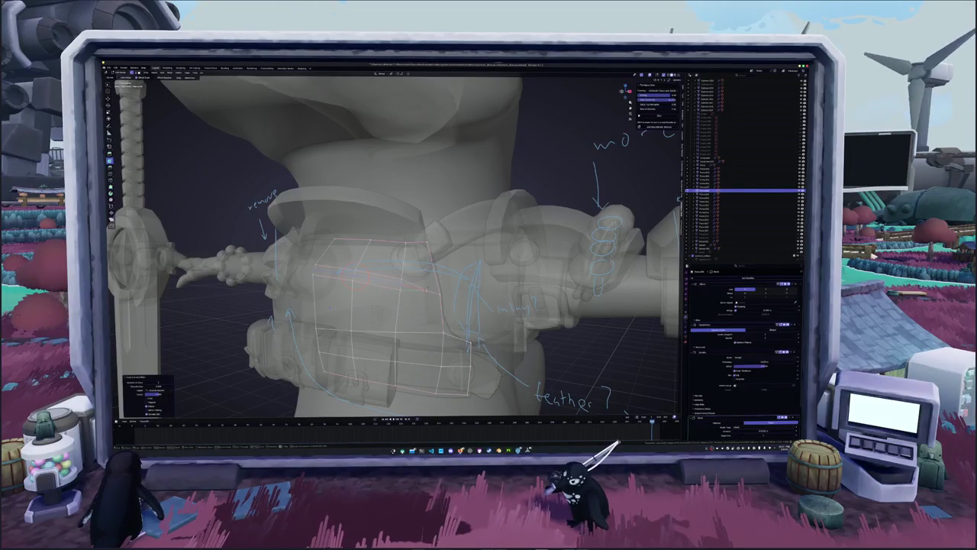
key(c)
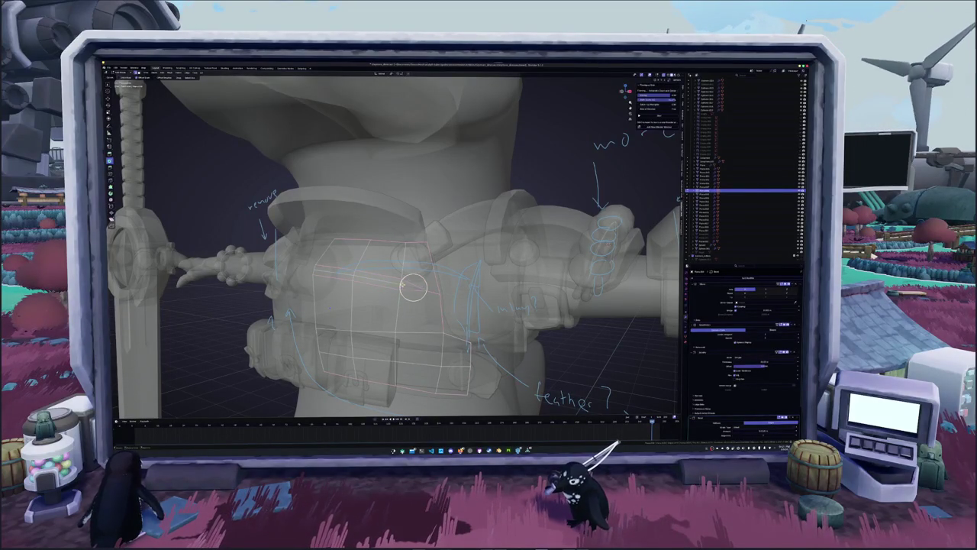
right_click(372, 278)
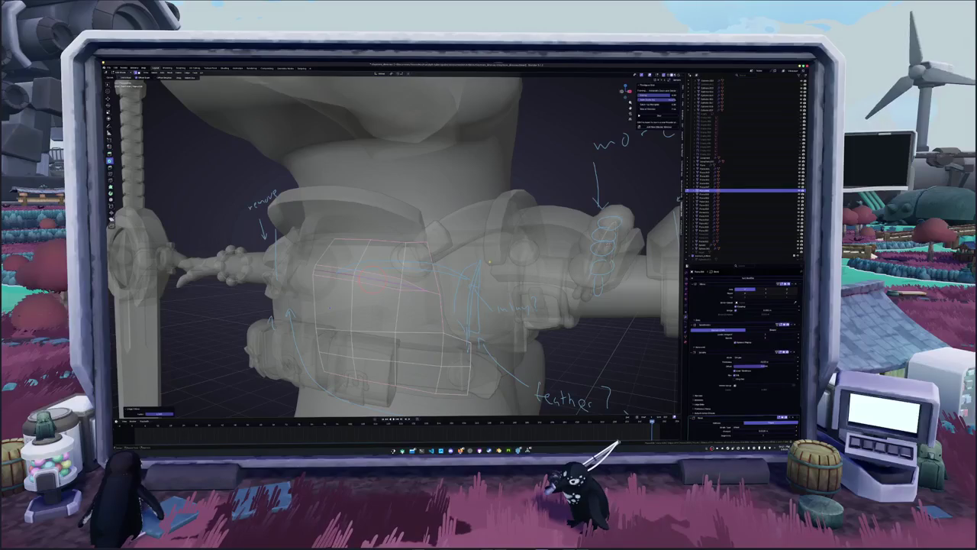
- Inspect the finished belt from several angles in Object Mode, solid and in X-ray
key(Tab)
key(alt+z)
middle_drag(384, 280, 428, 275)
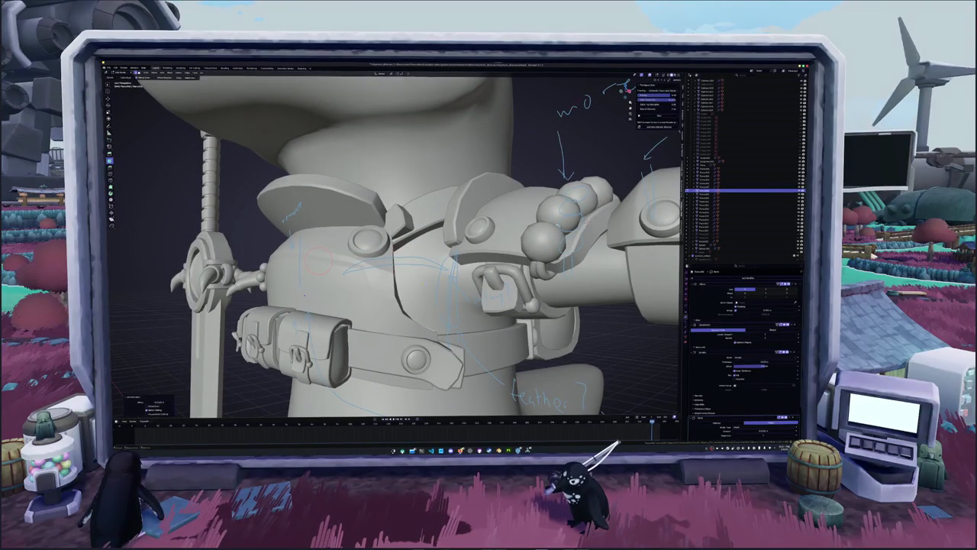
middle_drag(382, 275, 474, 275)
middle_drag(381, 274, 489, 267)
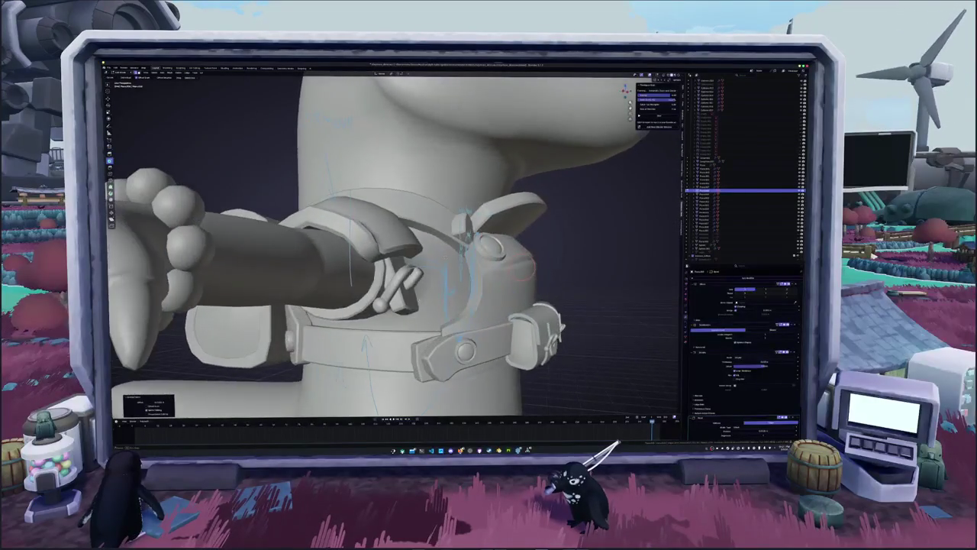
key(alt+z)
scroll(394, 244, up, 4)
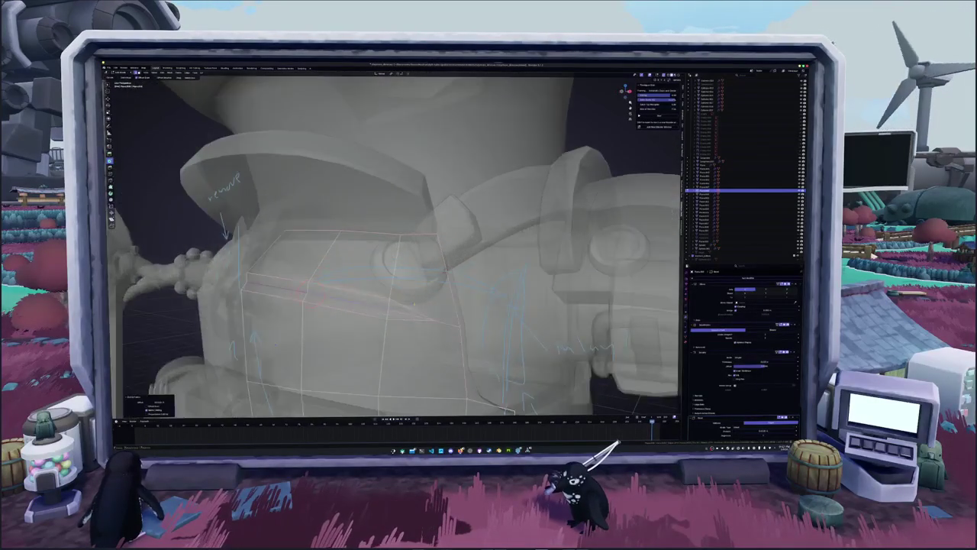
- Select two lattice cage points and try moving them with G
scroll(393, 244, up, 2)
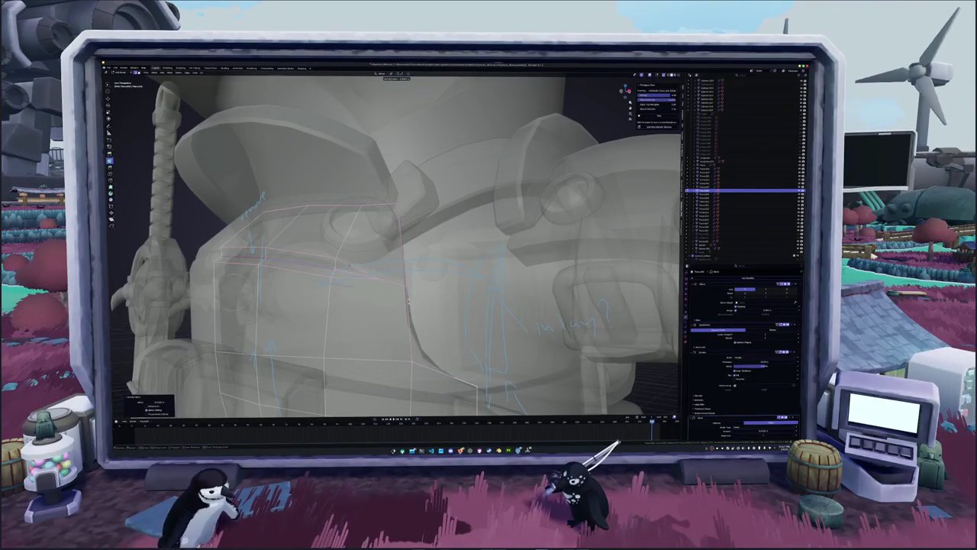
key(Tab)
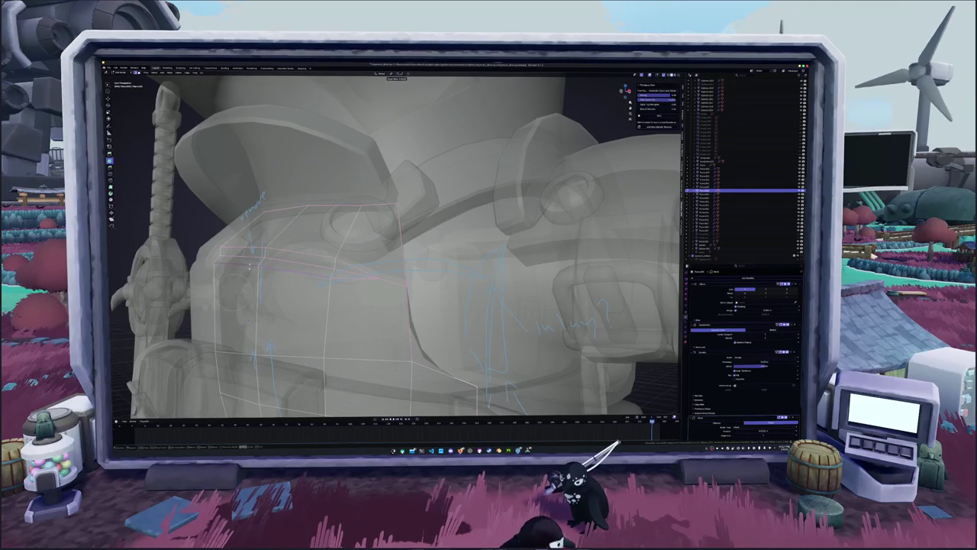
click(248, 267)
shift+click(351, 283)
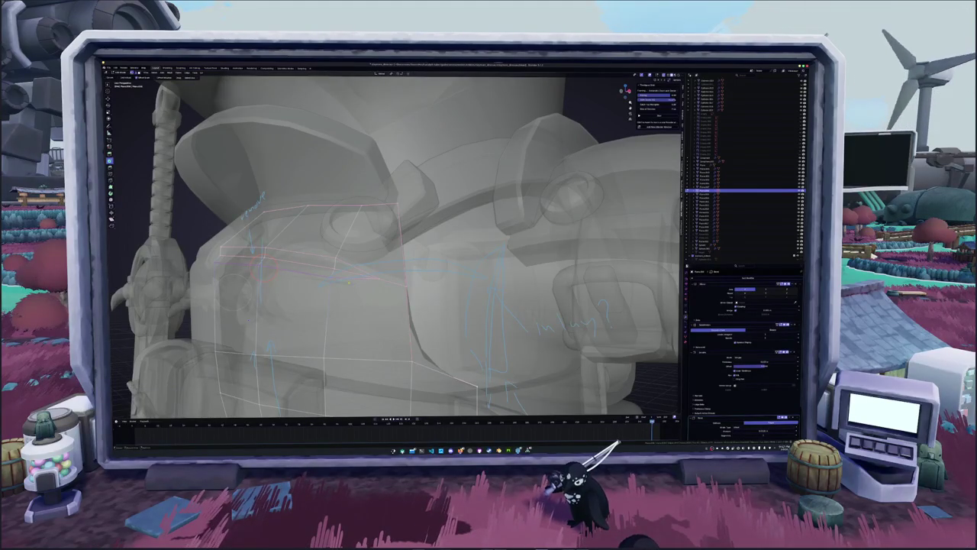
key(g)
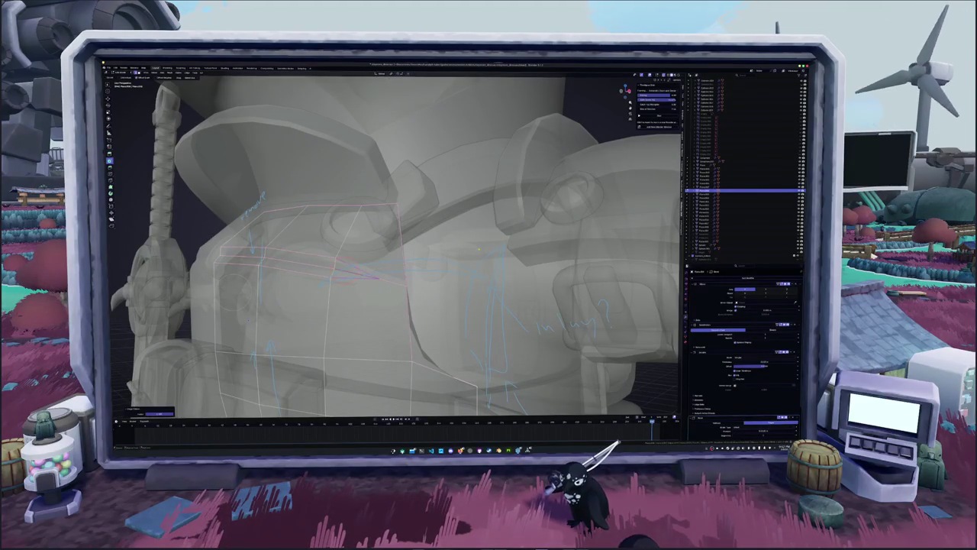
key(alt+z)
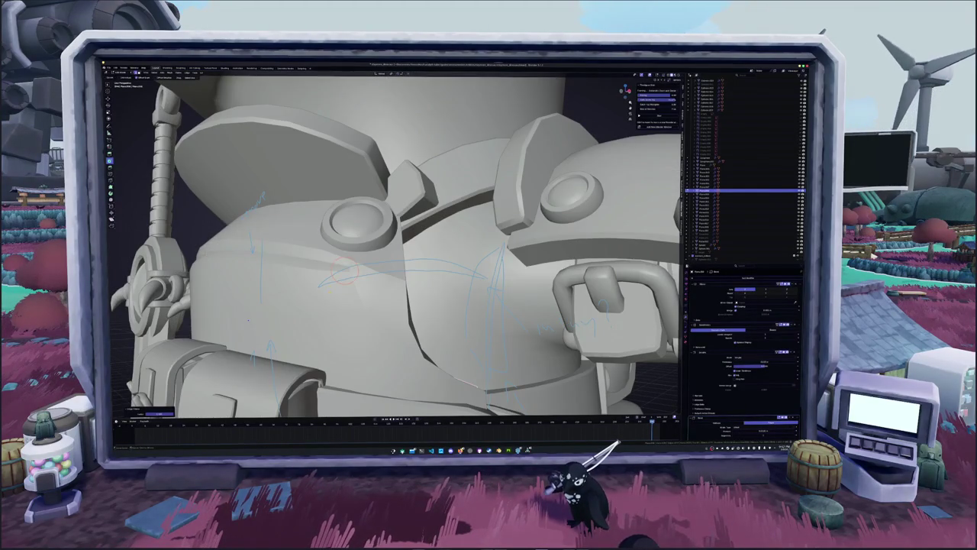
key(alt+z)
- Orbit around the lattice and model, comparing solid and X-ray views of the shape
mouse_move(345, 271)
middle_down()
mouse_move(358, 270)
mouse_move(359, 286)
middle_up()
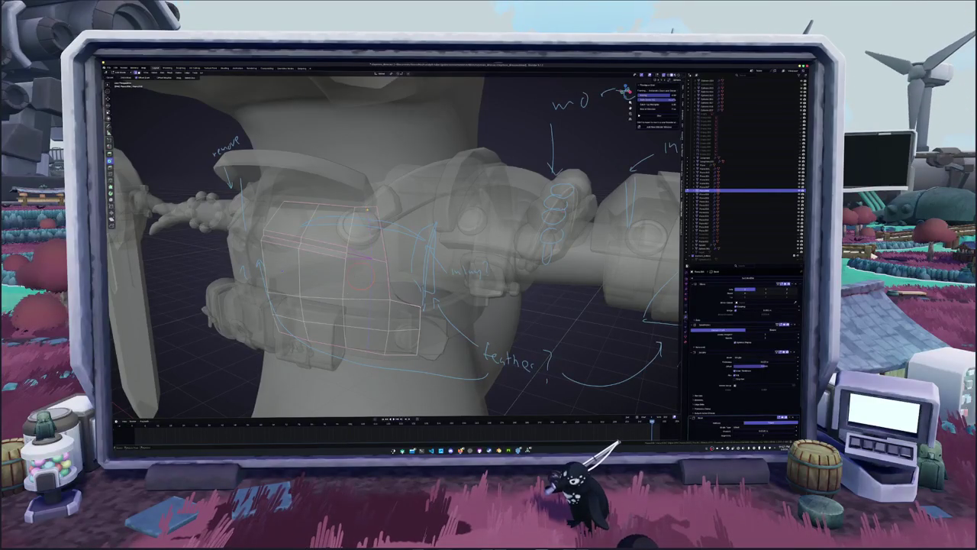
key(alt+z)
scroll(331, 299, up, 4)
key(alt+z)
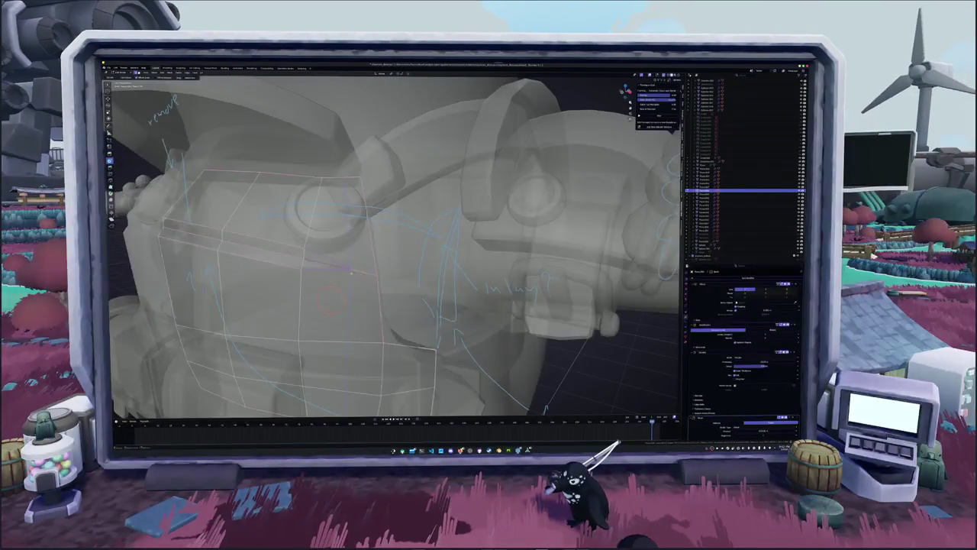
scroll(327, 333, up, 3)
middle_drag(327, 332, 378, 267)
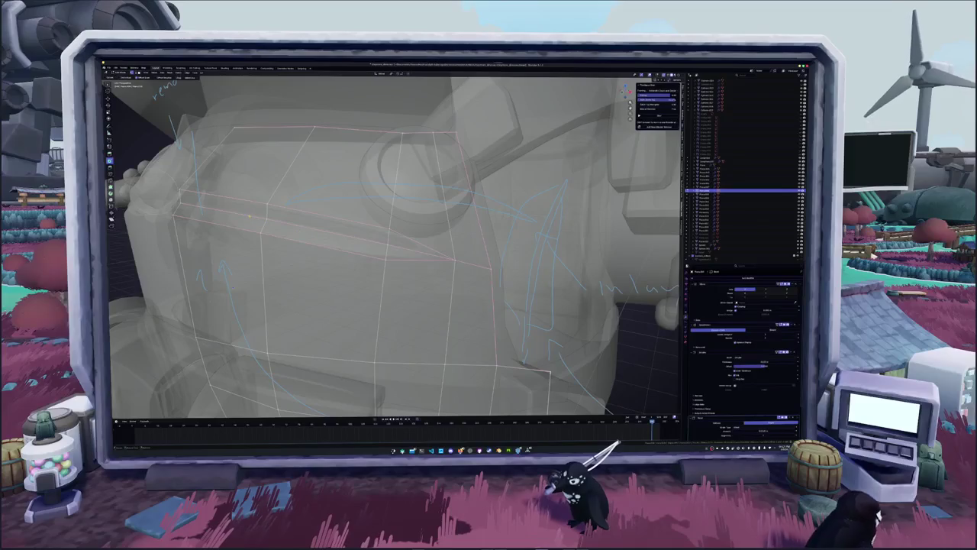
key(alt+z)
middle_drag(378, 263, 378, 250)
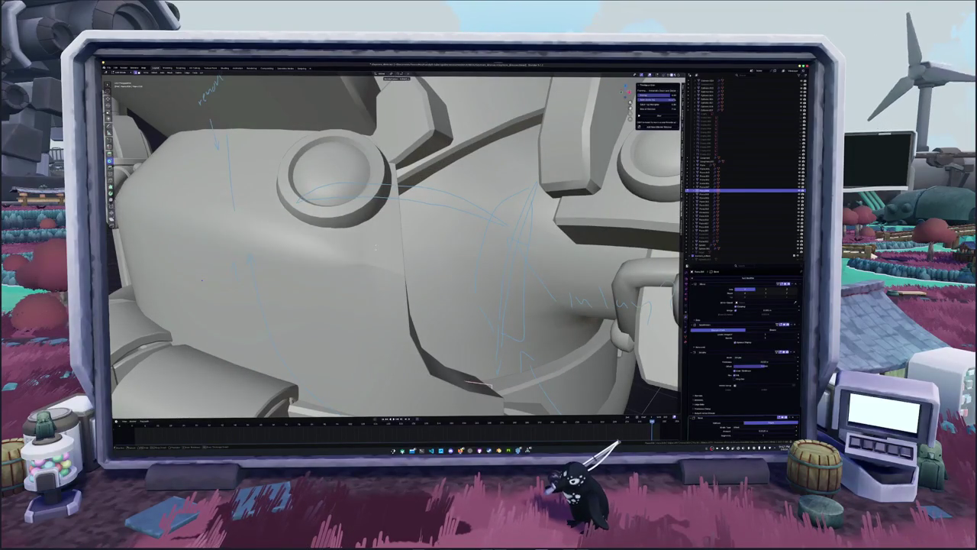
middle_drag(379, 250, 371, 264)
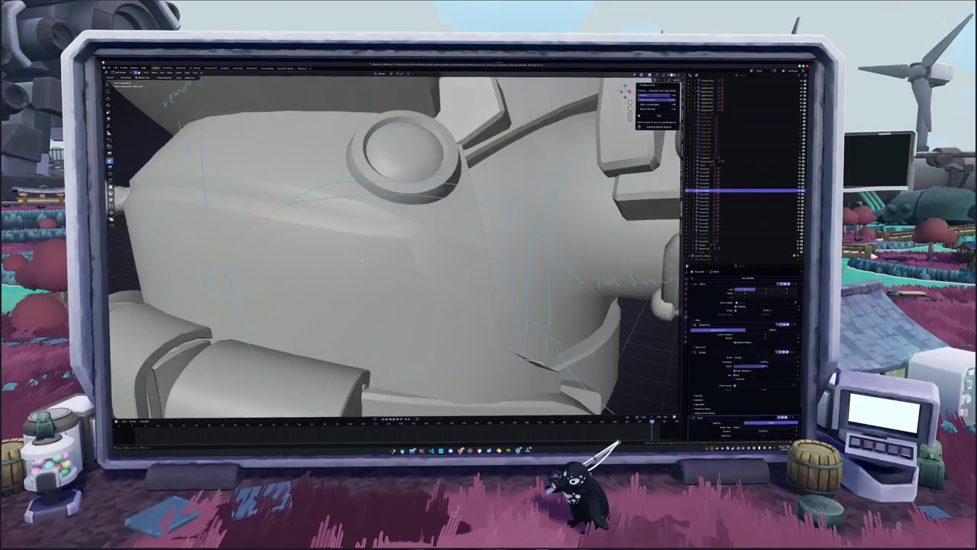
key(alt+z)
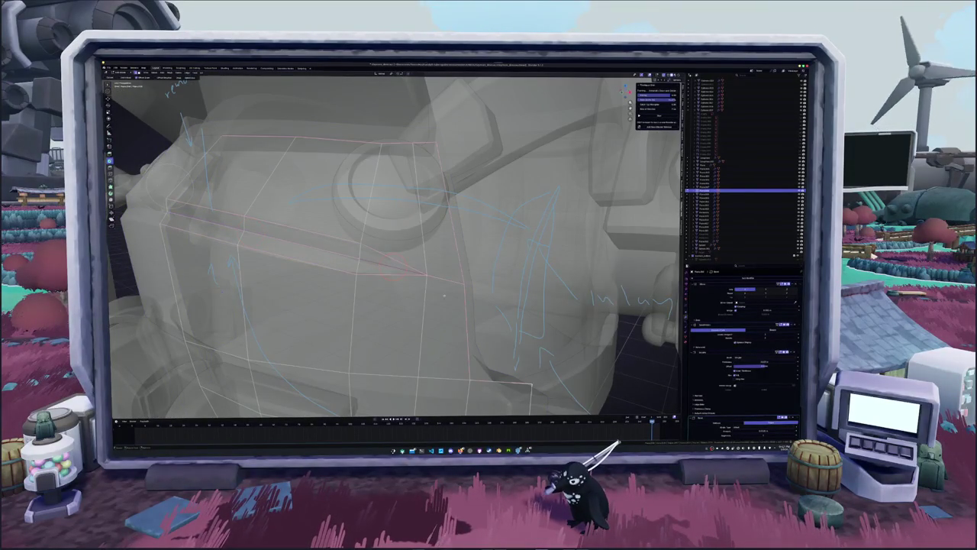
key(alt+z)
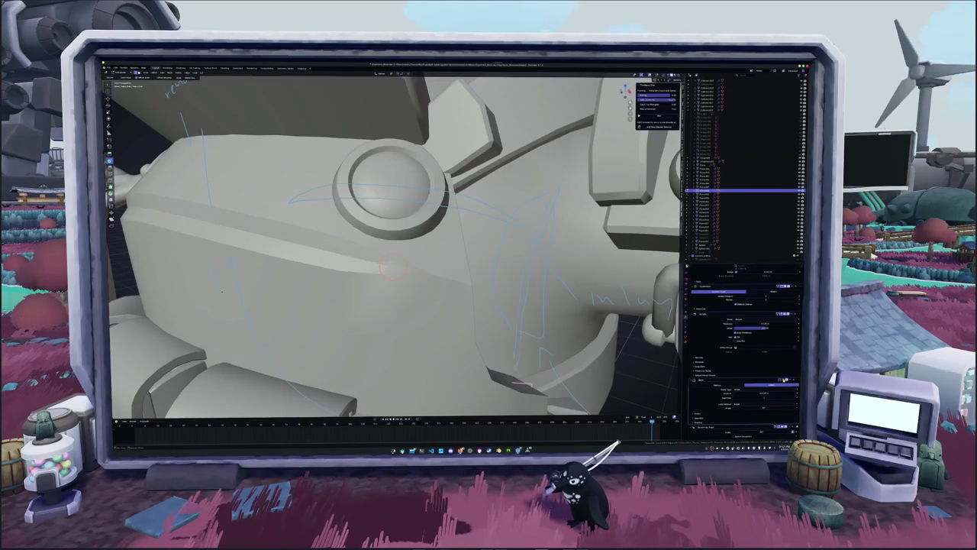
scroll(785, 341, up, 1)
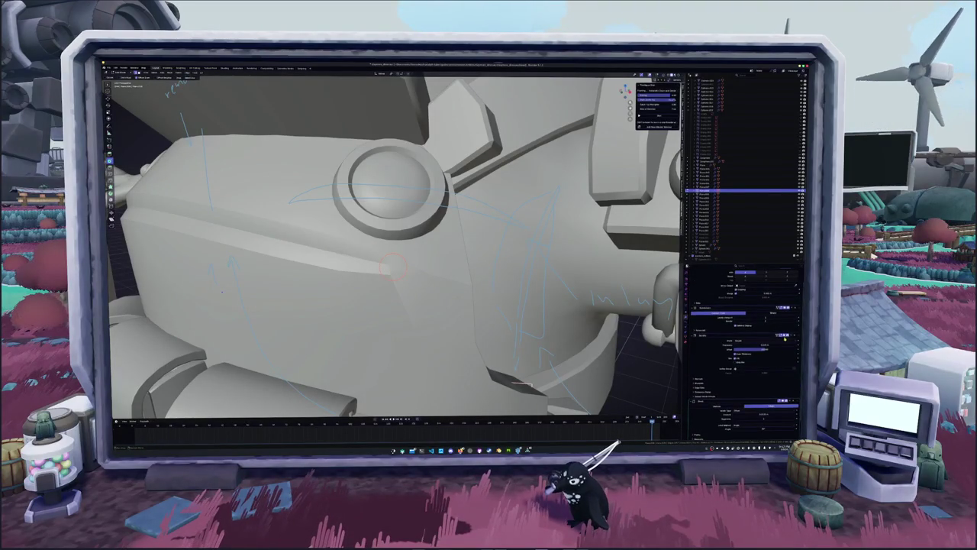
- Apply an edge operation from the edge menu to the chest plate's ridge loop
key(Tab)
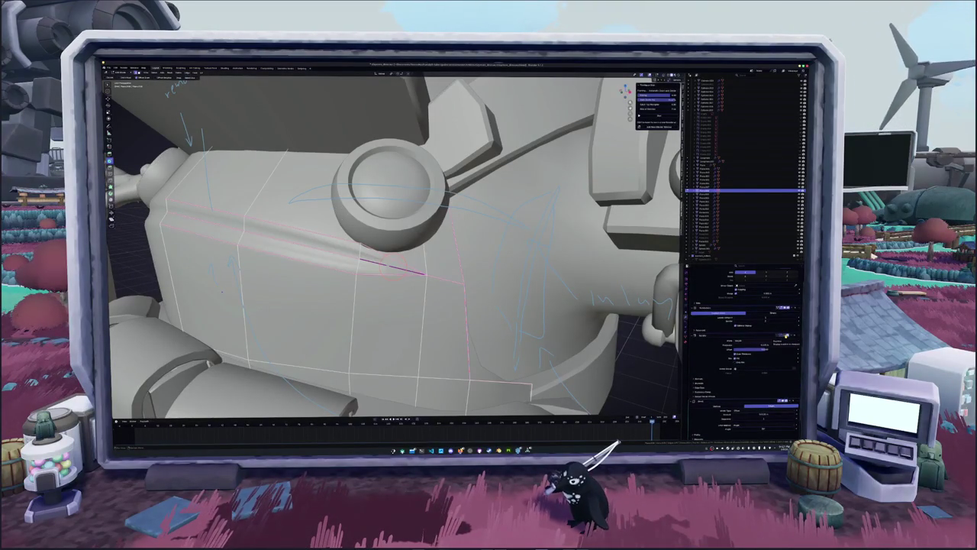
key(Tab)
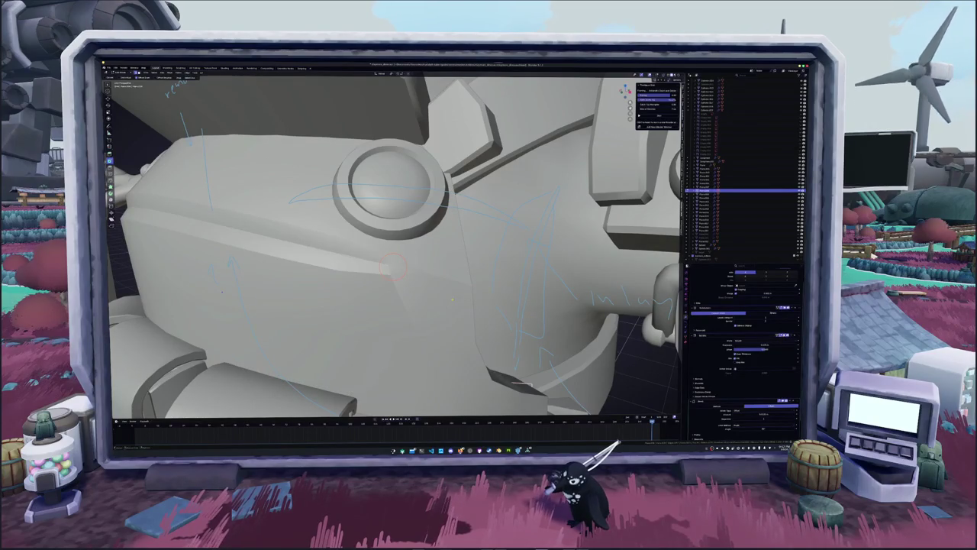
key(Tab)
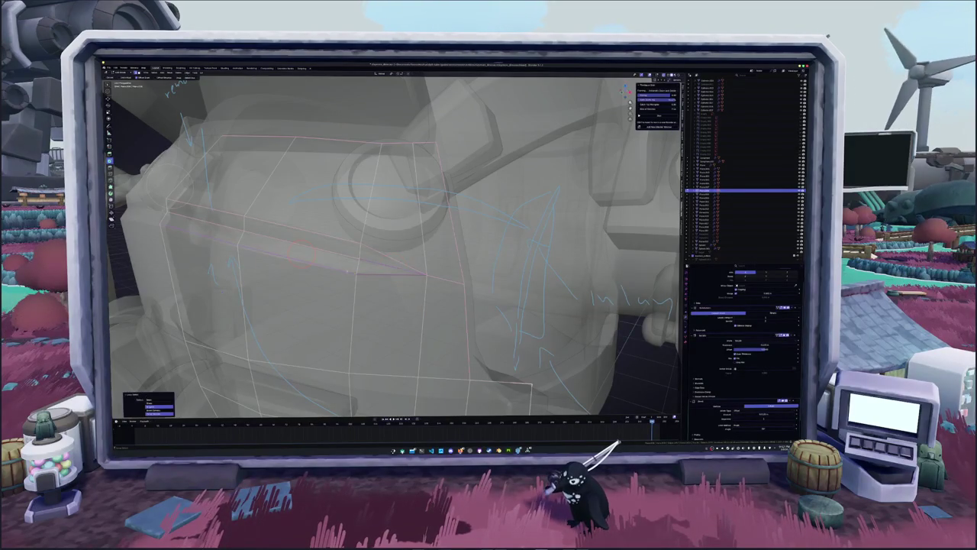
right_click(383, 251)
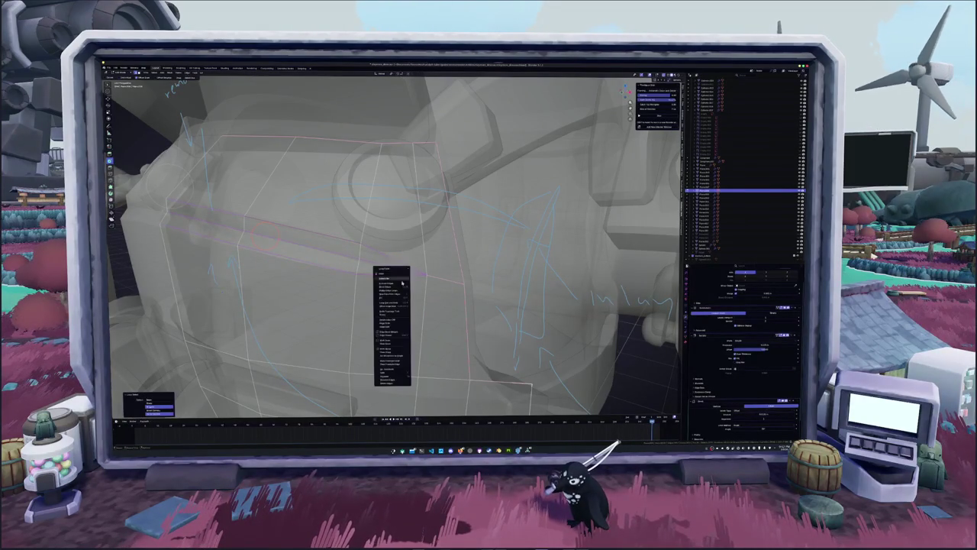
click(394, 349)
key(Tab)
middle_drag(394, 348, 365, 286)
key(Tab)
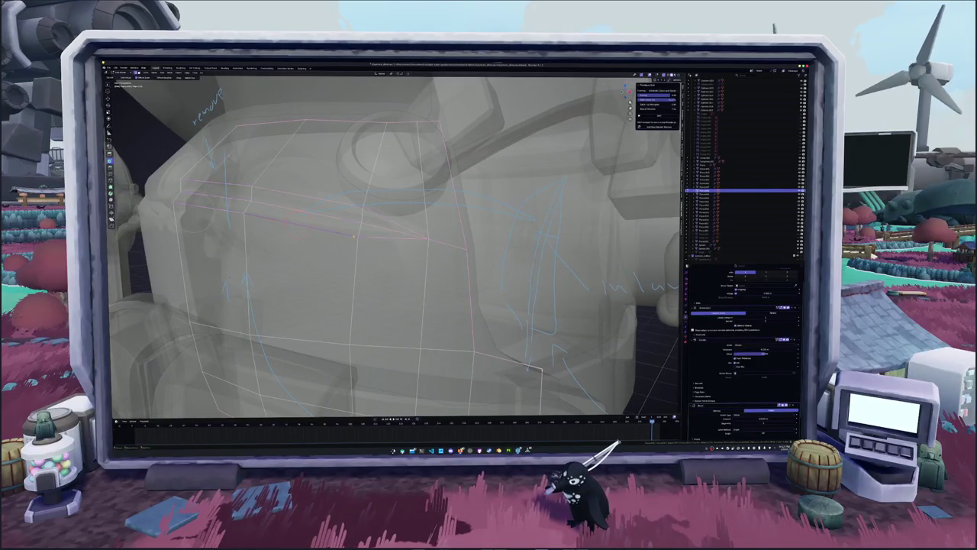
- Move the ridge vertices to a new position and inspect the reshaped chest plate
key(g)
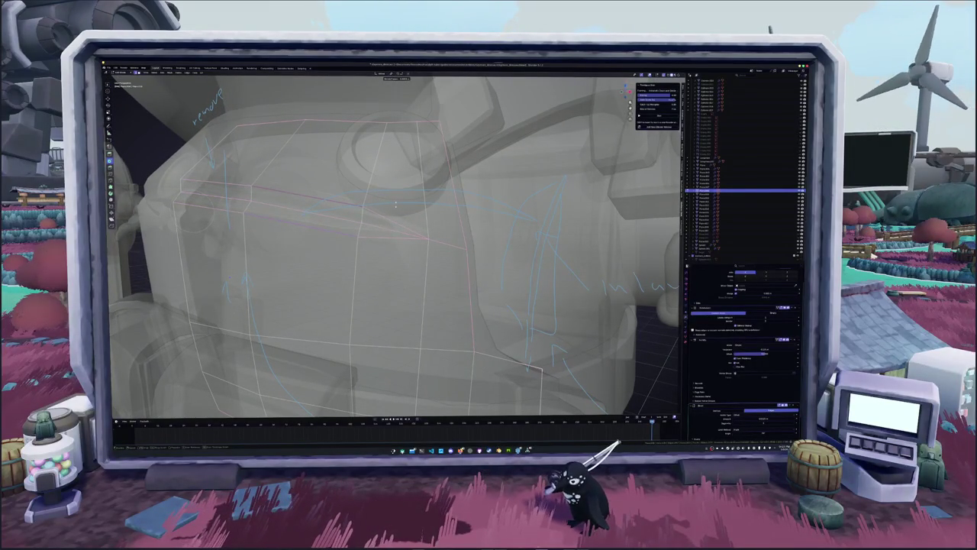
click(396, 204)
key(Tab)
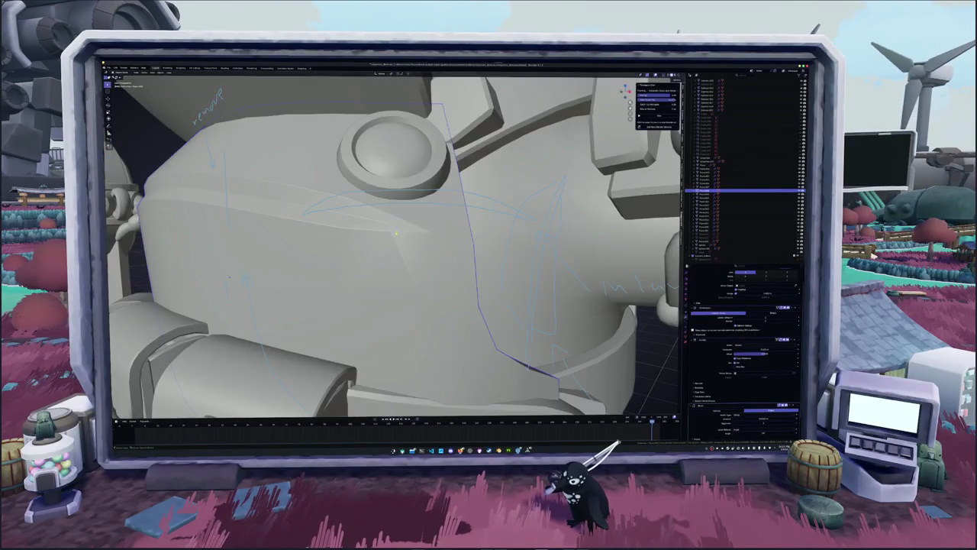
middle_drag(397, 233, 400, 243)
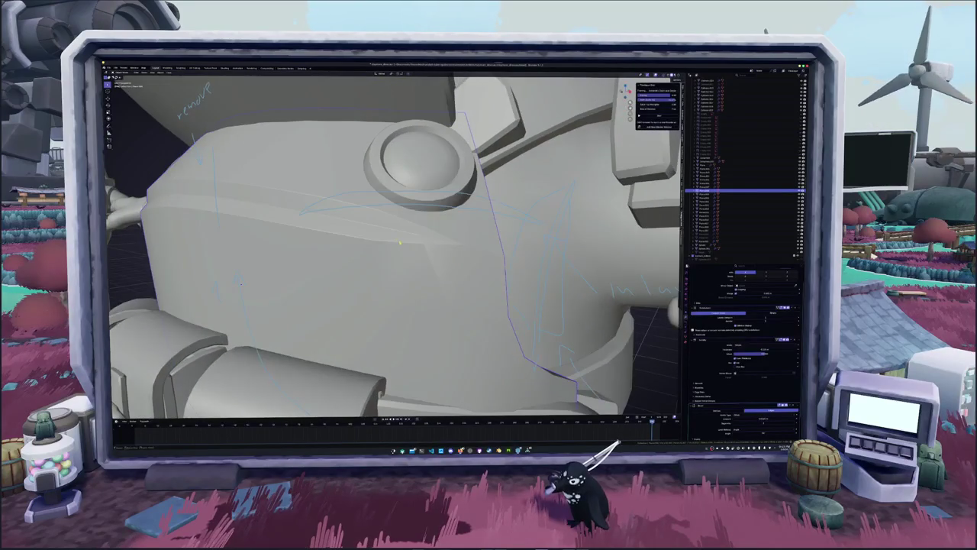
key(Tab)
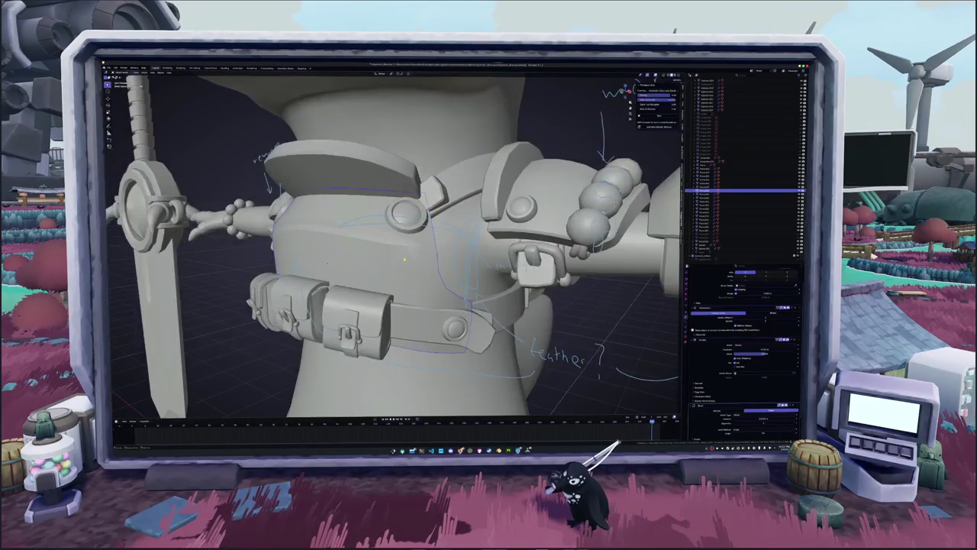
middle_drag(402, 260, 397, 252)
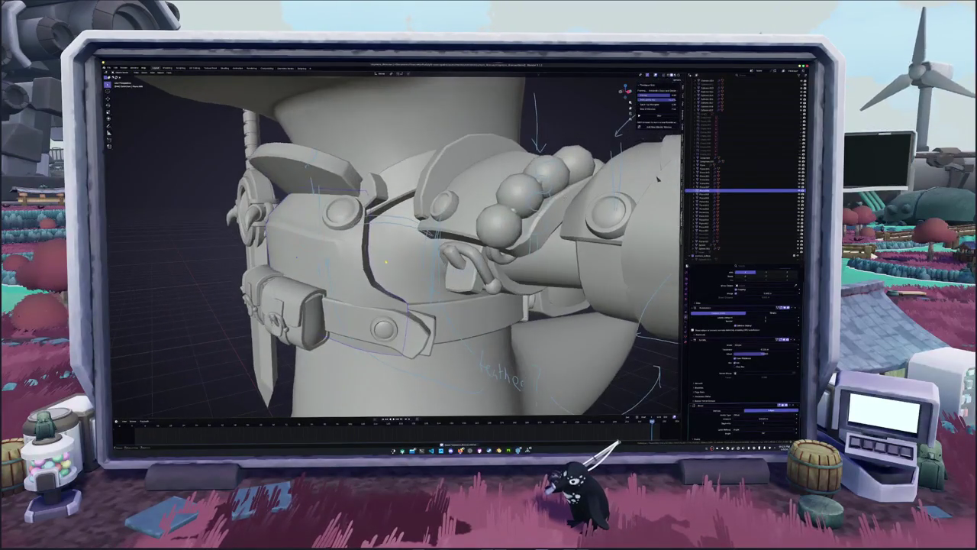
key(Tab)
key(alt+z)
key(Tab)
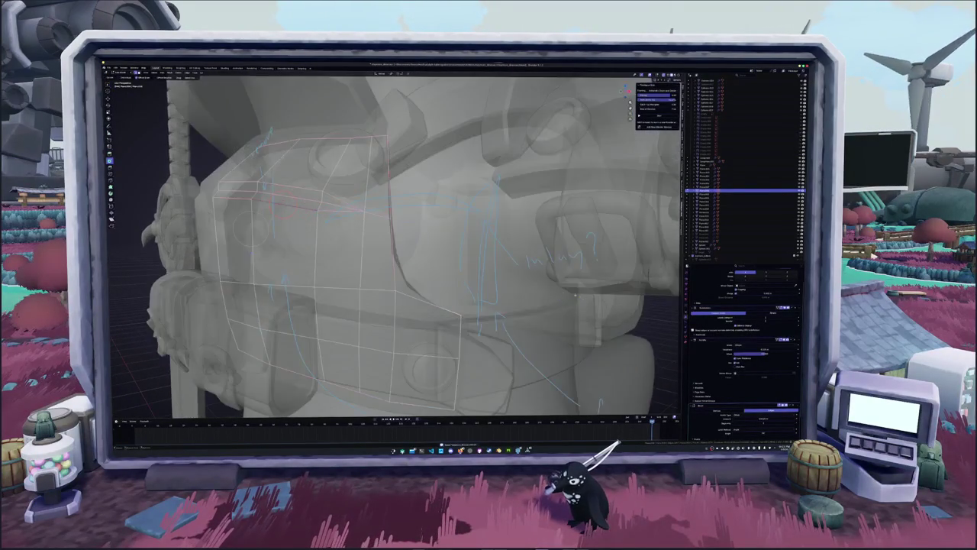
middle_drag(397, 252, 427, 245)
scroll(712, 331, up, 2)
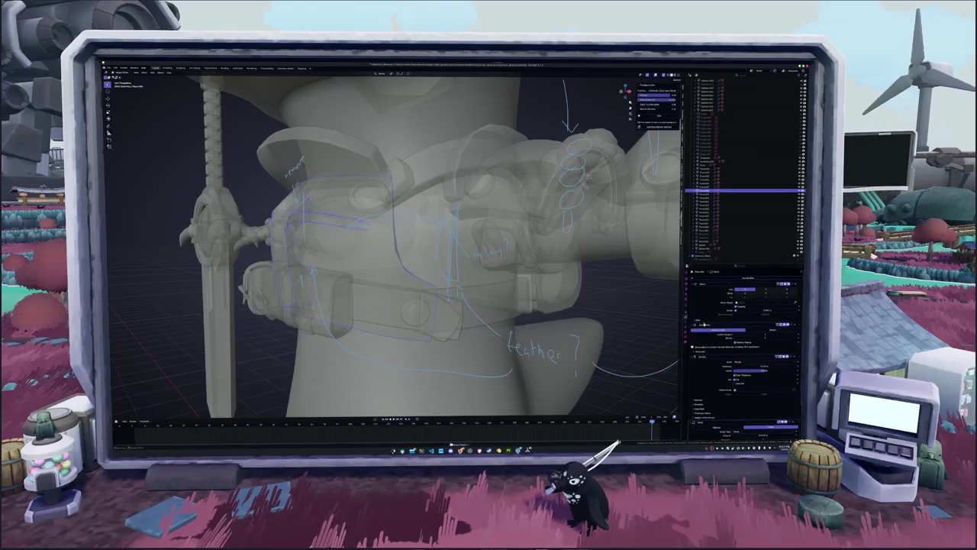
key(Tab)
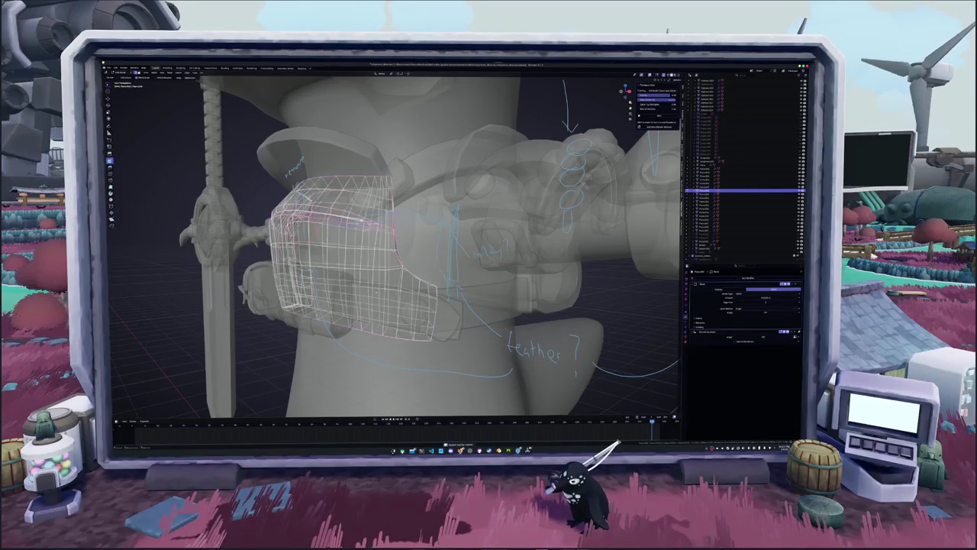
- Merge the ridge tip vertices at center on the chest plate
scroll(382, 252, up, 5)
mouse_move(382, 253)
middle_down()
mouse_move(442, 252)
mouse_move(427, 252)
middle_up()
key(alt+z)
key(alt+z)
drag(141, 220, 358, 334)
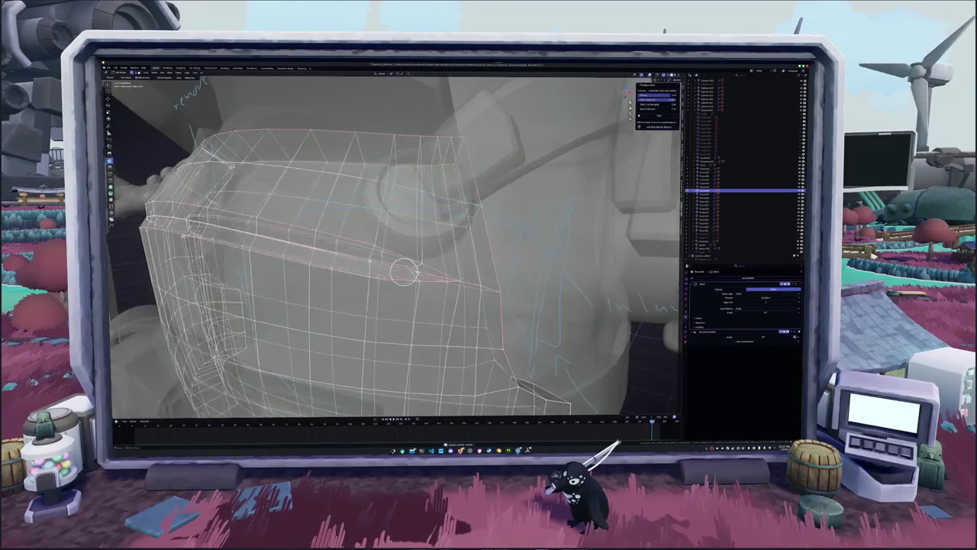
middle_drag(427, 252, 459, 259)
key(alt+z)
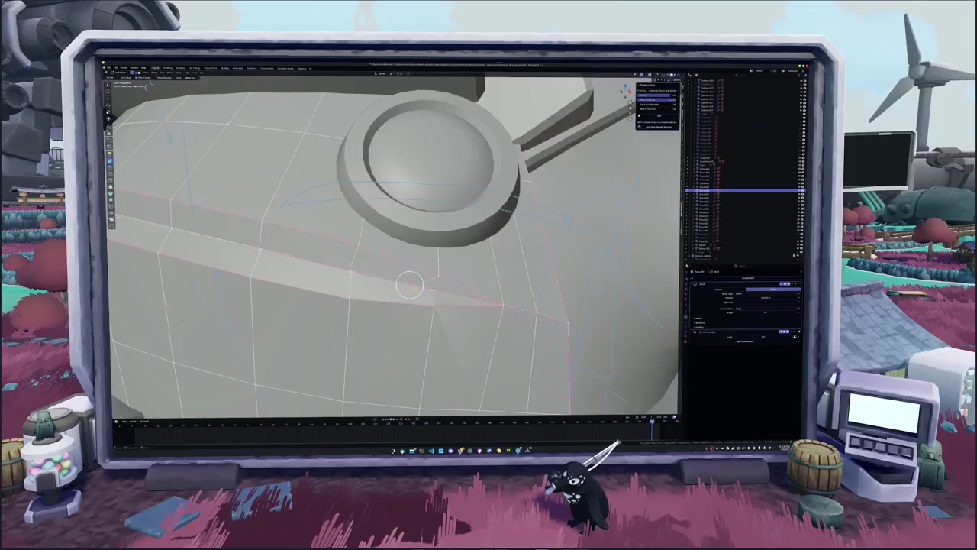
key(m)
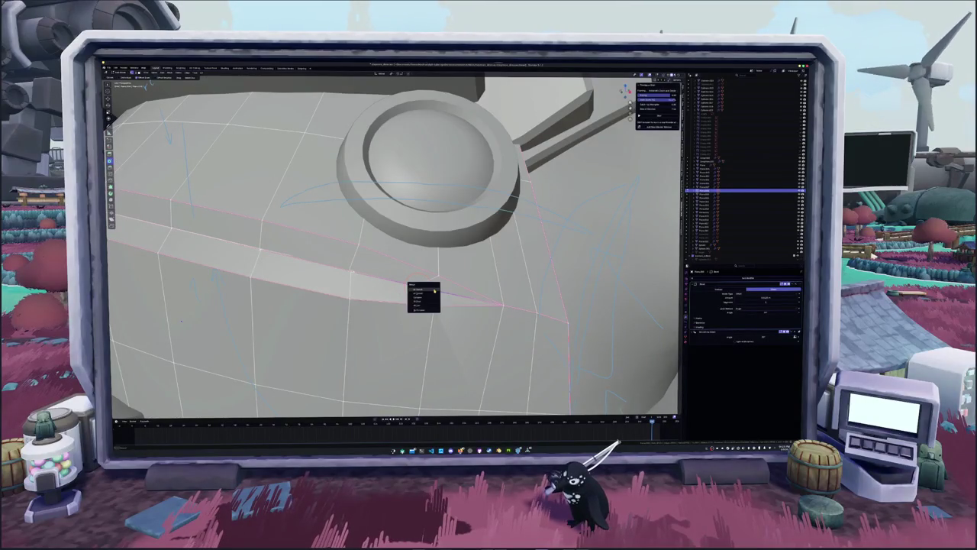
click(429, 307)
- Check the merged plate in Object Mode and pick an option from its object menu
key(alt+z)
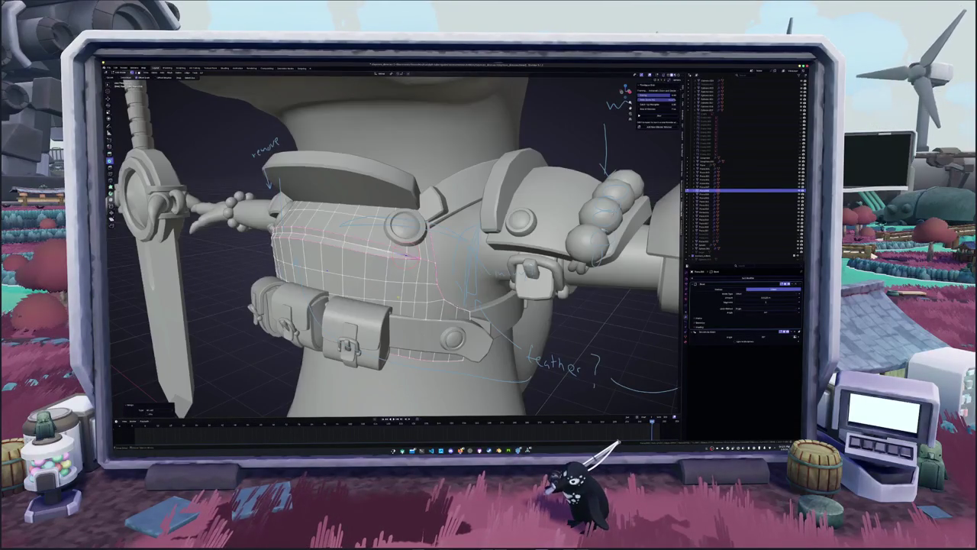
key(alt+z)
key(Tab)
mouse_move(427, 306)
middle_down()
mouse_move(519, 282)
mouse_move(382, 252)
middle_up()
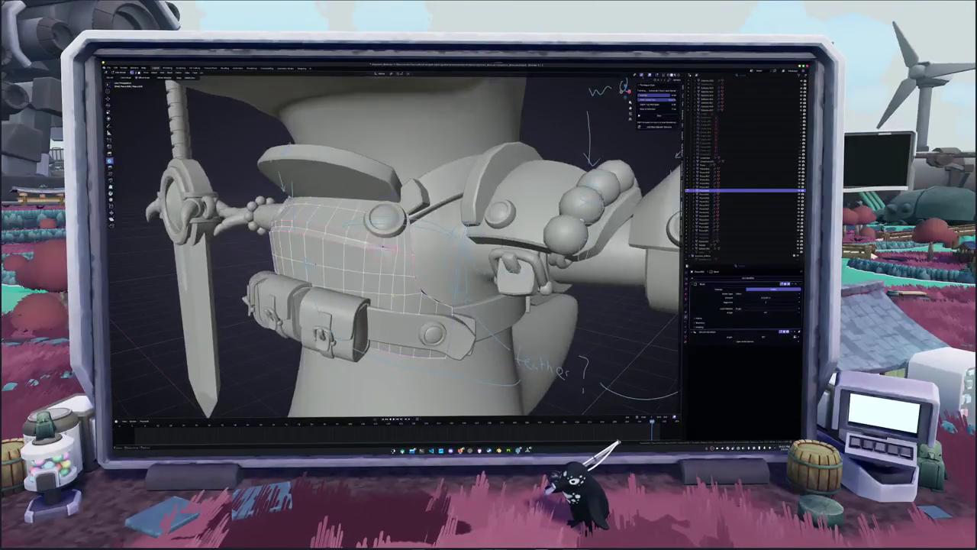
right_click(378, 242)
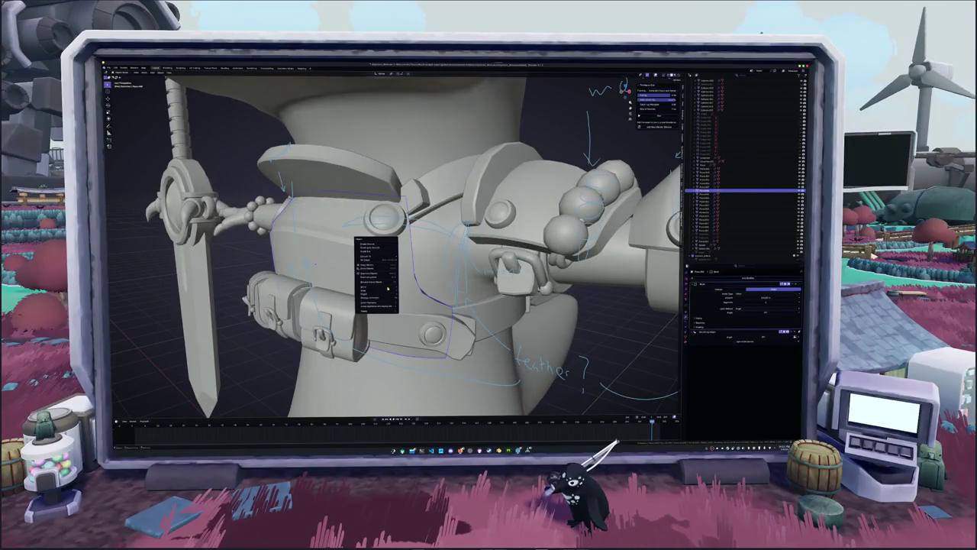
click(381, 246)
- Mark the chest plate's ridge edge as sharp from the edge menu
key(Tab)
scroll(359, 249, up, 5)
key(alt+z)
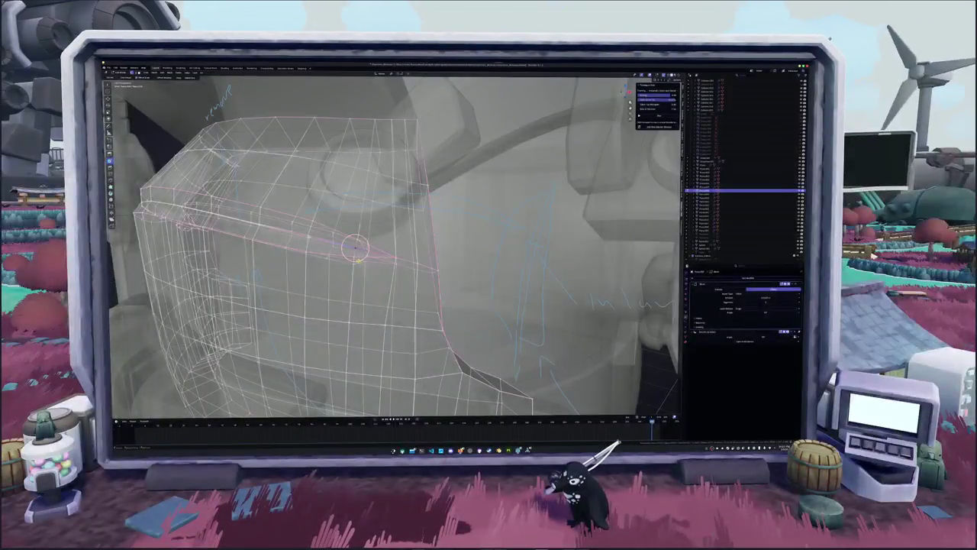
key(alt+z)
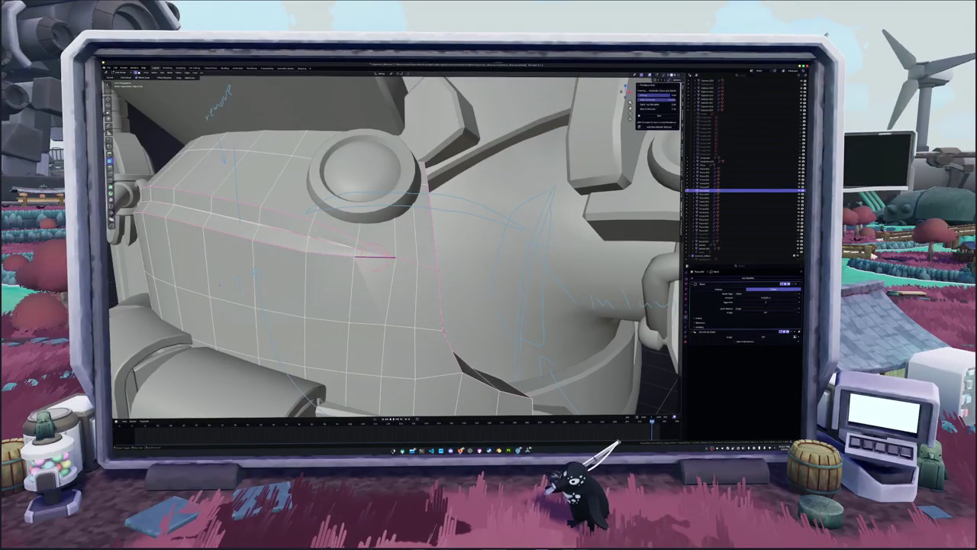
right_click(313, 252)
click(291, 254)
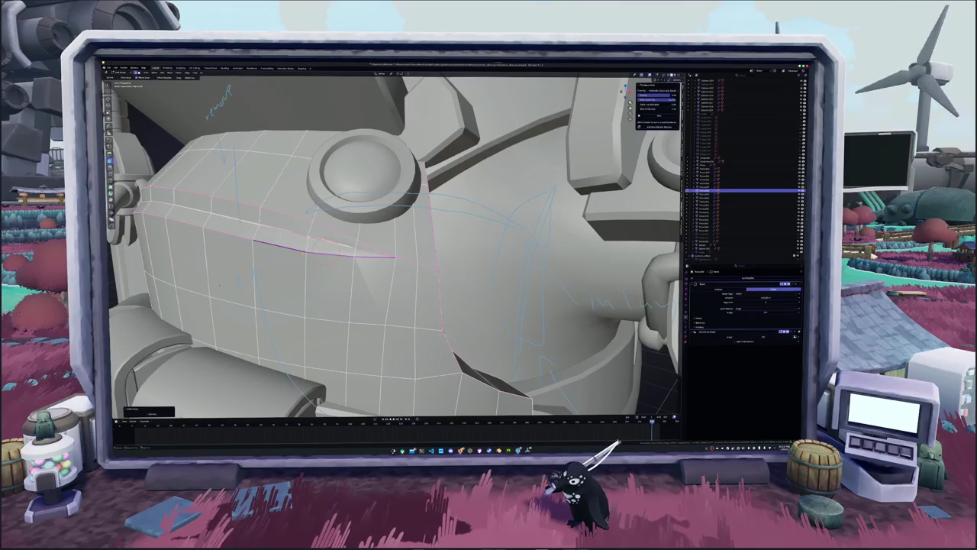
- Orbit around the plate to inspect the new crease and the round socket
key(Tab)
key(Tab)
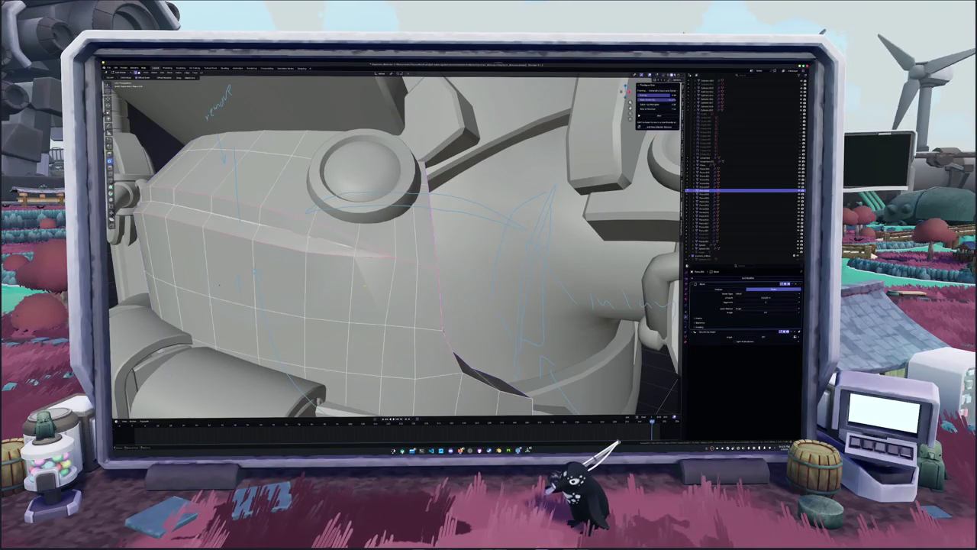
middle_drag(393, 244, 428, 252)
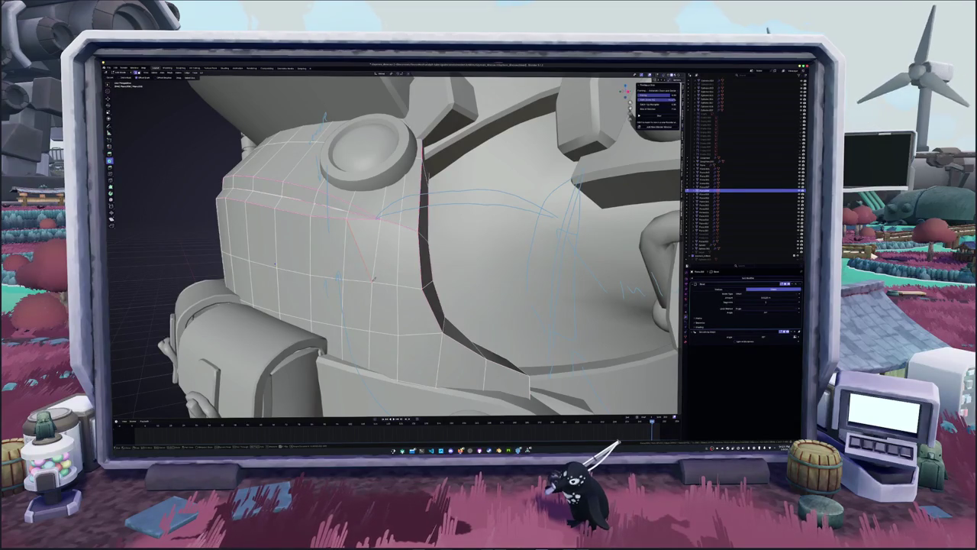
key(Tab)
middle_drag(375, 276, 413, 301)
key(Tab)
key(Tab)
key(Tab)
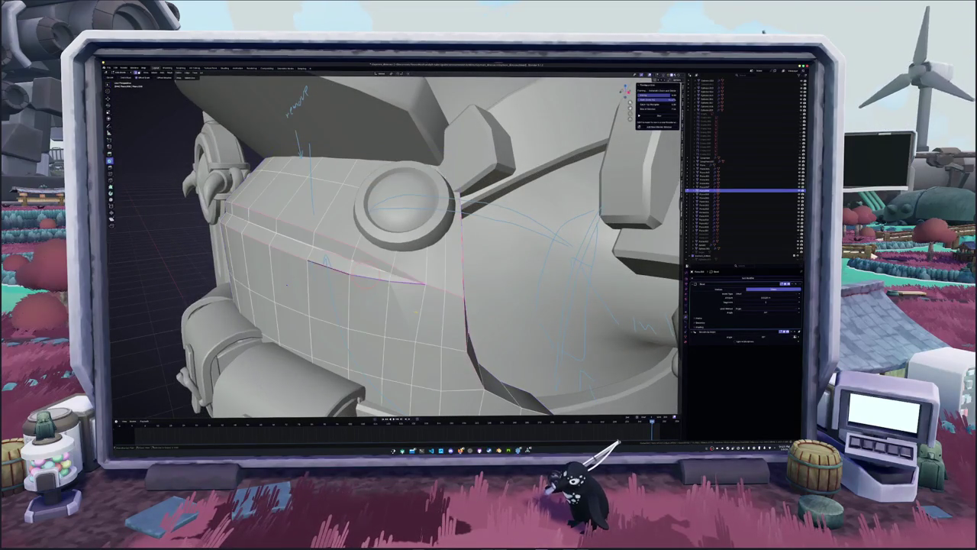
key(Tab)
key(Tab)
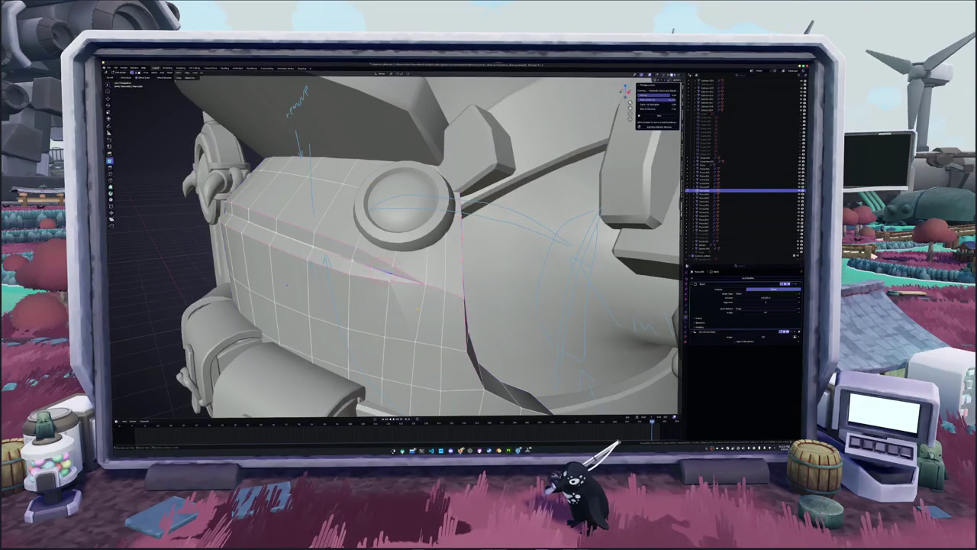
key(Tab)
- Smooth the crease left of the socket and the fold to its right in Sculpt Mode
key(ctrl+Tab)
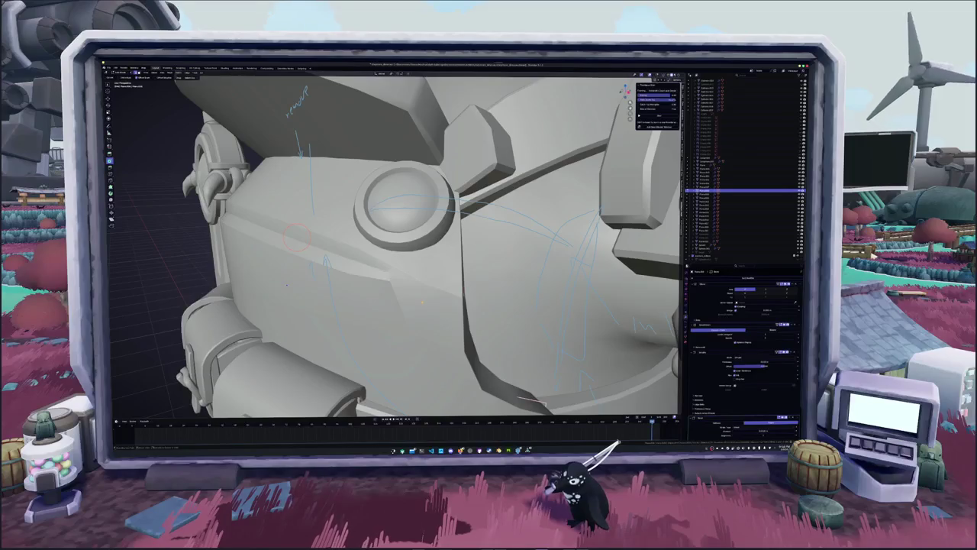
drag(297, 236, 294, 236)
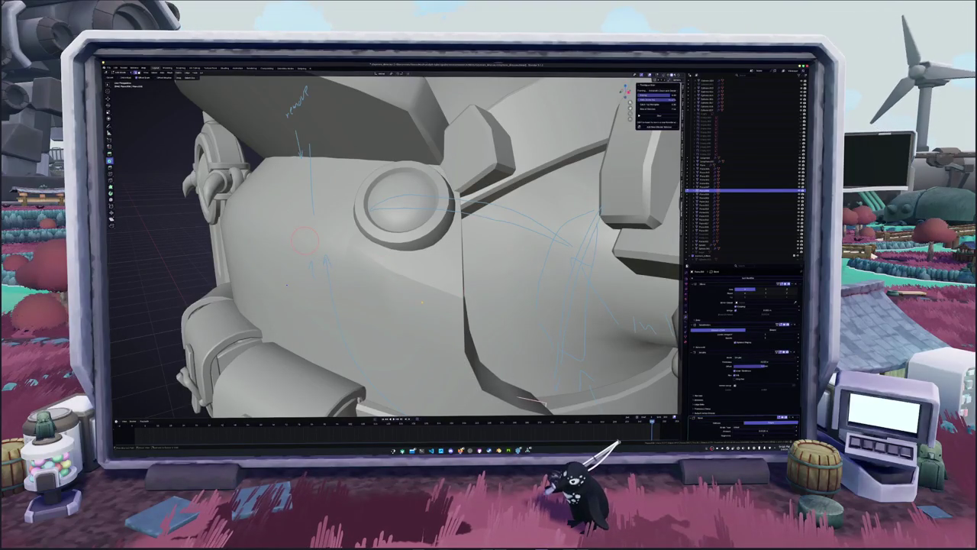
drag(305, 240, 323, 246)
- Zoom out to the head and torso, then select and frame the shoulder pad
key(alt+z)
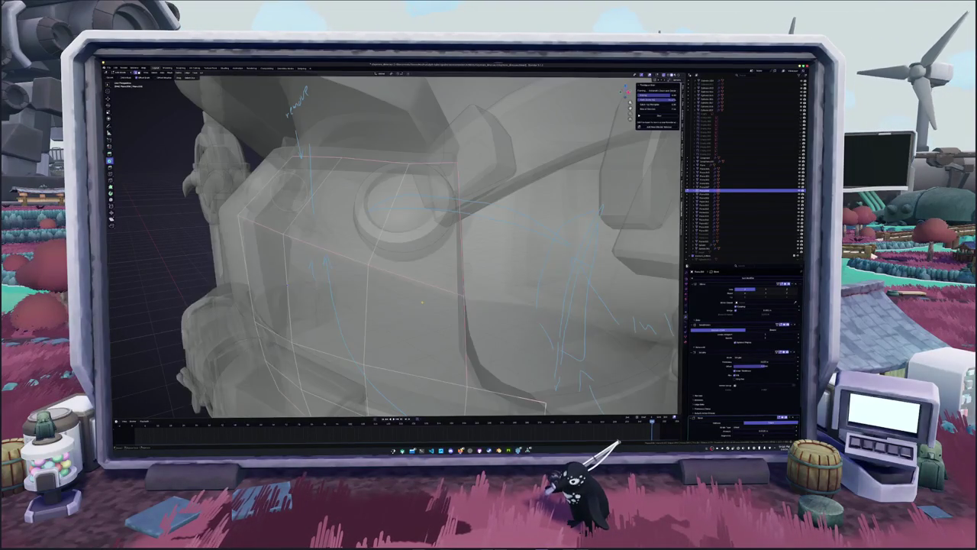
scroll(408, 306, down, 8)
middle_drag(394, 309, 393, 309)
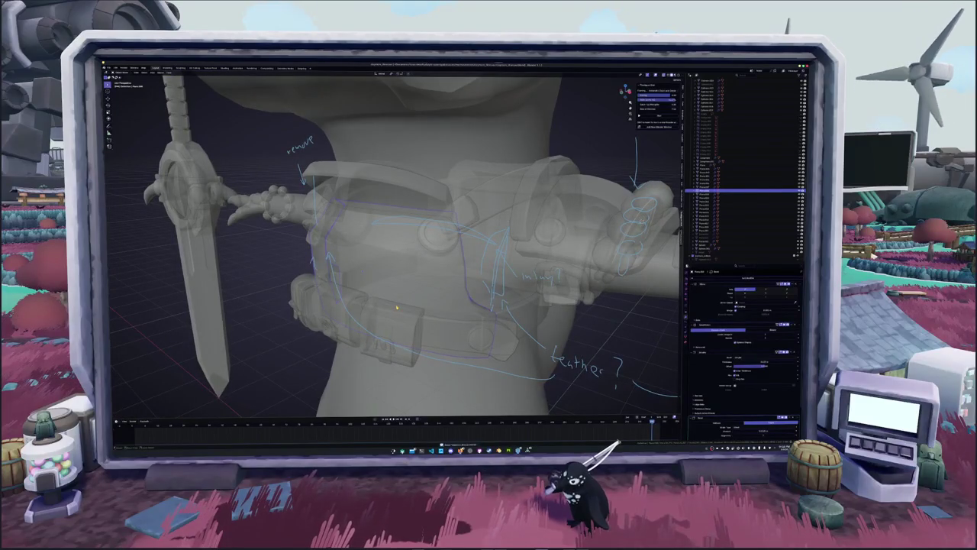
middle_drag(397, 307, 368, 314)
key(alt+z)
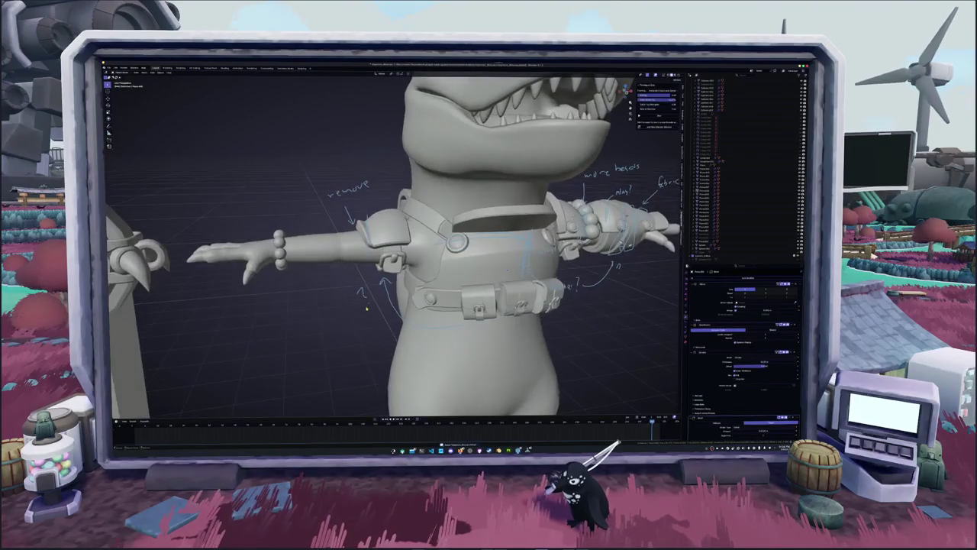
click(373, 239)
key(KP_Decimal)
- Delete the marked faces of the shoulder pad
key(alt+z)
middle_drag(373, 239, 357, 277)
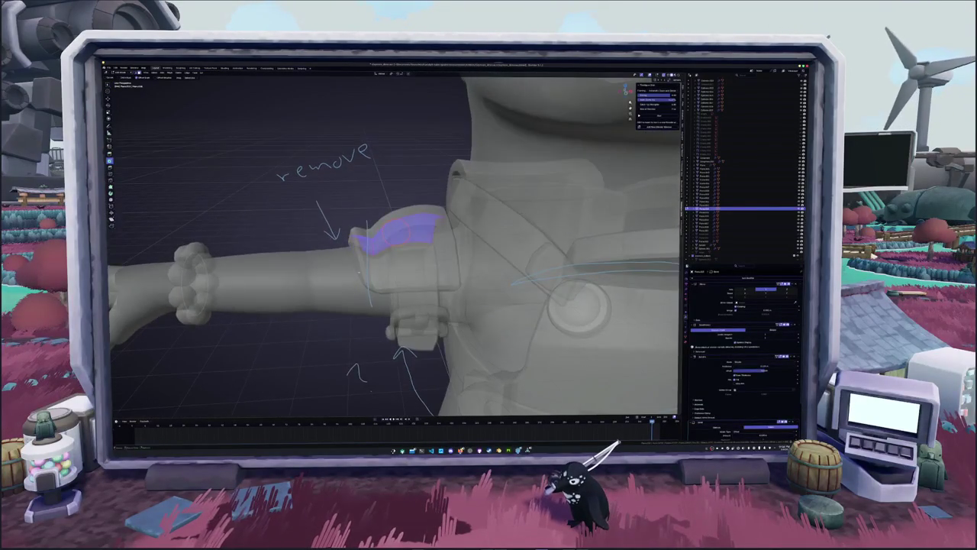
key(x)
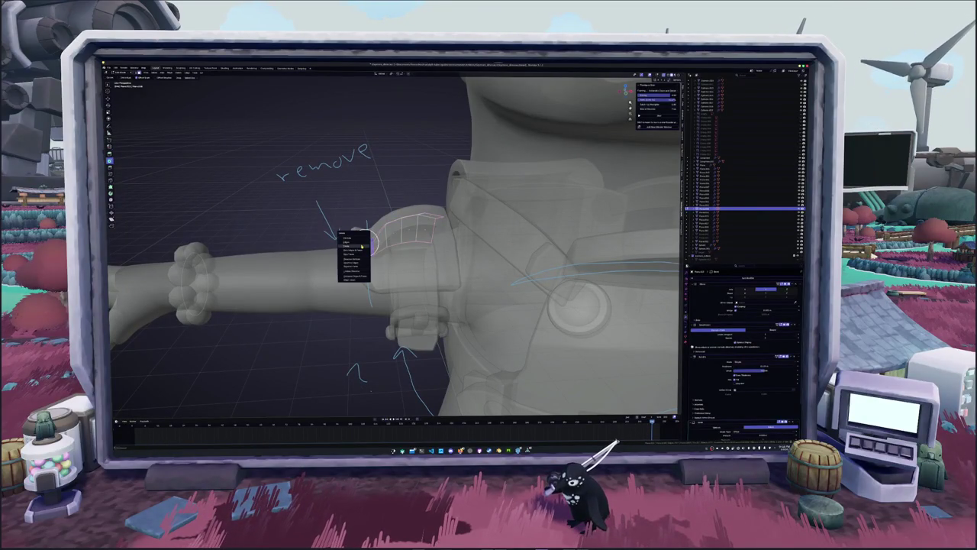
click(362, 246)
key(alt+z)
mouse_move(361, 246)
middle_down()
mouse_move(473, 252)
mouse_move(376, 284)
mouse_move(345, 267)
mouse_move(379, 293)
mouse_move(422, 284)
middle_up()
- Select the connected cuff ring around the arm and snap the 3D cursor to it
key(alt+z)
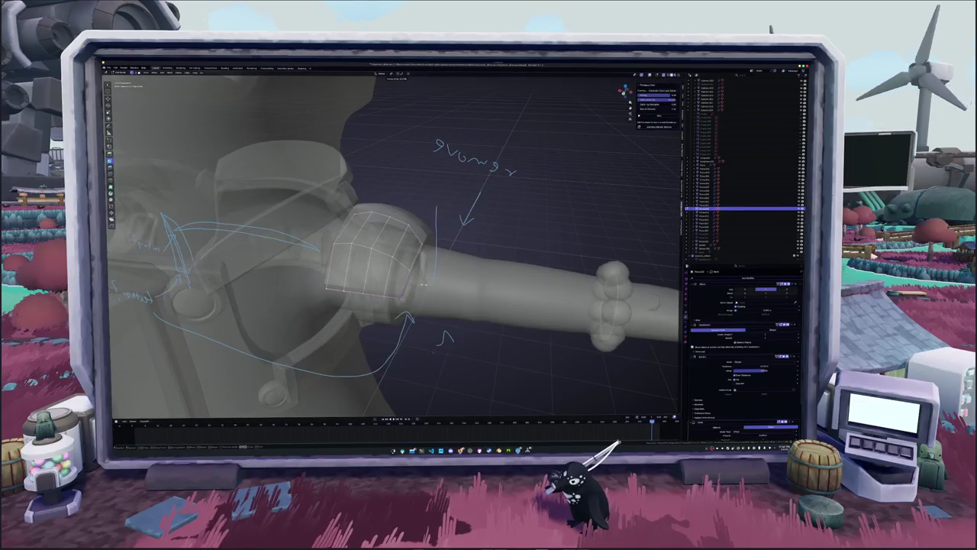
key(ctrl+l)
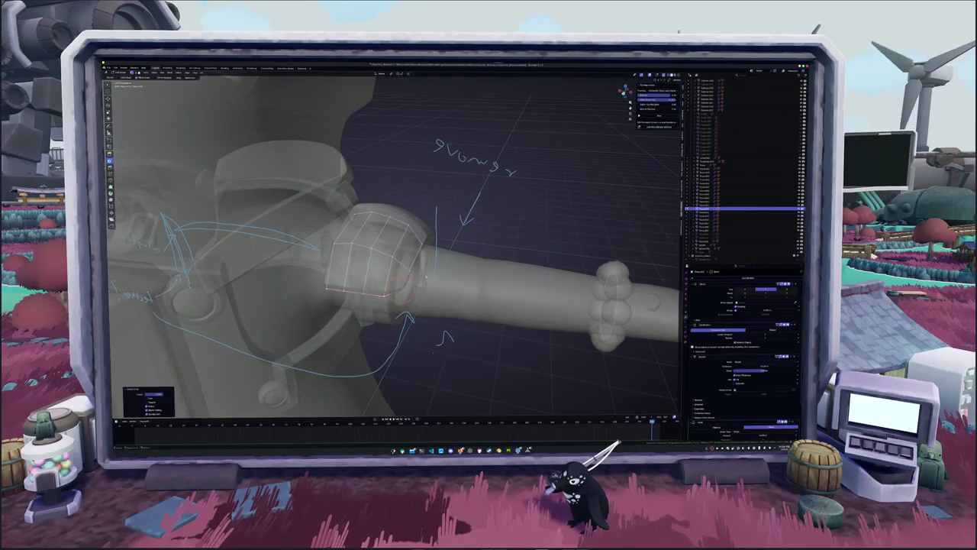
key(Tab)
key(alt+z)
mouse_move(426, 278)
middle_down()
mouse_move(413, 275)
mouse_move(396, 293)
mouse_move(400, 251)
middle_up()
key(Tab)
key(alt+z)
key(ctrl+l)
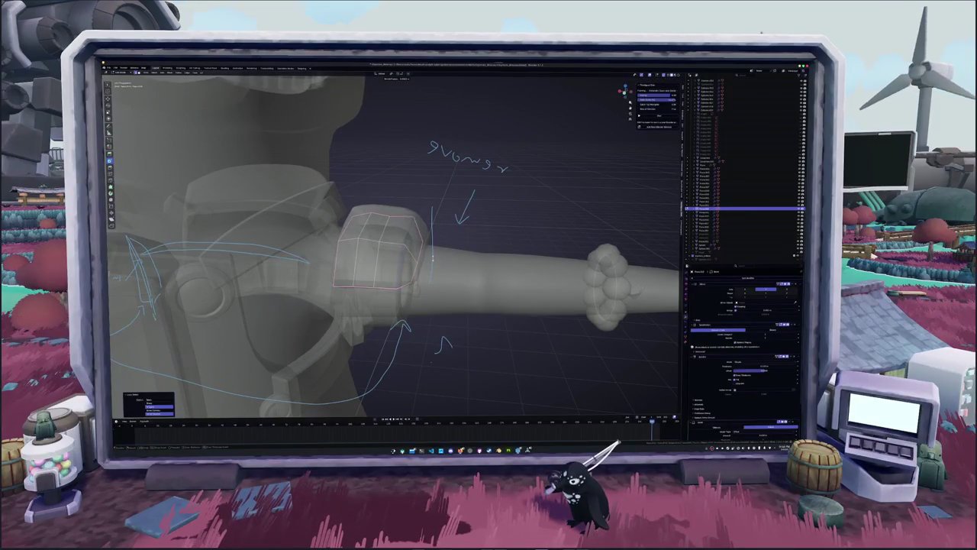
shift+right_click(395, 248)
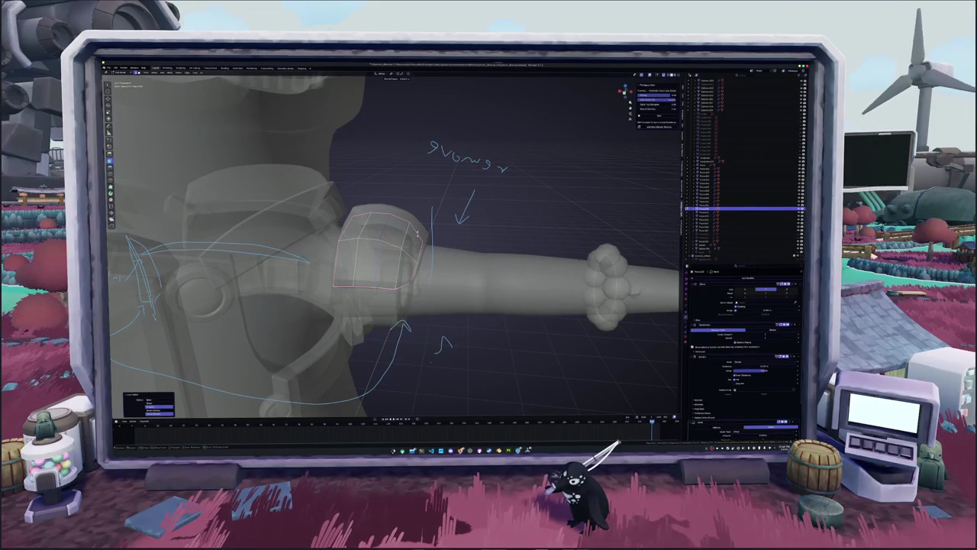
- Scale the selected cuff ring to a new size
key(alt+z)
key(alt+z)
key(s)
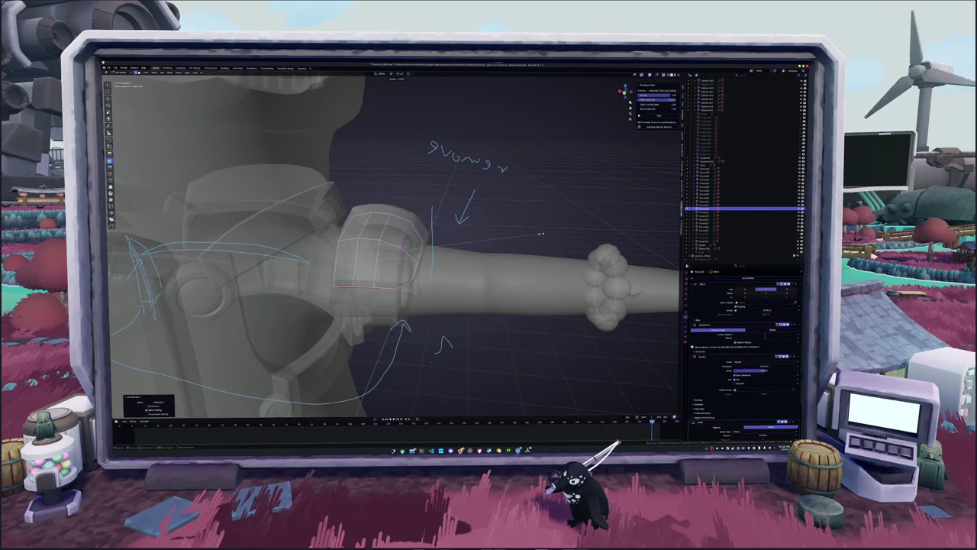
click(541, 233)
right_click(542, 234)
key(Escape)
key(alt+z)
mouse_move(540, 237)
middle_down()
mouse_move(458, 260)
mouse_move(343, 252)
mouse_move(367, 252)
middle_up()
- Select the edge loop at the shoulder–arm joint and delete its faces
key(alt+z)
key(KP_Decimal)
middle_drag(434, 263, 459, 245)
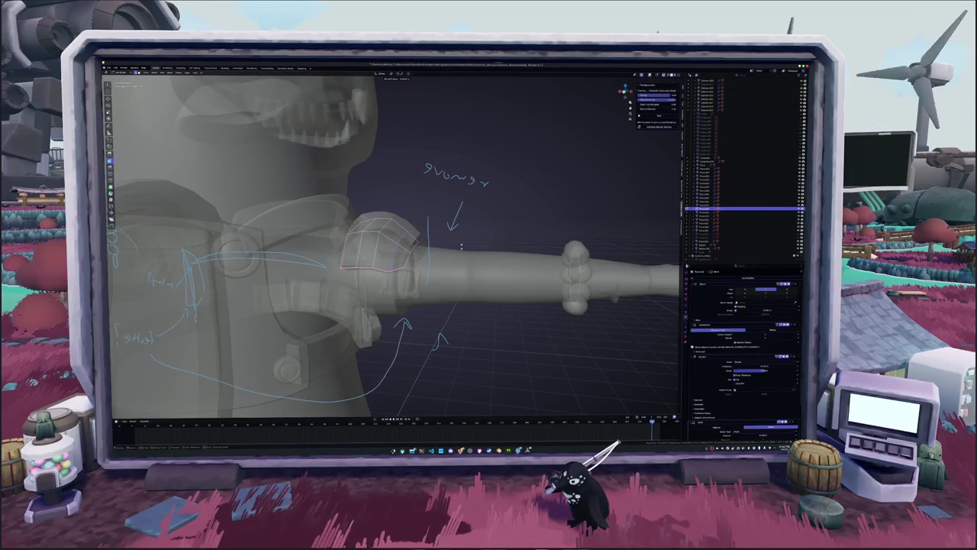
key(alt+z)
middle_drag(462, 246, 459, 248)
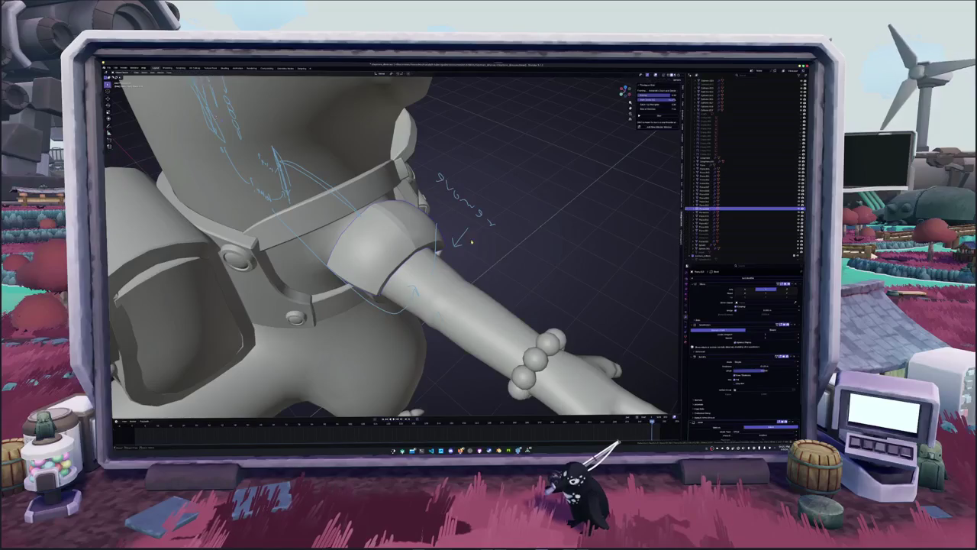
alt+click(416, 267)
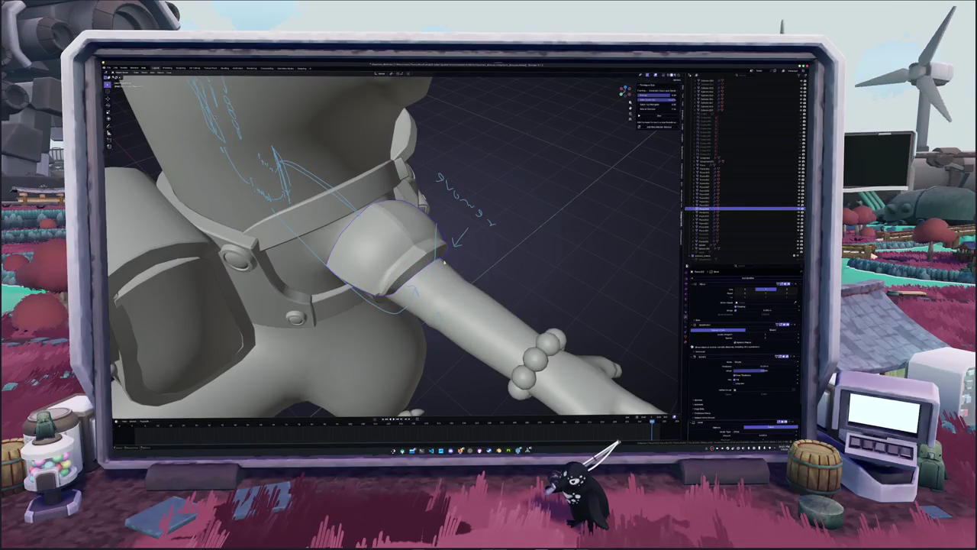
key(alt+z)
middle_drag(458, 267, 489, 229)
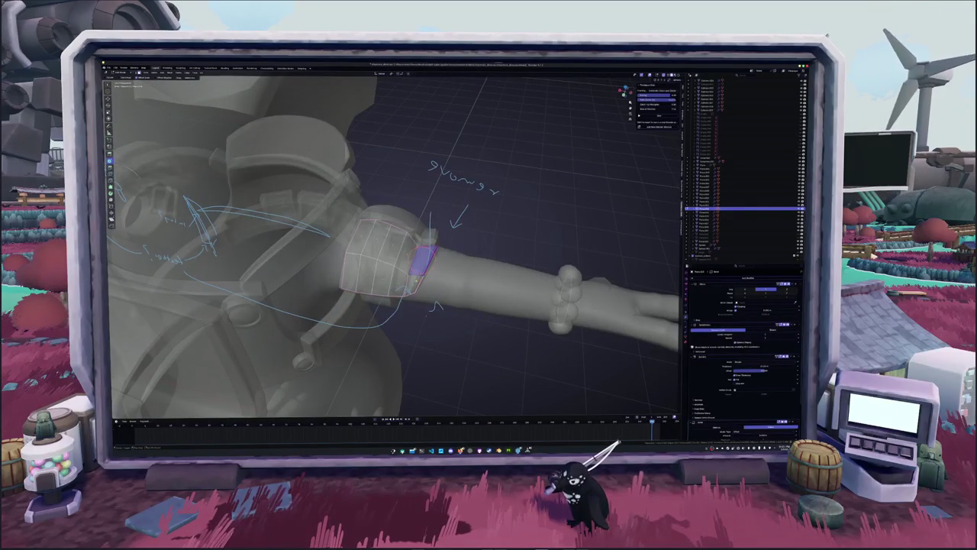
key(x)
click(405, 290)
- Switch to edge select and place the 3D cursor at the arm joint near the pad's edge
middle_drag(417, 267, 441, 273)
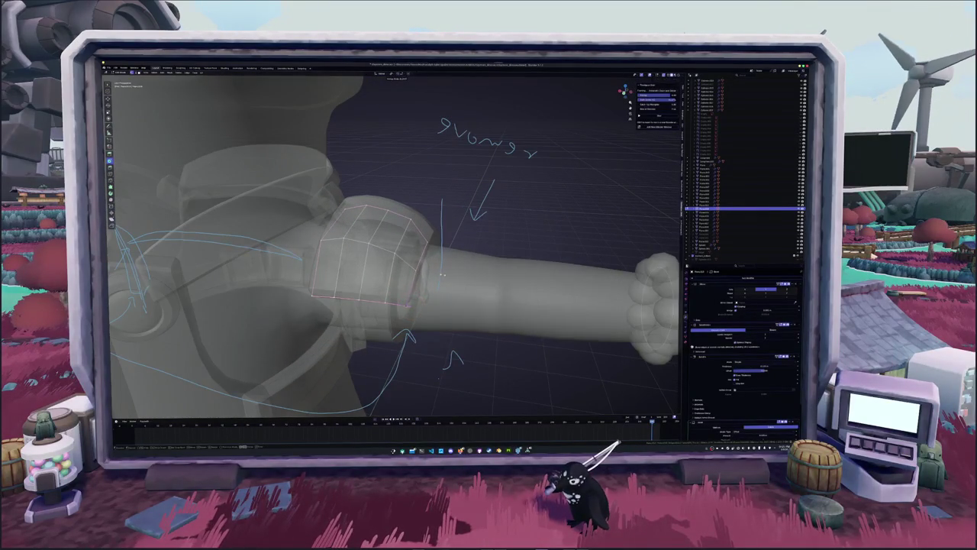
key(2)
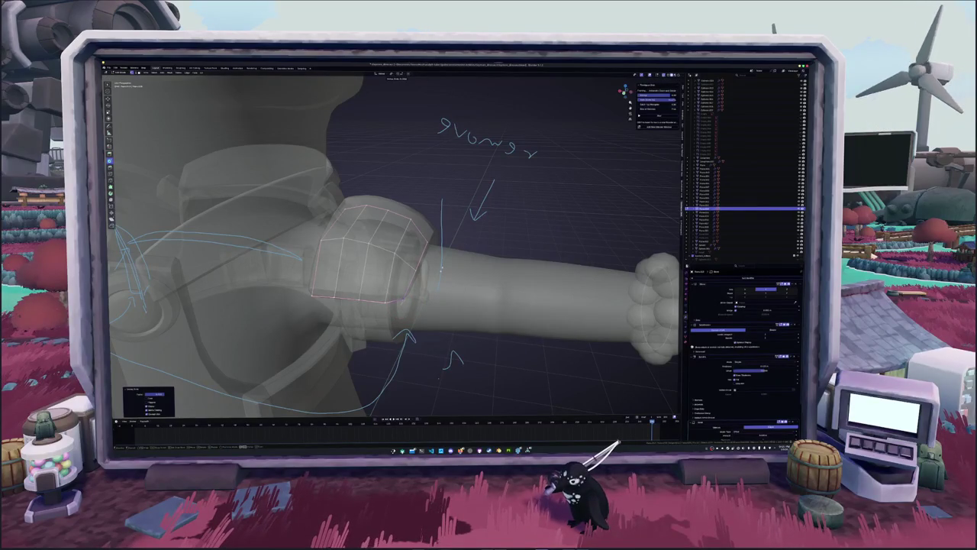
middle_drag(442, 268, 425, 273)
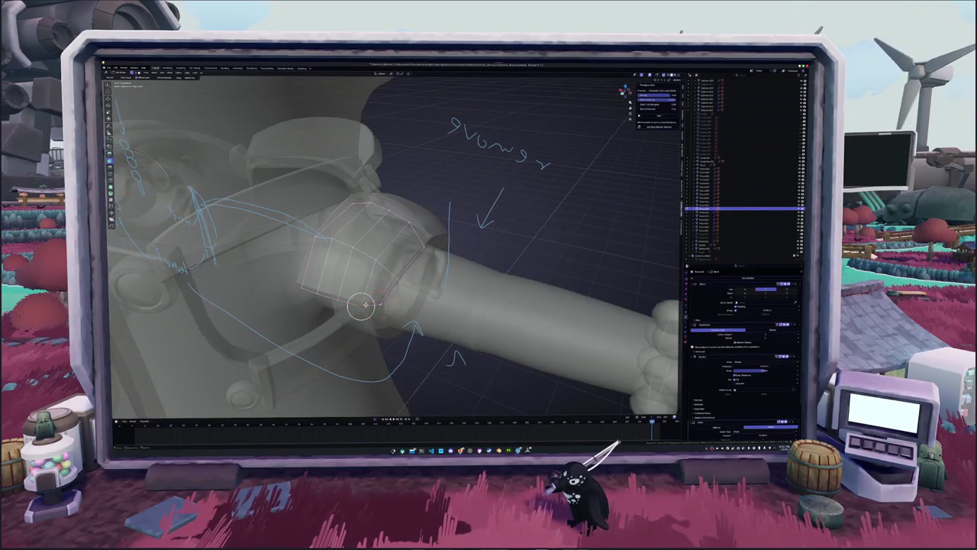
shift+right_click(388, 281)
key(alt+z)
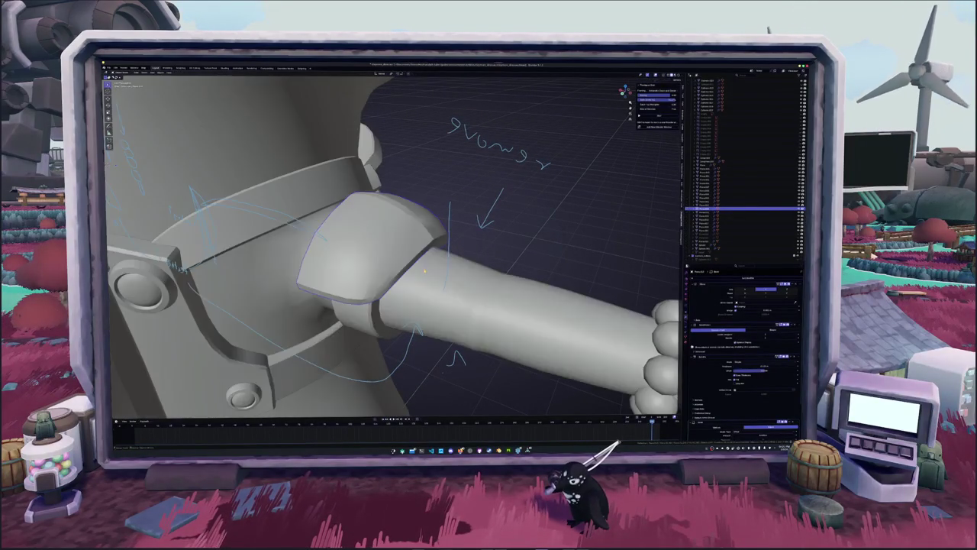
middle_drag(389, 252, 389, 199)
key(alt+z)
middle_drag(376, 275, 372, 271)
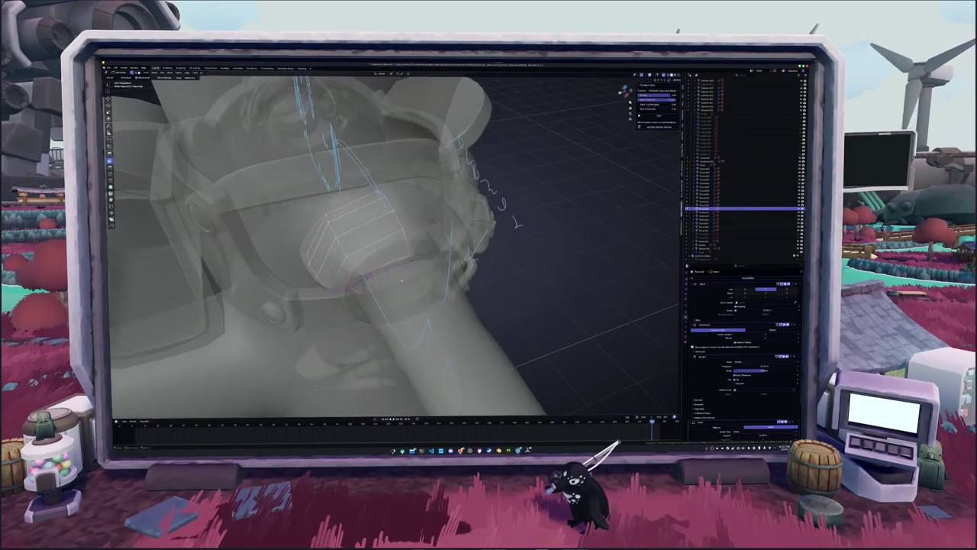
shift+right_click(322, 279)
mouse_move(390, 252)
middle_down()
mouse_move(382, 229)
mouse_move(359, 252)
mouse_move(344, 252)
mouse_move(412, 221)
mouse_move(397, 244)
mouse_move(359, 259)
middle_up()
key(alt+z)
key(alt+z)
key(alt+z)
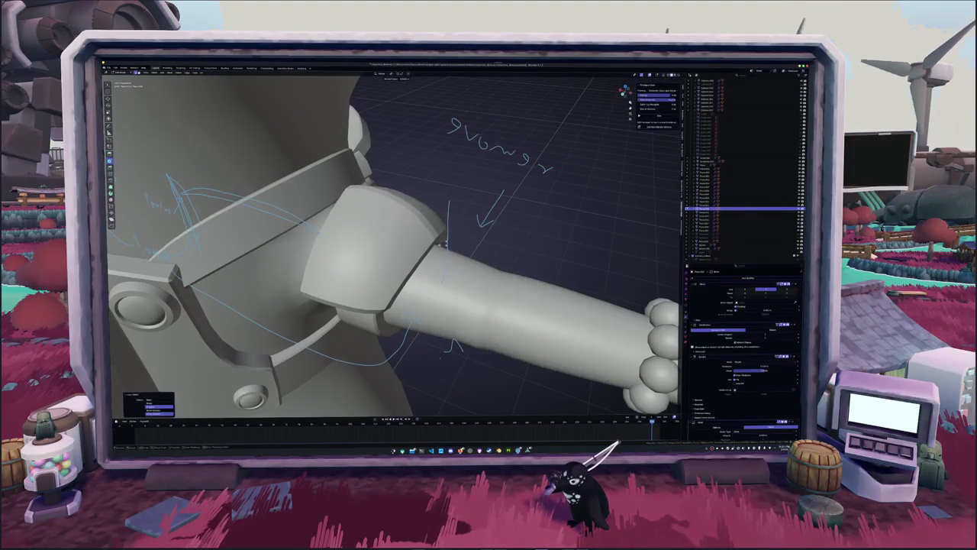
- Select the pad's rim edge and move it to bend the pad into a rounder shape
key(alt+z)
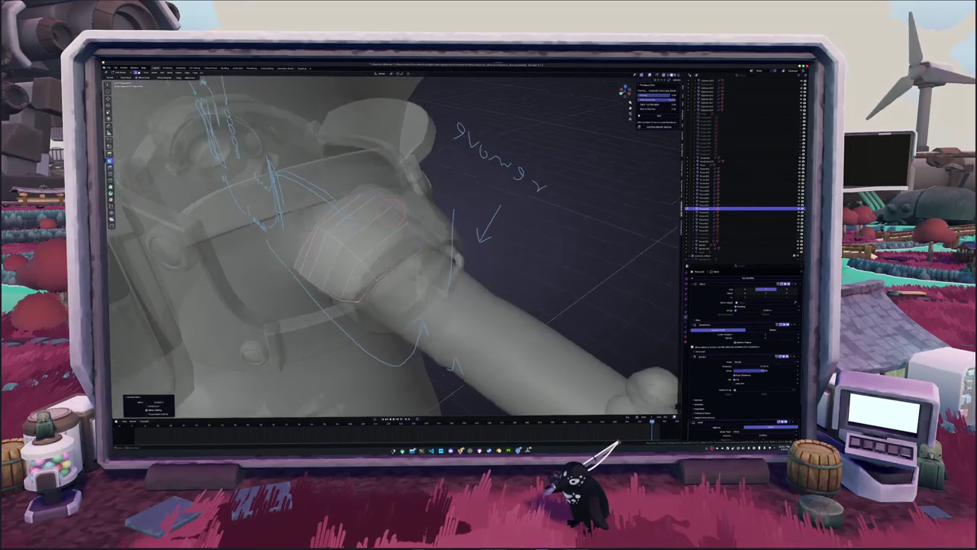
middle_drag(358, 260, 381, 229)
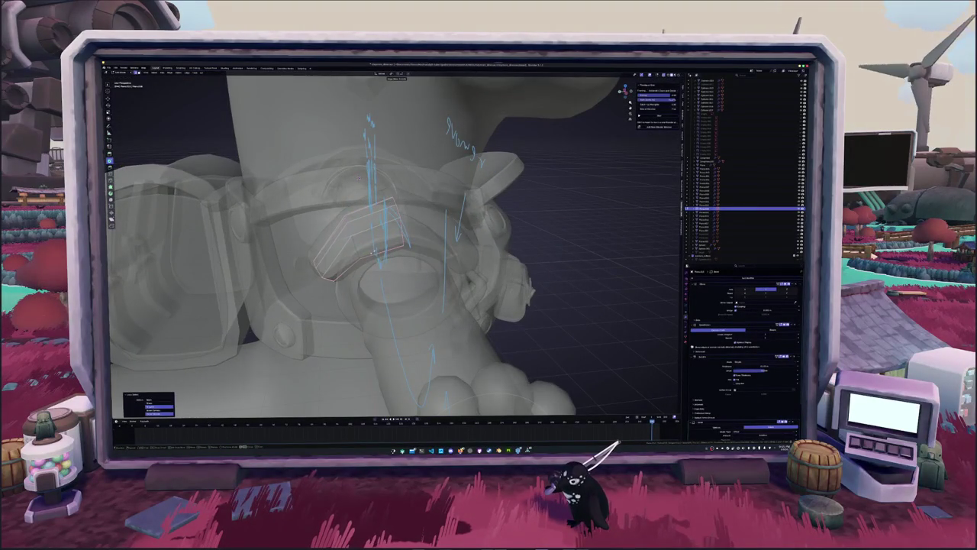
key(2)
key(alt+z)
middle_drag(374, 252, 355, 144)
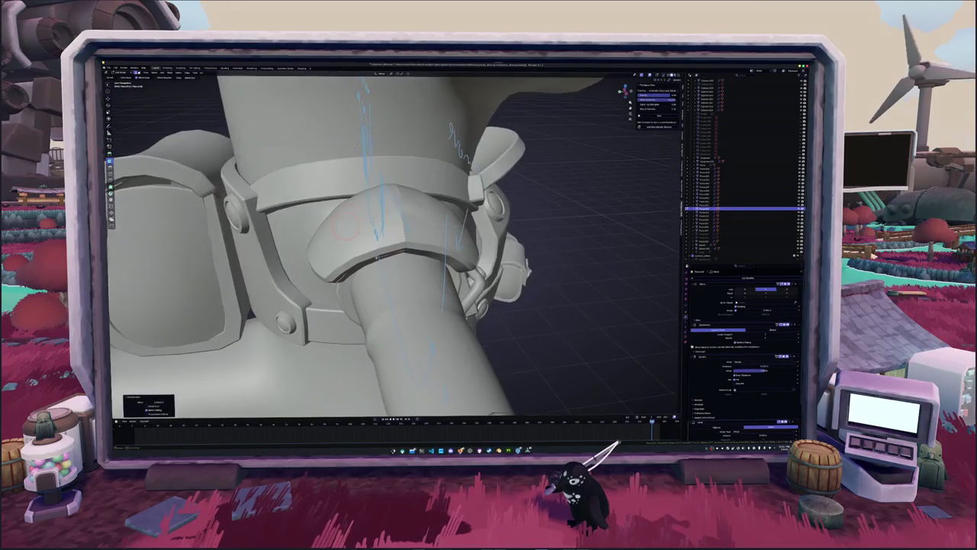
mouse_move(381, 255)
middle_down()
mouse_move(412, 229)
mouse_move(381, 245)
mouse_move(397, 252)
middle_up()
key(alt+z)
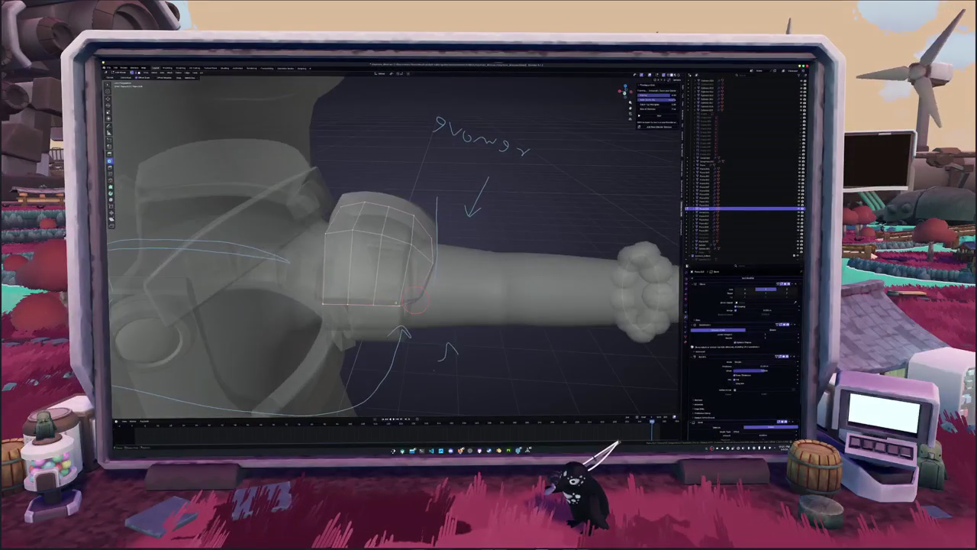
click(404, 248)
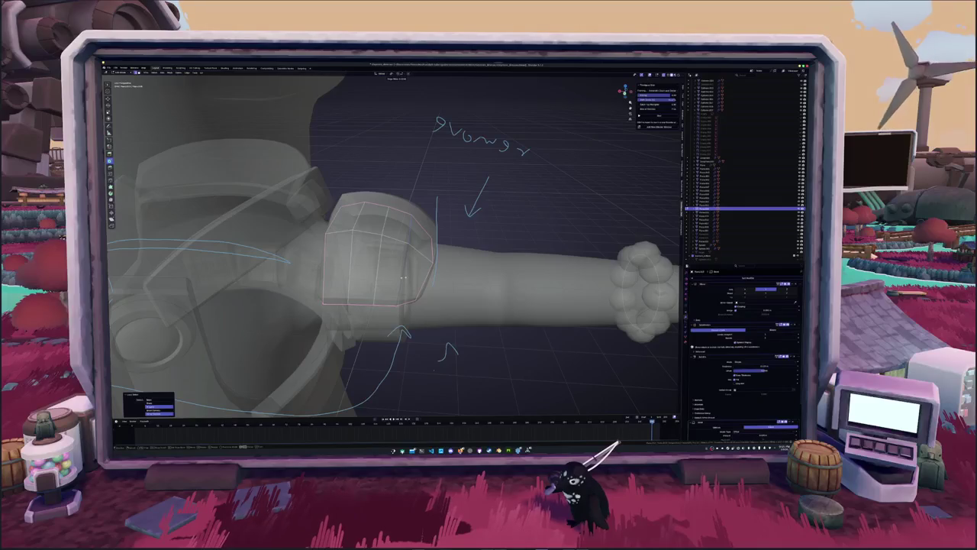
key(alt+z)
middle_drag(404, 276, 412, 267)
key(g)
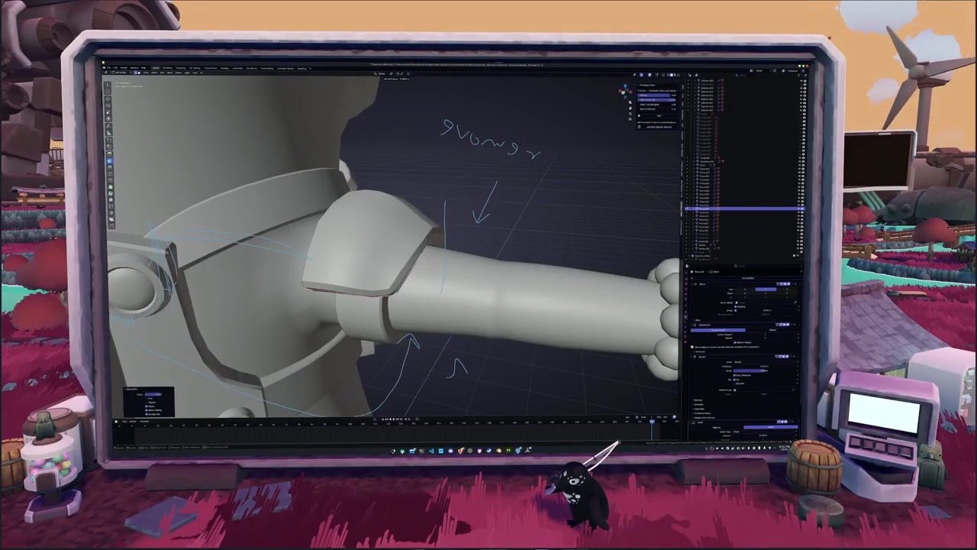
click(422, 275)
mouse_move(421, 275)
middle_down()
mouse_move(418, 284)
mouse_move(449, 274)
middle_up()
- Select the pad's ring and move it vertically along Z to round the cap
key(Tab)
key(alt+z)
key(c)
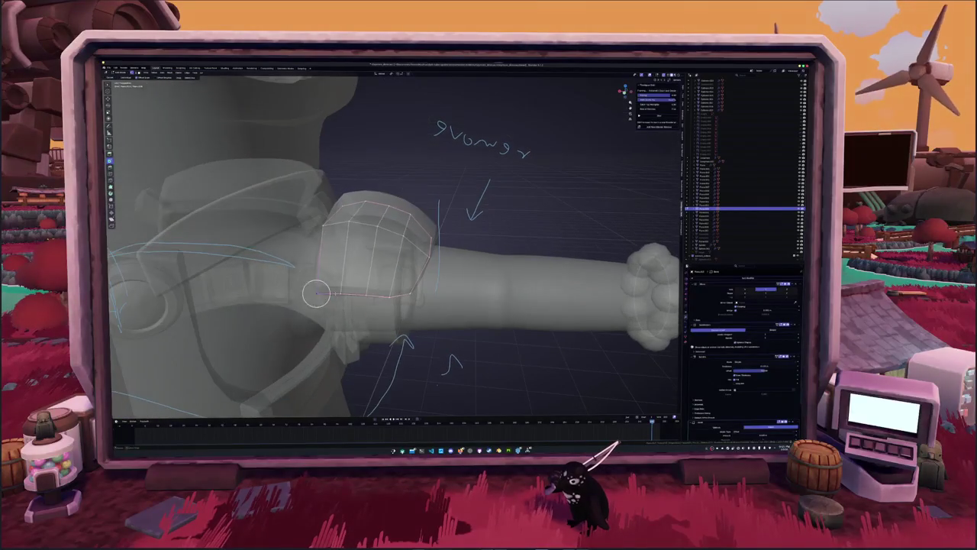
key(Escape)
key(alt+z)
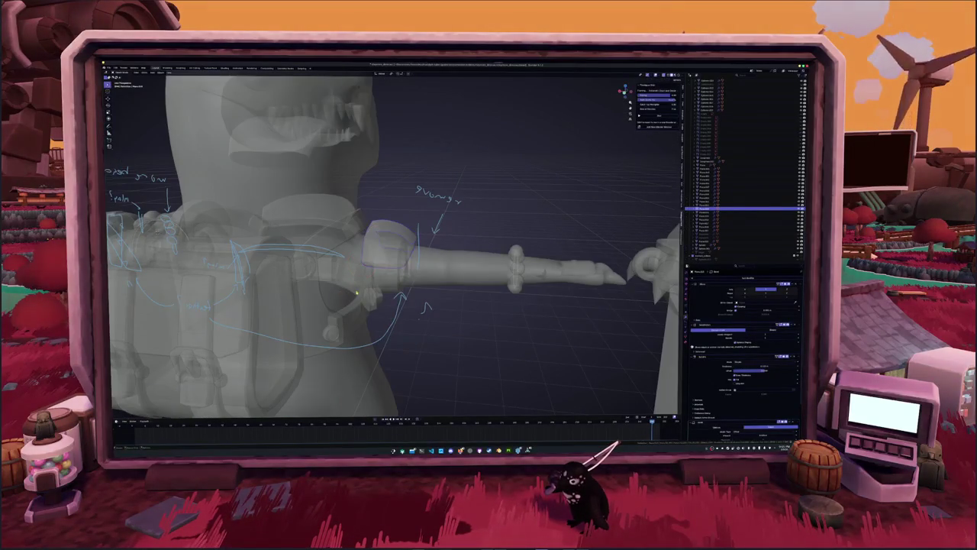
key(c)
key(Escape)
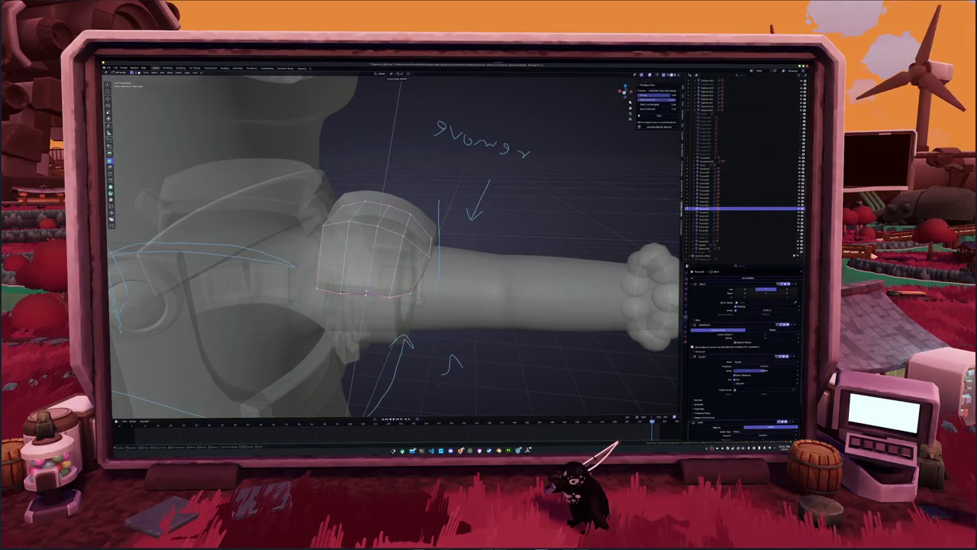
key(g)
key(z)
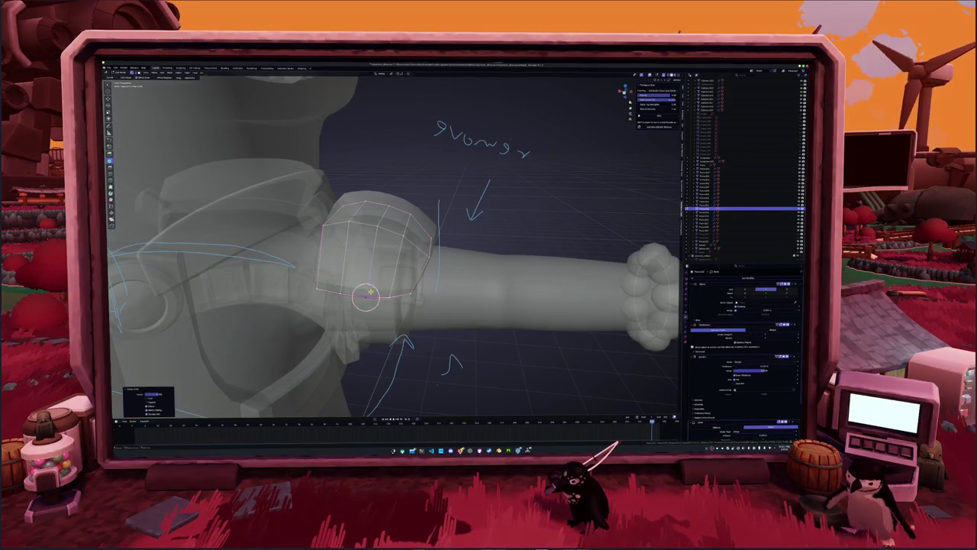
middle_drag(366, 296, 357, 243)
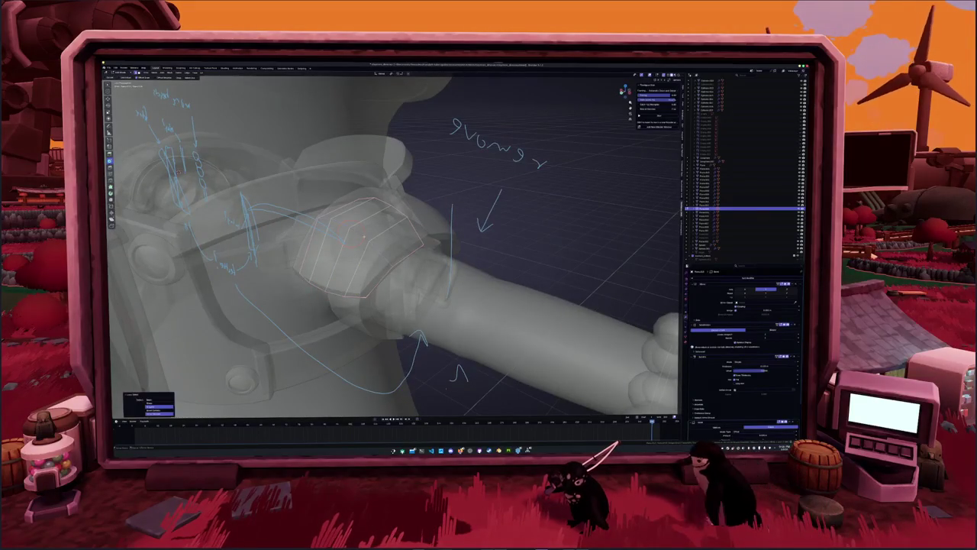
click(355, 242)
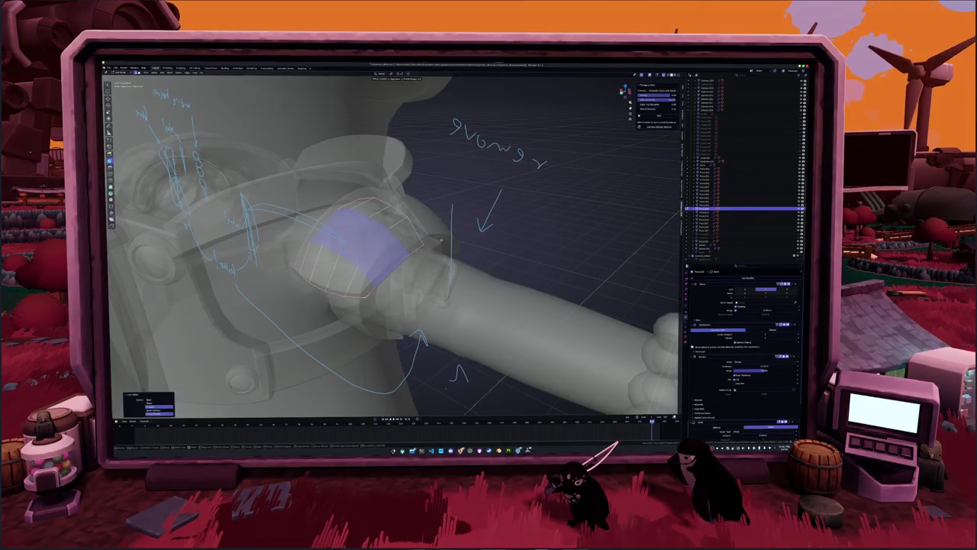
- Leave Edit Mode and view the finished rounded shoulder pad
key(Tab)
key(alt+z)
mouse_move(359, 245)
middle_down()
mouse_move(405, 214)
mouse_move(464, 254)
mouse_move(495, 253)
mouse_move(481, 256)
middle_up()
scroll(494, 253, down, 2)
- Zoom out and select the next object up near the shoulder
scroll(495, 253, down, 2)
scroll(495, 253, down, 4)
scroll(495, 253, down, 1)
scroll(415, 244, up, 5)
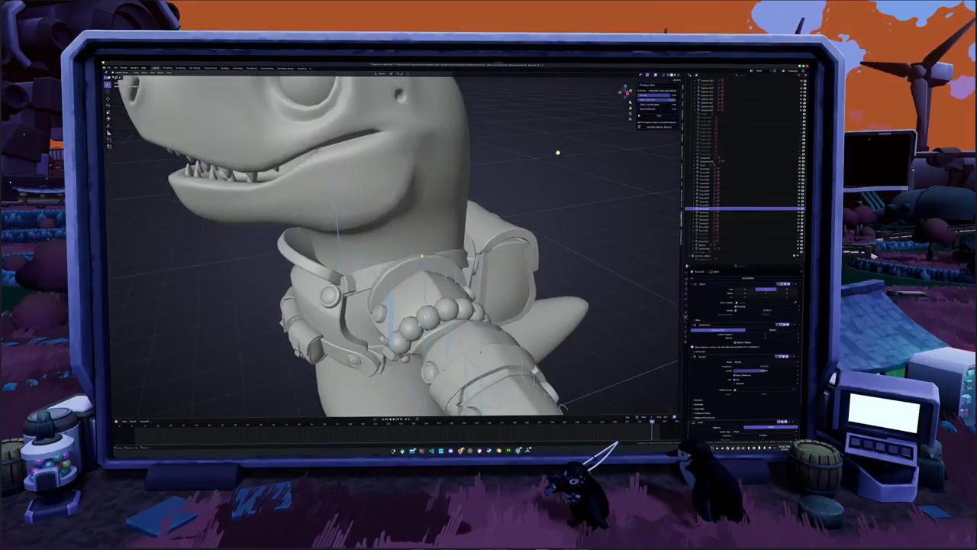
click(420, 286)
scroll(420, 286, up, 2)
key(alt+z)
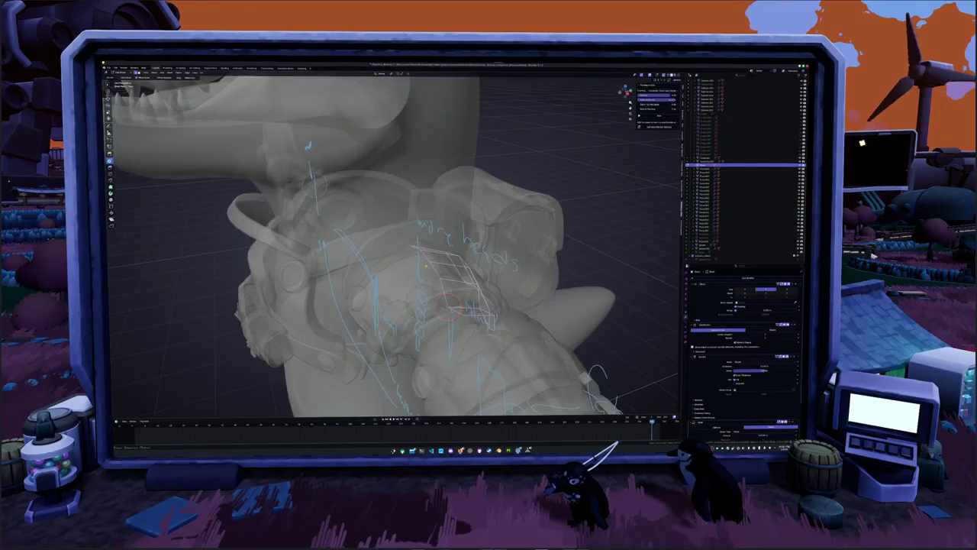
middle_drag(420, 286, 401, 283)
key(alt+z)
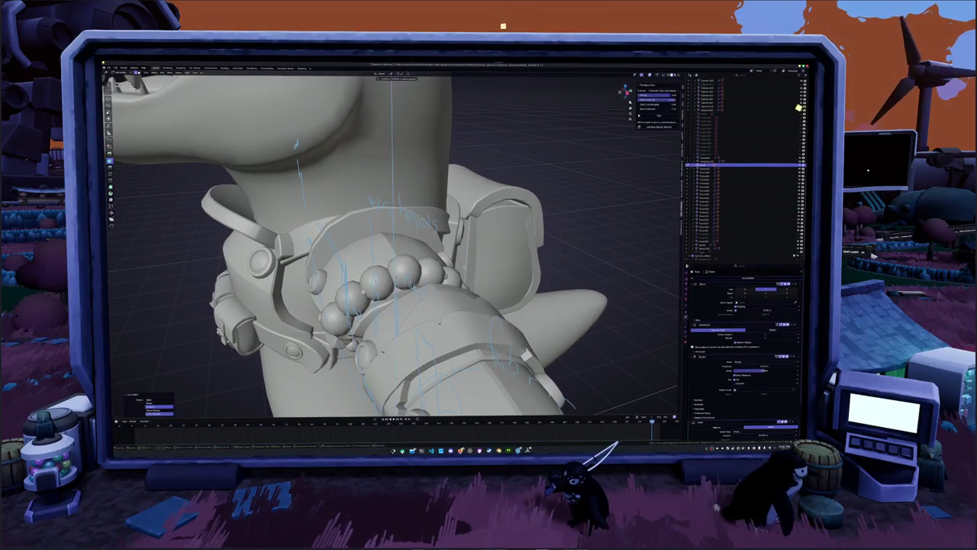
- Select an edge loop on the arm bracelet, then leave Edit Mode
key(alt+z)
middle_drag(297, 143, 409, 114)
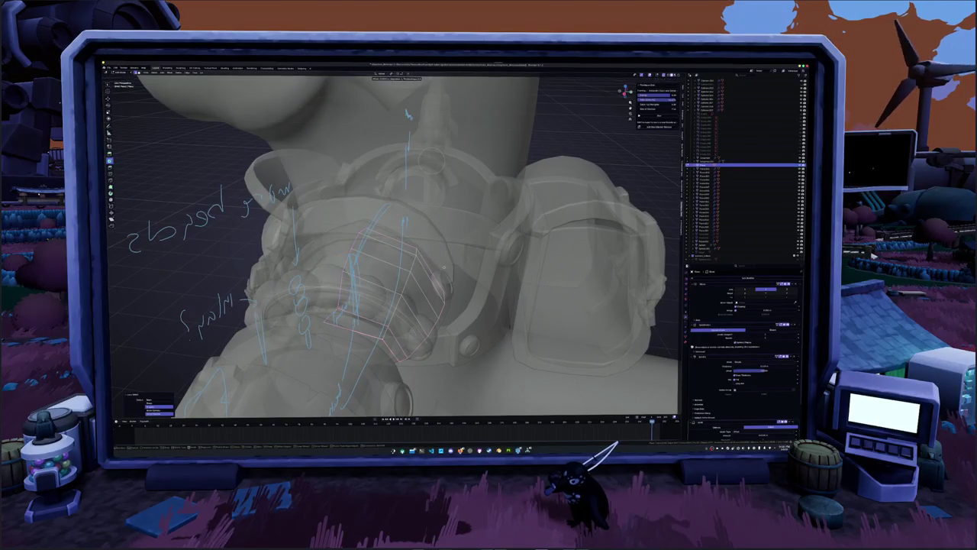
key(alt+z)
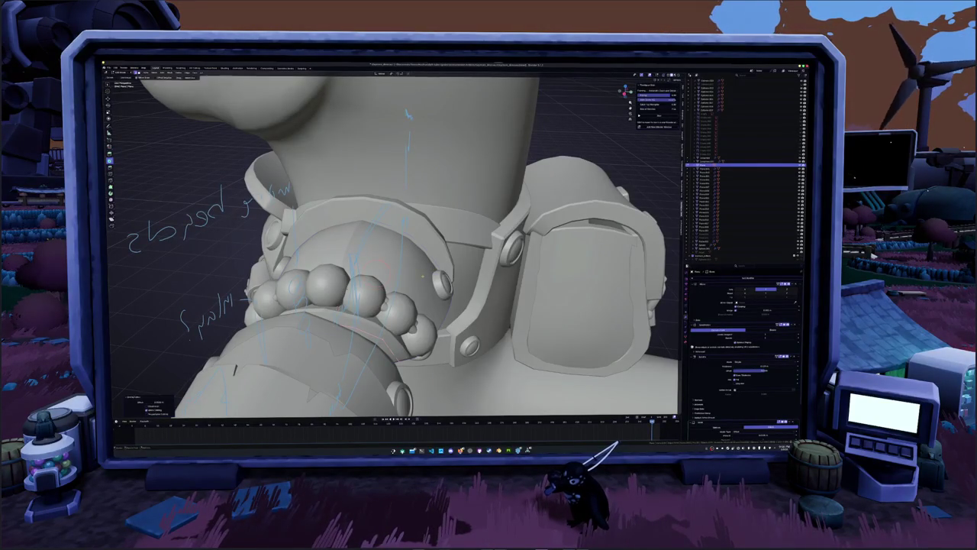
key(alt+z)
middle_drag(235, 369, 365, 287)
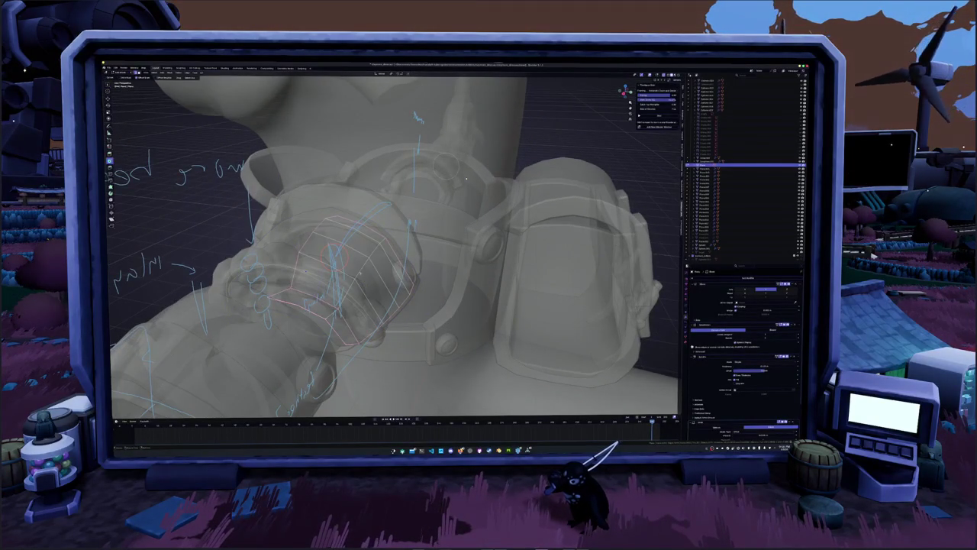
alt+click(367, 273)
key(Tab)
key(alt+z)
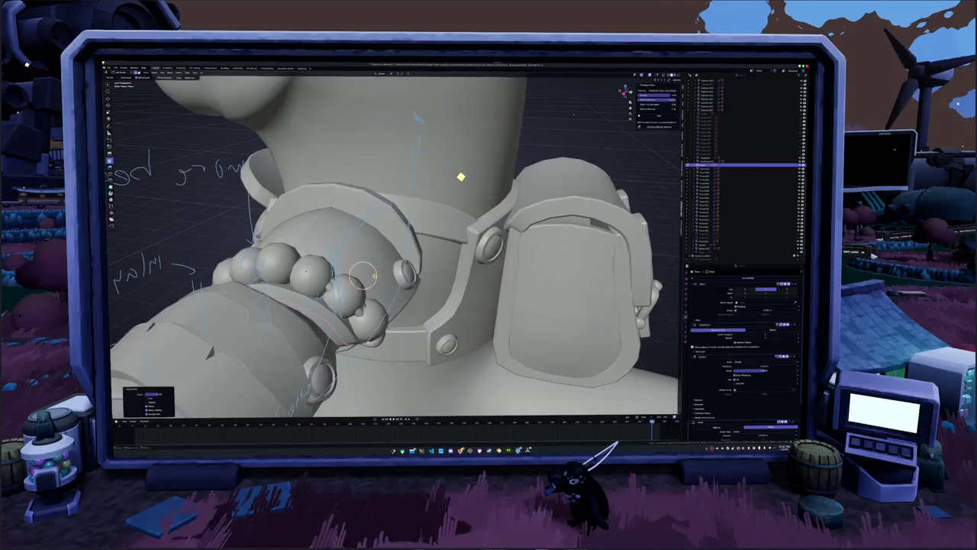
middle_drag(372, 272, 574, 113)
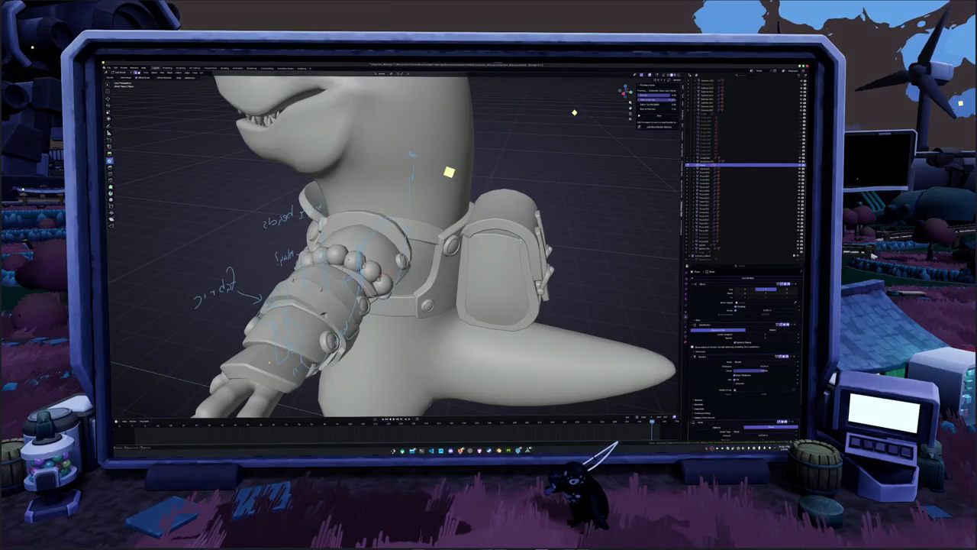
- Select the upper-arm ring and move its edge loop vertically to fit the shoulder
click(433, 177)
key(Tab)
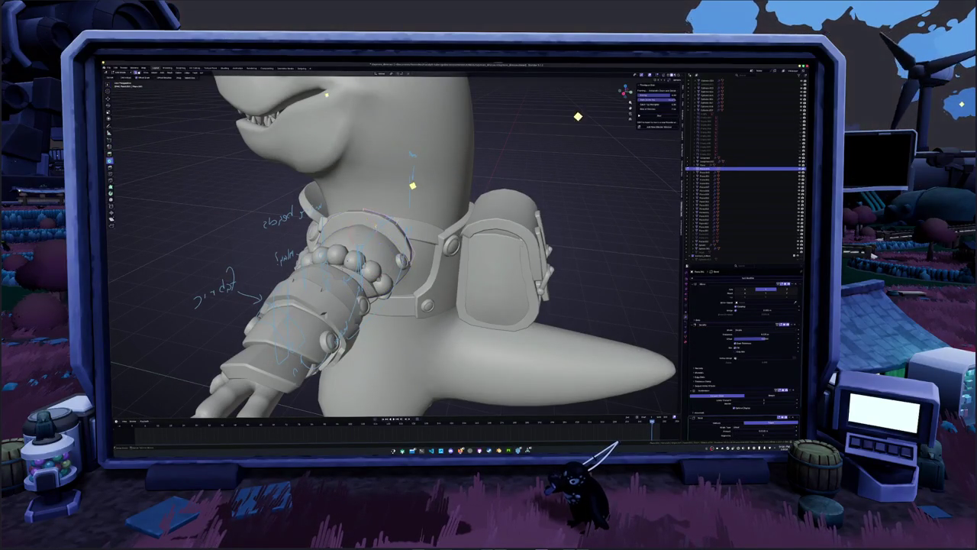
key(alt+z)
scroll(393, 196, up, 4)
middle_drag(397, 252, 428, 245)
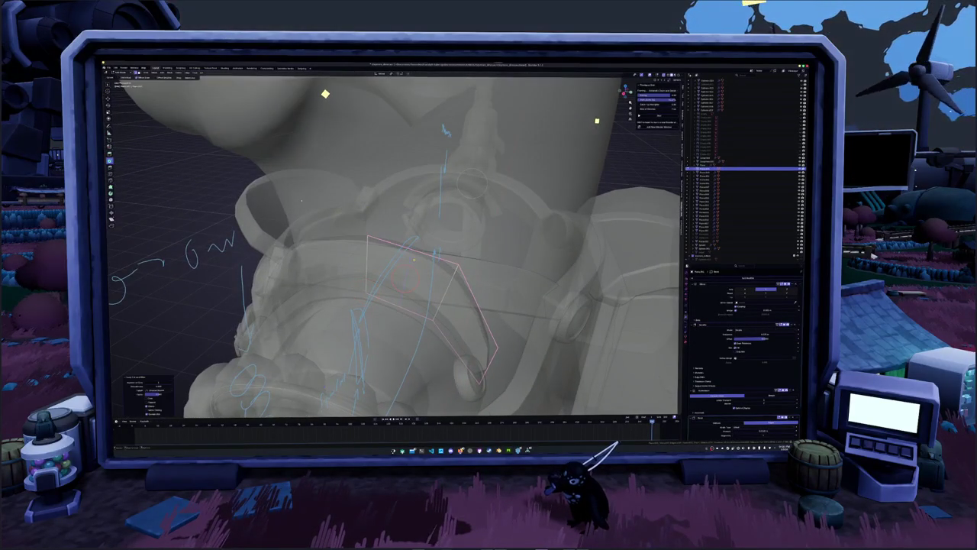
key(g)
key(z)
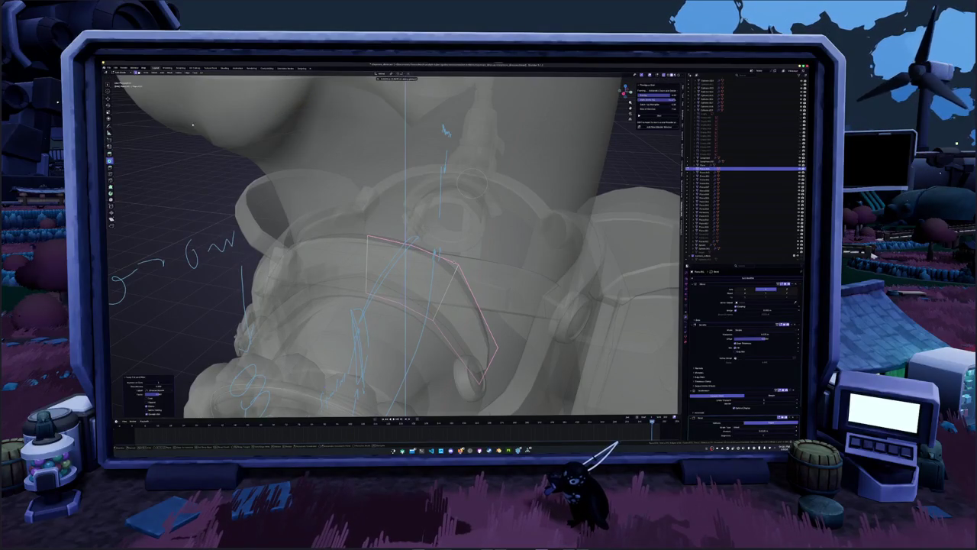
middle_drag(196, 124, 431, 168)
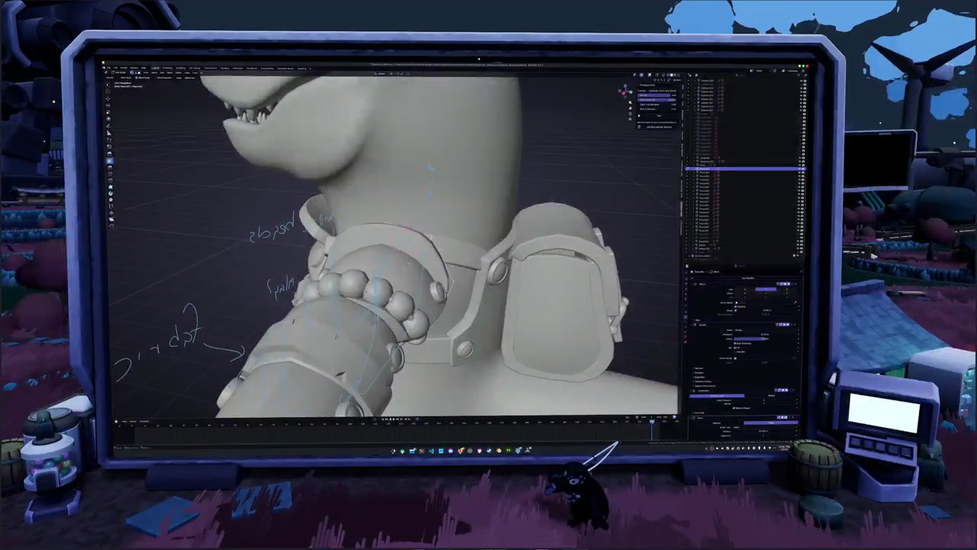
key(alt+z)
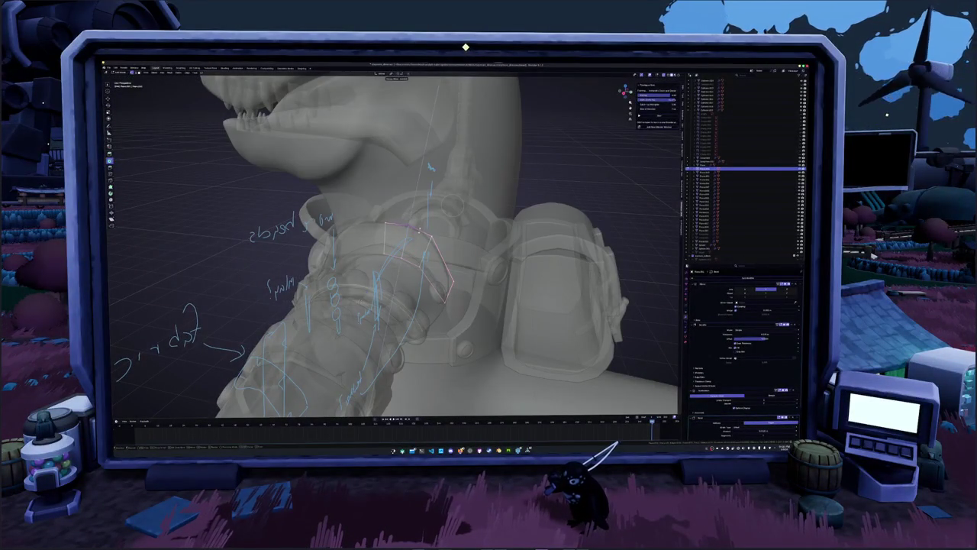
key(g)
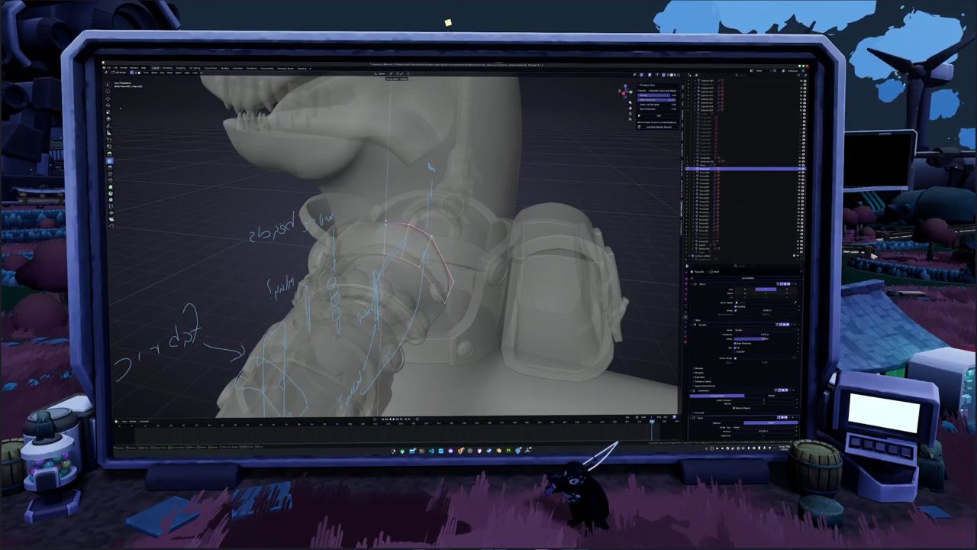
key(Return)
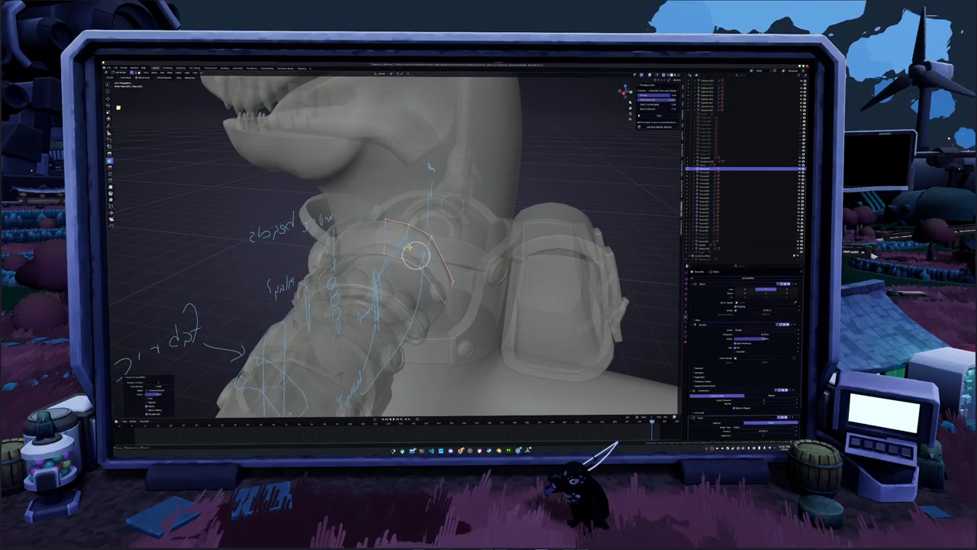
- Move the ring along the X axis toward the shoulder armour
key(alt+z)
middle_drag(413, 245, 473, 252)
key(g)
key(x)
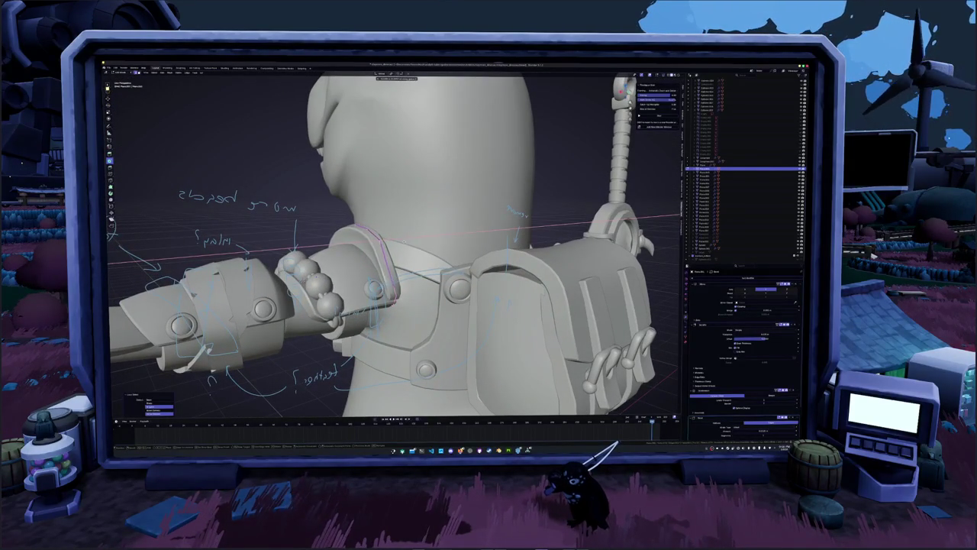
- Duplicate the ring twice, sliding each copy along the X axis
key(Return)
mouse_move(458, 267)
middle_down()
mouse_move(366, 260)
mouse_move(481, 245)
middle_up()
key(shift+d)
key(x)
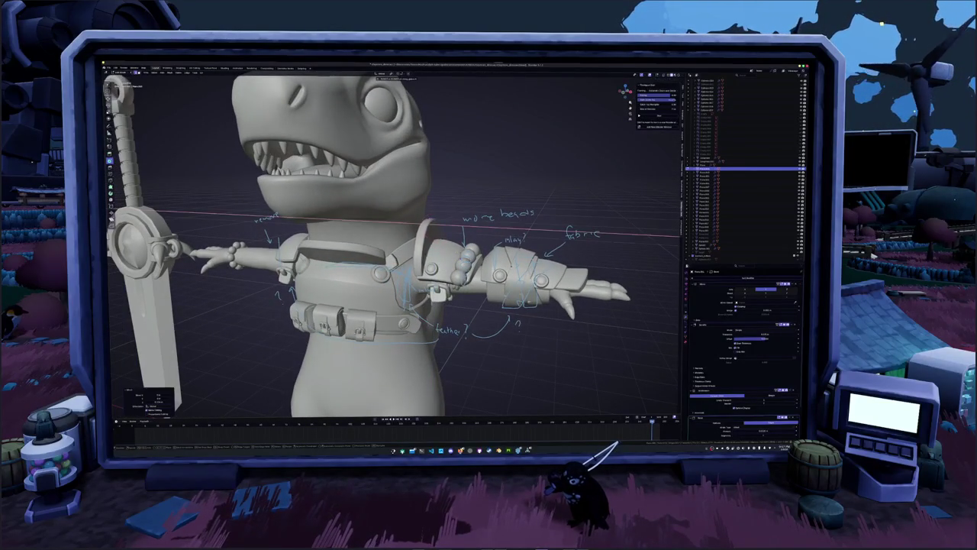
key(Return)
middle_drag(397, 252, 527, 249)
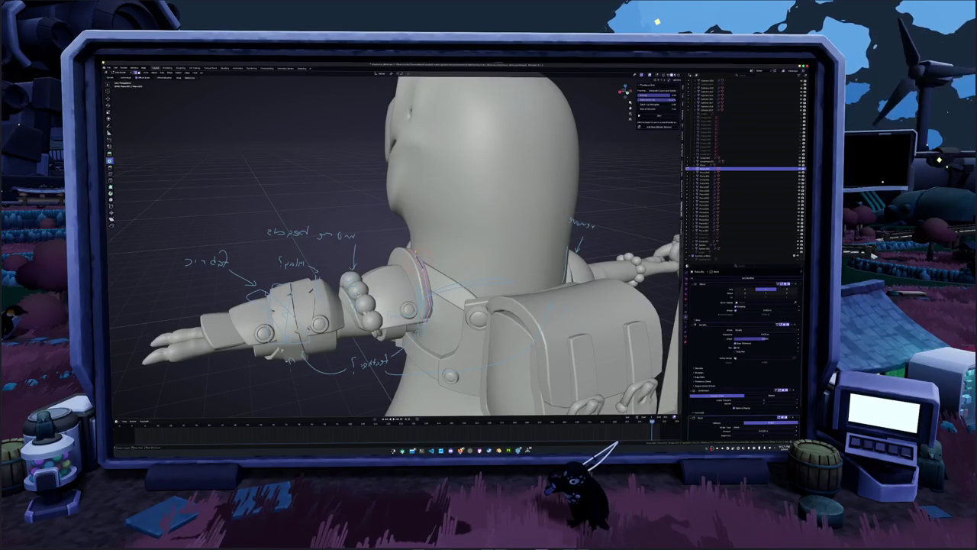
key(shift+d)
key(x)
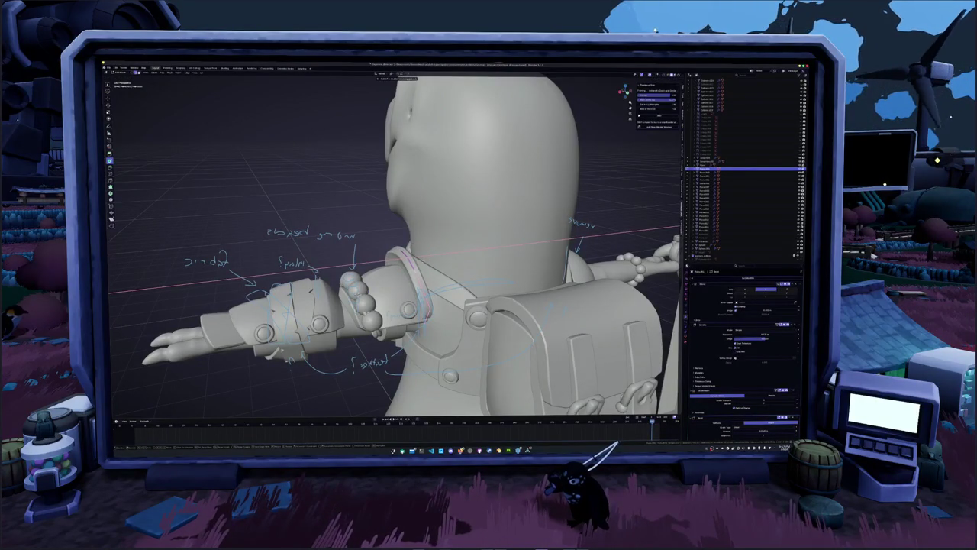
key(Return)
- Slide the selected ring along the X axis to test its position
middle_drag(382, 252, 511, 249)
scroll(156, 109, up, 1)
scroll(153, 107, up, 3)
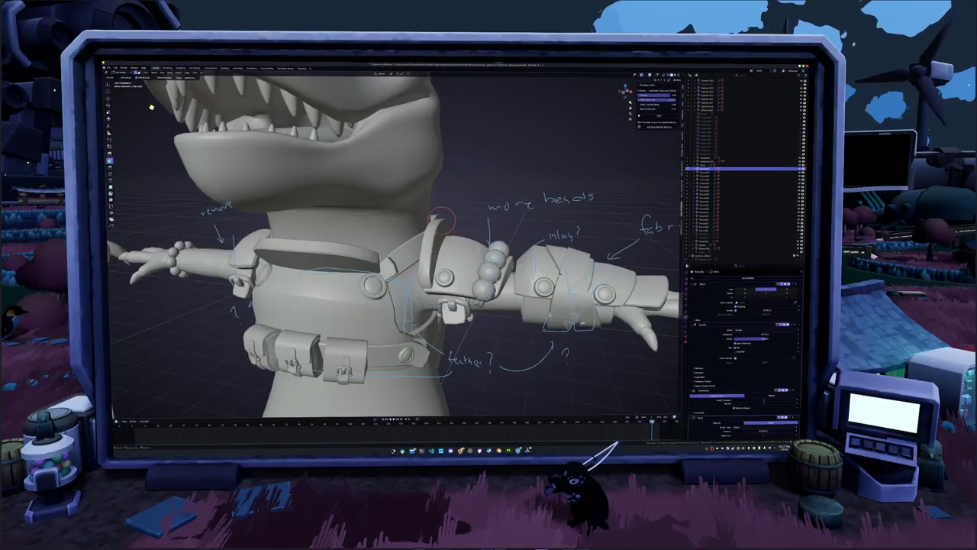
scroll(149, 105, up, 2)
key(g)
key(x)
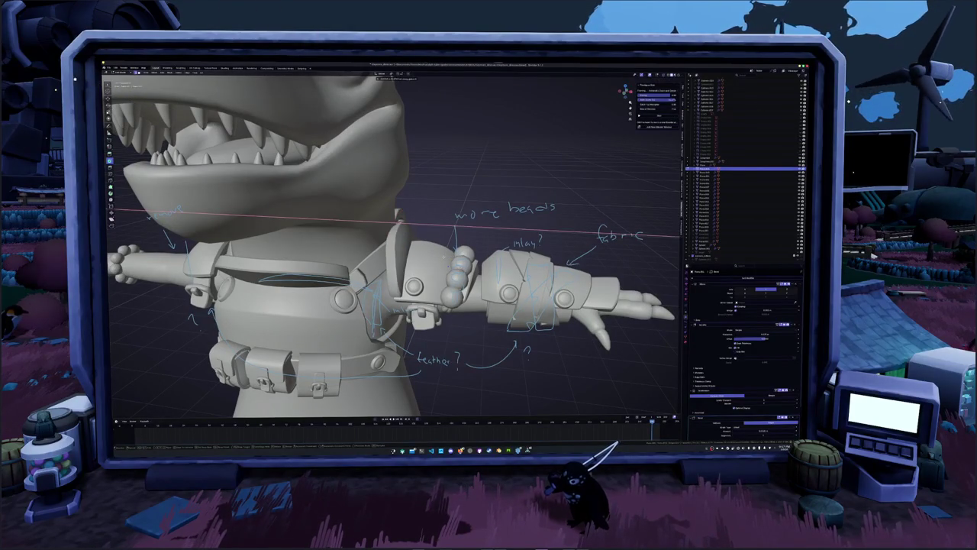
middle_drag(381, 252, 428, 252)
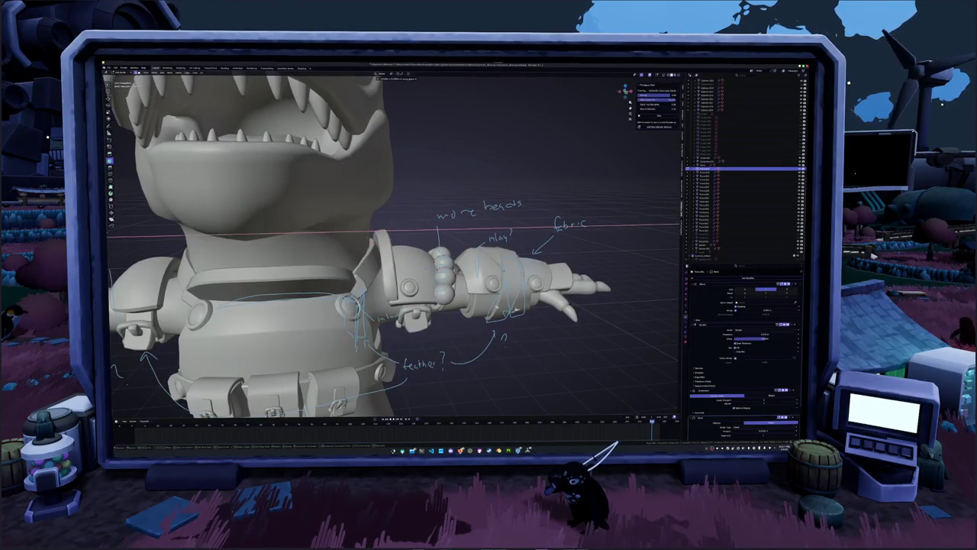
scroll(393, 252, up, 2)
scroll(394, 252, up, 4)
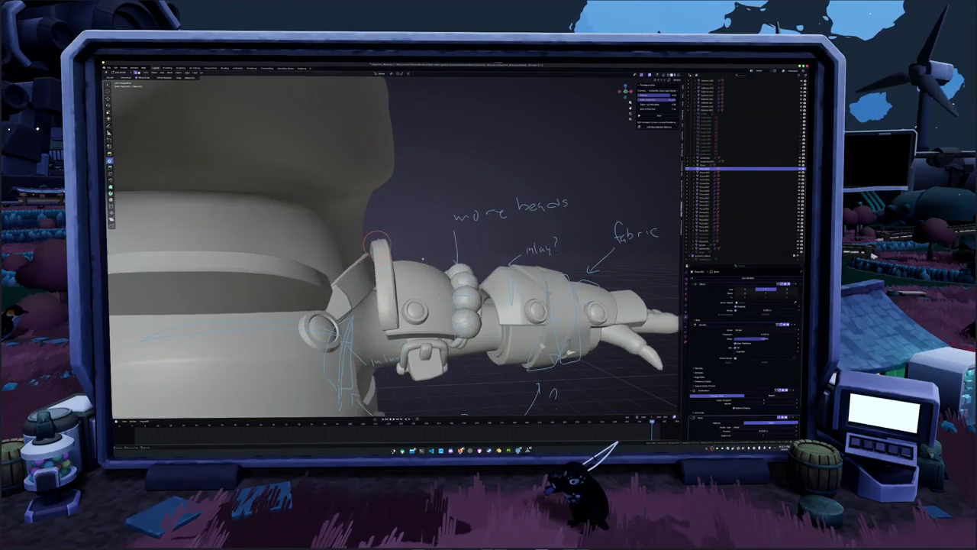
key(Escape)
- Select the ring's curved edge loop from below the arm
key(alt+z)
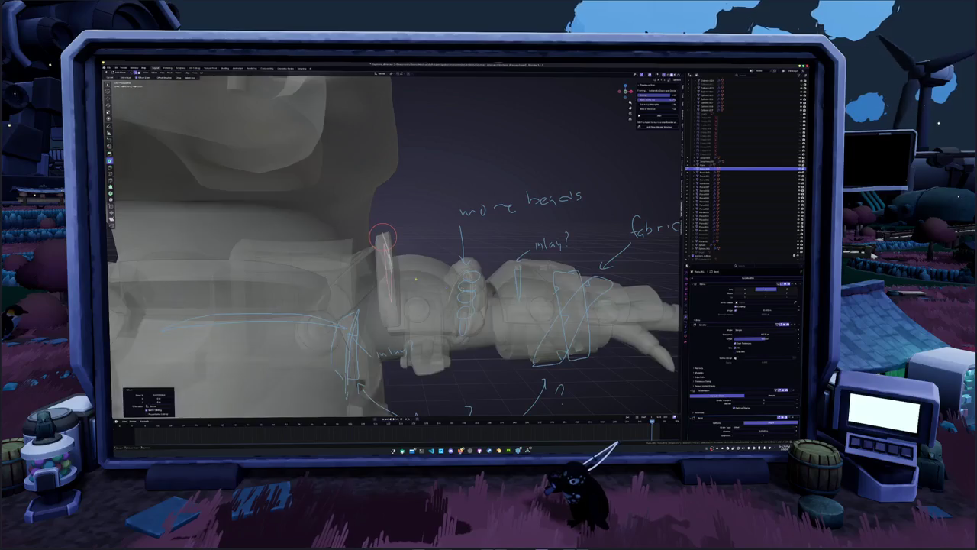
mouse_move(394, 252)
middle_down()
mouse_move(393, 191)
mouse_move(433, 268)
mouse_move(417, 259)
middle_up()
alt+click(544, 342)
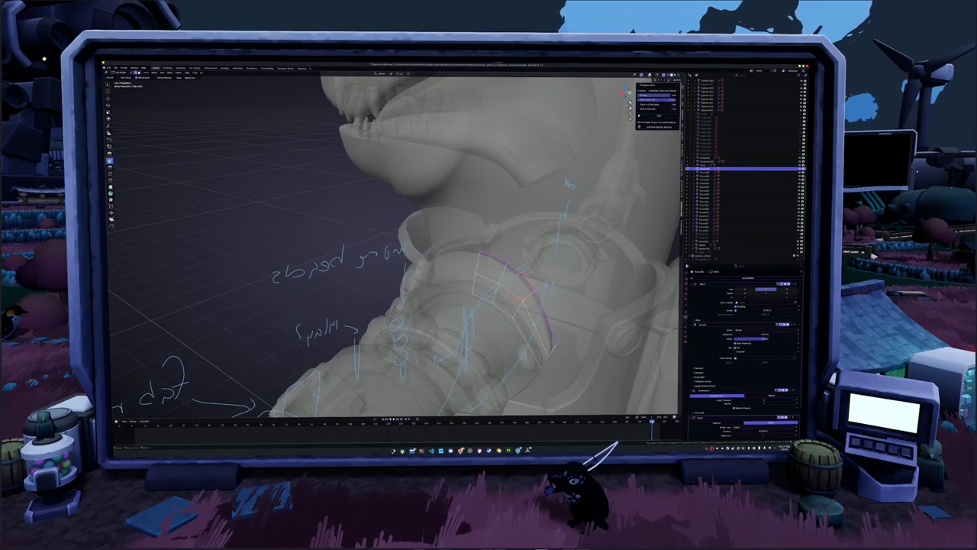
key(alt+z)
mouse_move(393, 244)
middle_down()
mouse_move(428, 260)
mouse_move(427, 151)
mouse_move(474, 328)
middle_up()
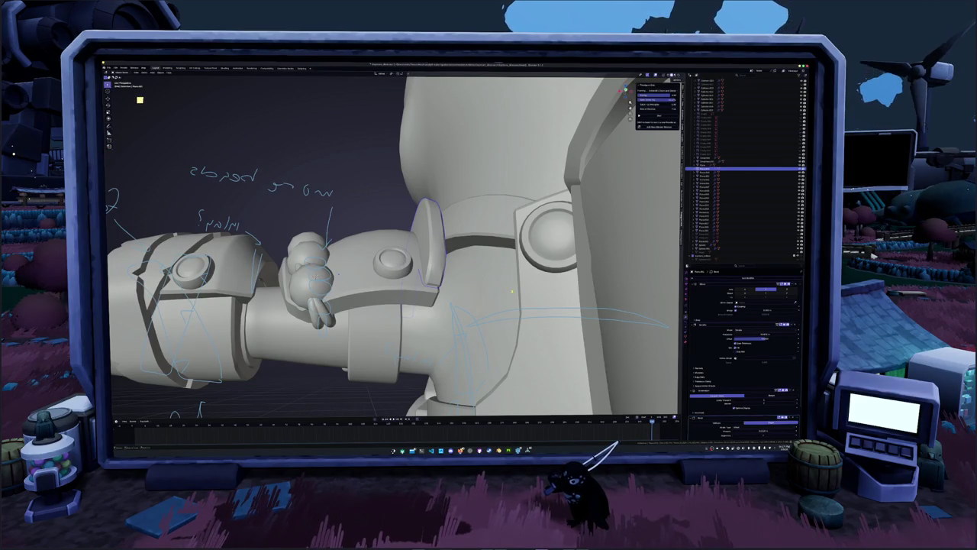
- Select the belt pouches and bring up their Object context menu
middle_drag(513, 290, 507, 311)
scroll(507, 312, down, 5)
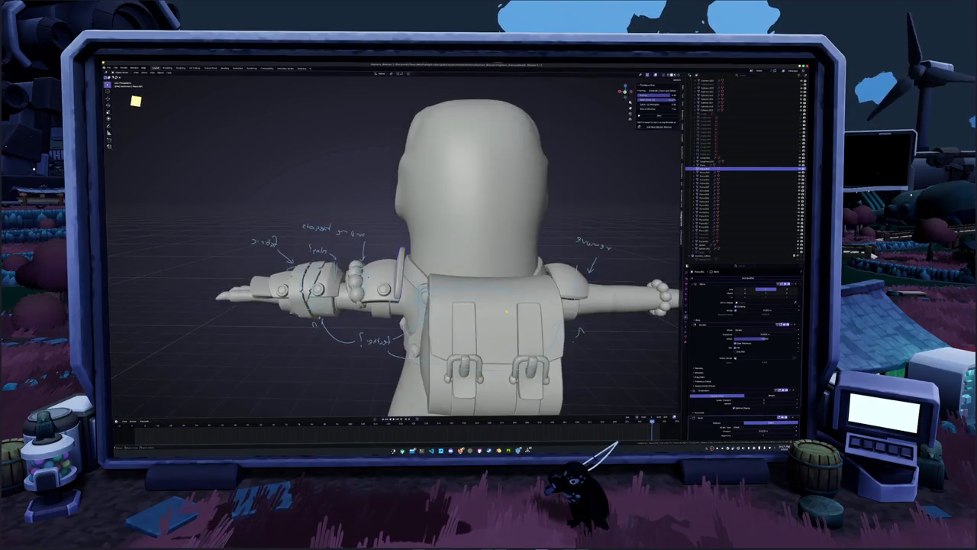
mouse_move(359, 373)
middle_down()
mouse_move(474, 359)
mouse_move(365, 370)
middle_up()
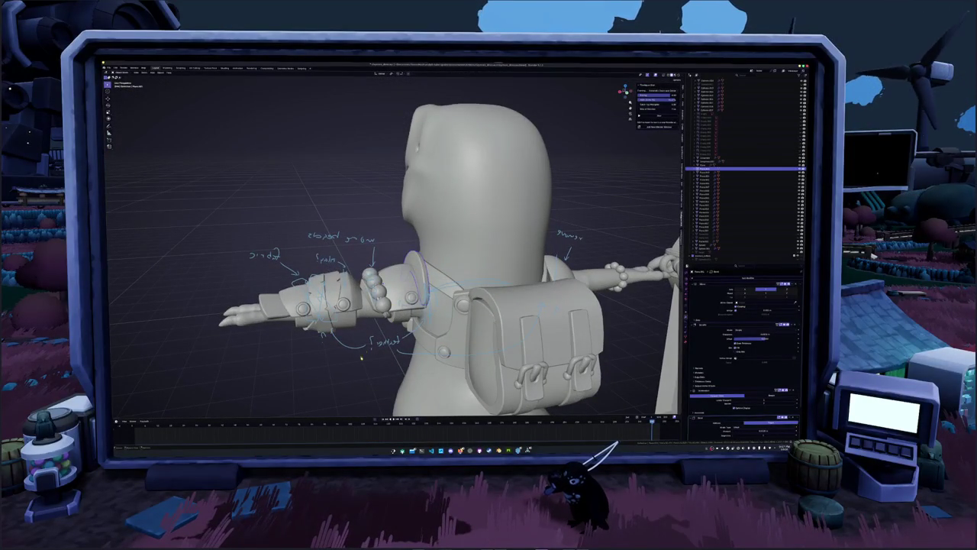
mouse_move(359, 367)
middle_down()
mouse_move(459, 359)
mouse_move(358, 367)
middle_up()
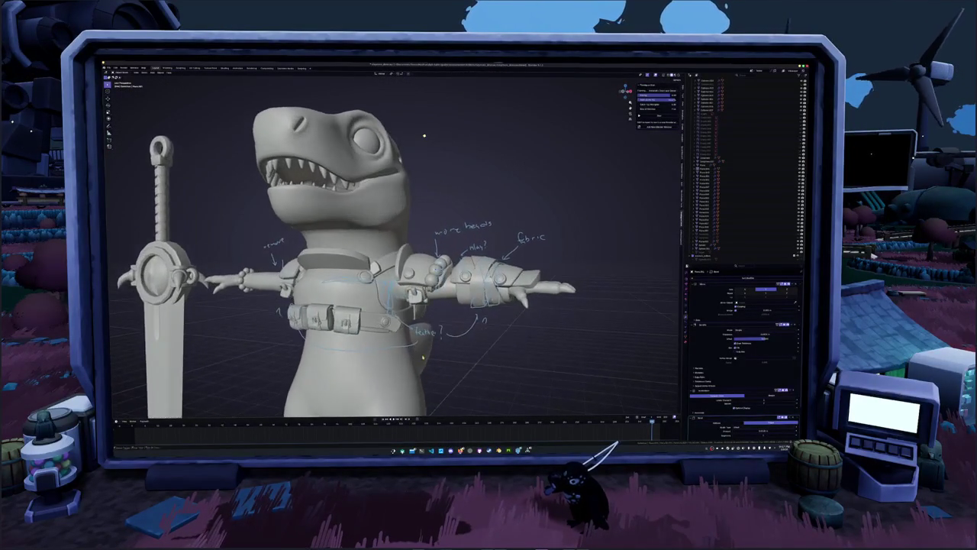
click(374, 299)
key(Tab)
scroll(420, 133, down, 3)
scroll(417, 136, down, 2)
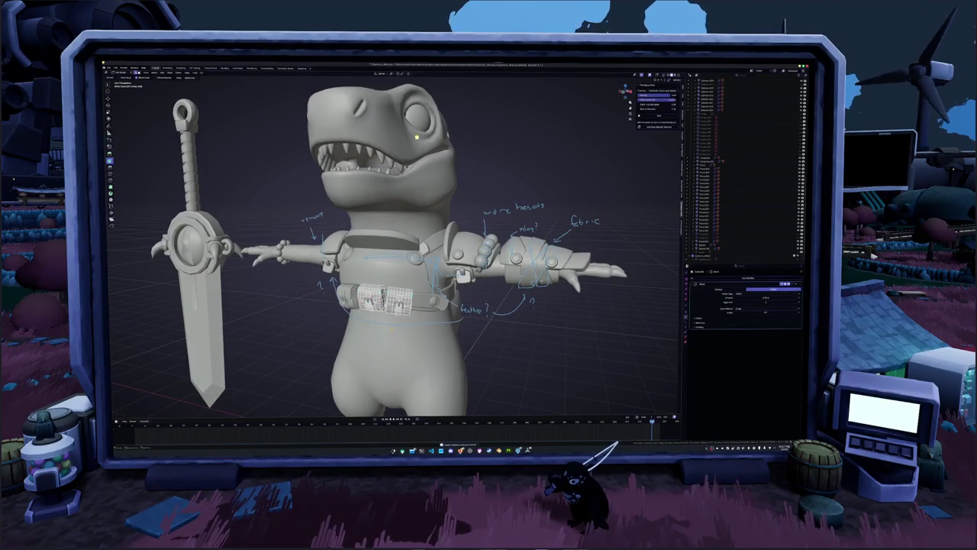
scroll(417, 138, up, 3)
scroll(417, 142, up, 2)
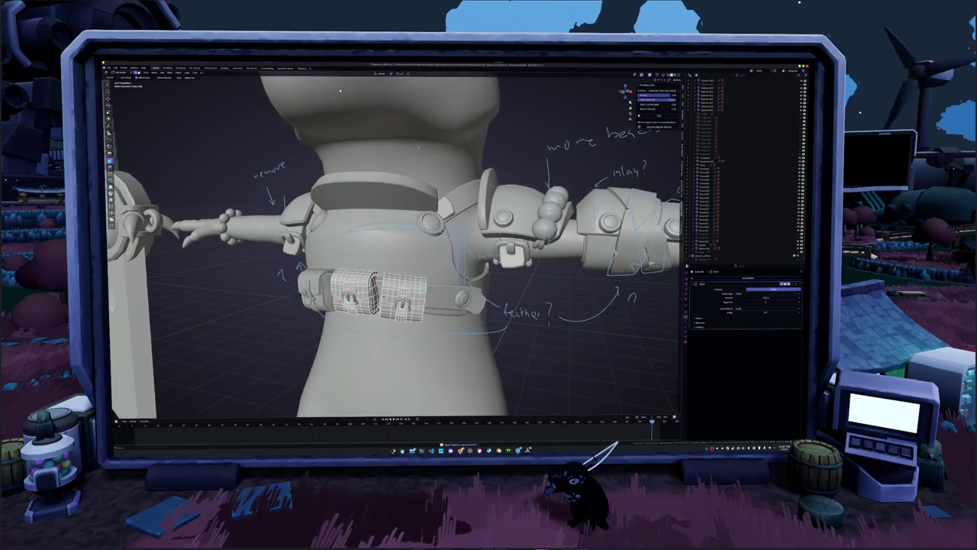
key(Tab)
right_click(386, 322)
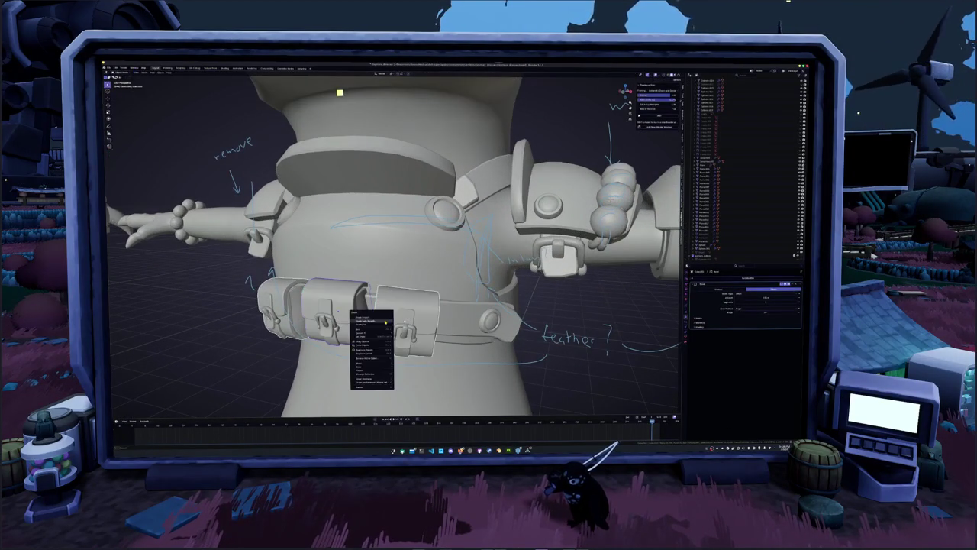
- Give the pouches auto smooth shading and select all their geometry in Edit Mode
click(386, 321)
key(Tab)
scroll(387, 322, up, 1)
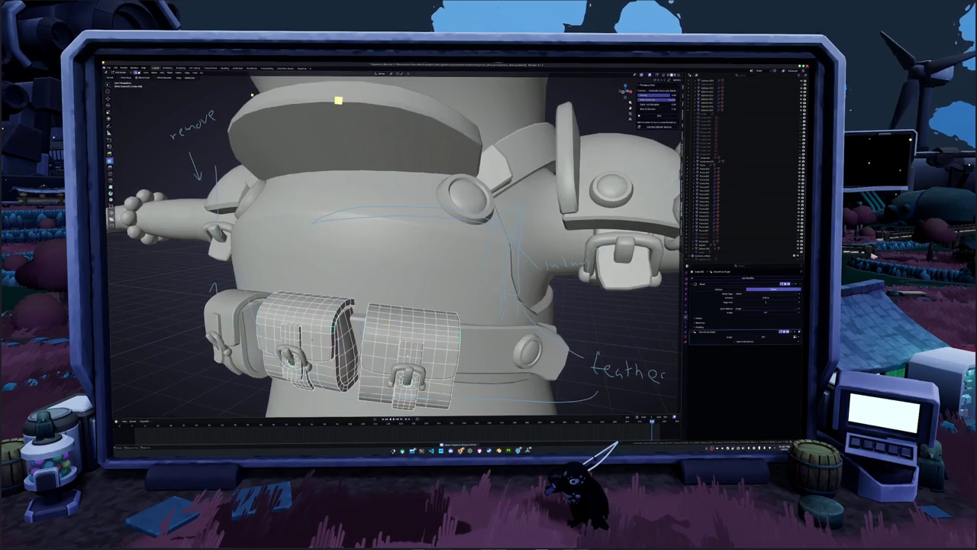
key(a)
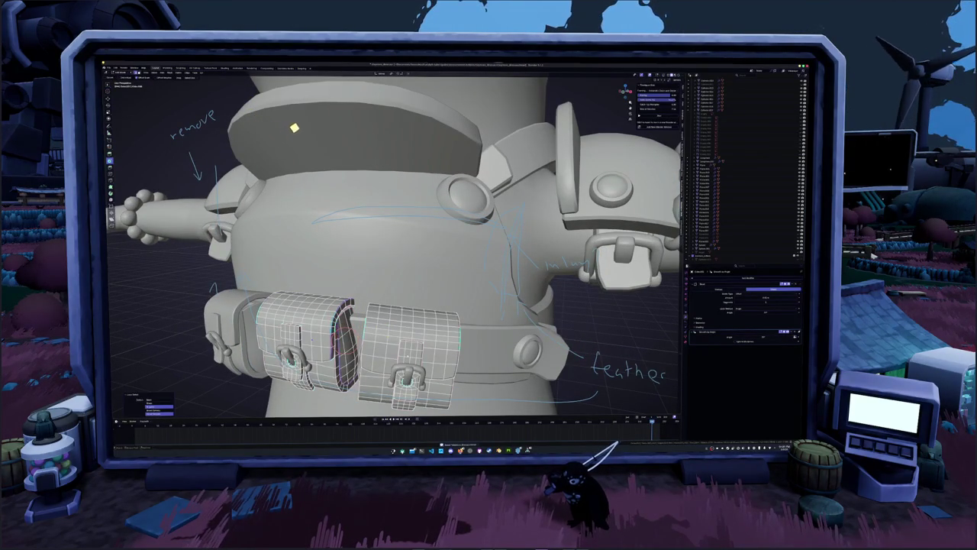
key(Tab)
- Apply Shade Smooth to the two pouch buckles
middle_drag(308, 117, 328, 105)
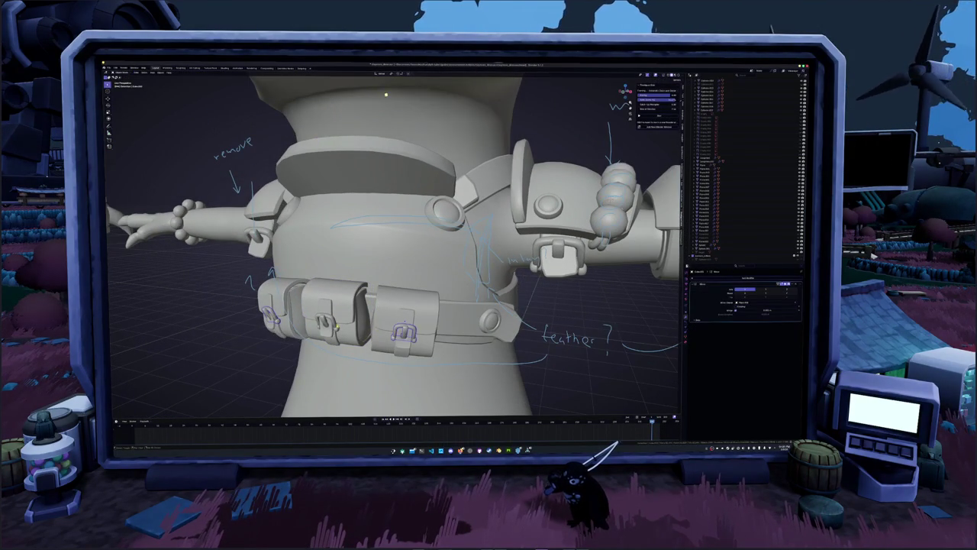
right_click(337, 327)
click(353, 323)
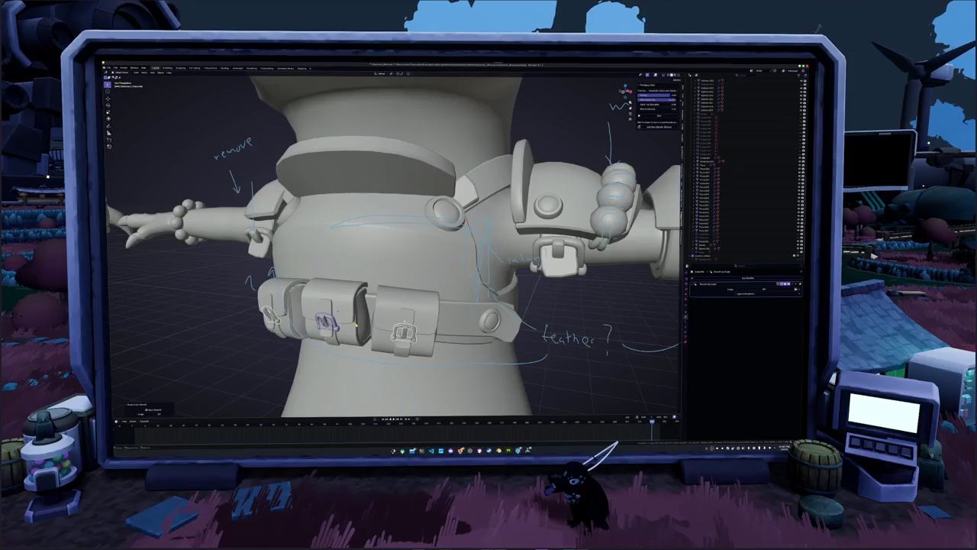
mouse_move(354, 324)
middle_down()
mouse_move(397, 305)
mouse_move(356, 335)
mouse_move(382, 321)
middle_up()
right_click(356, 335)
click(356, 333)
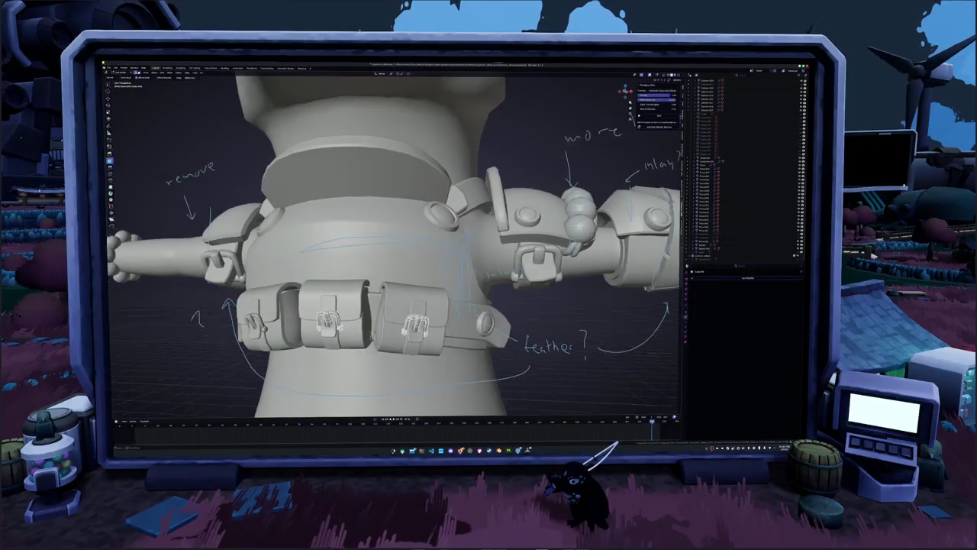
right_click(368, 332)
click(367, 337)
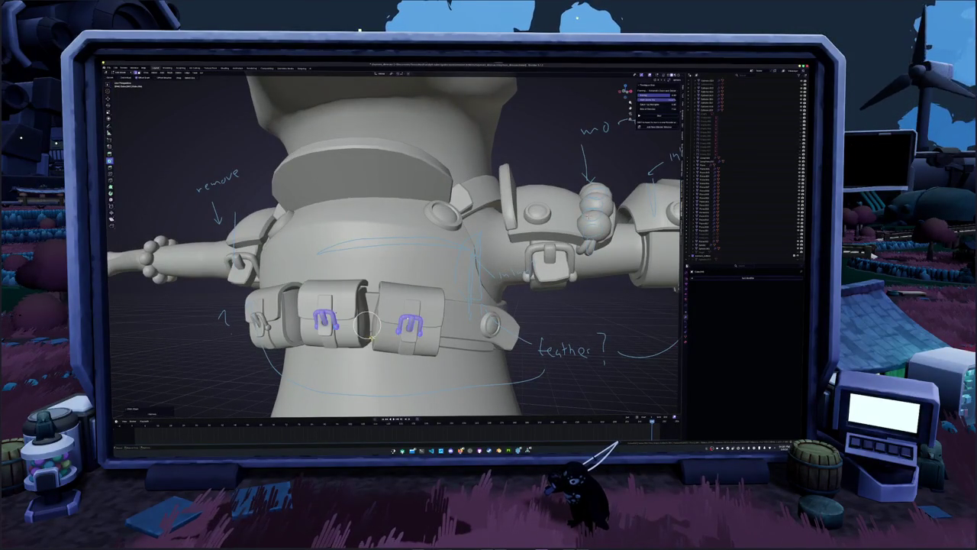
middle_drag(367, 336, 454, 321)
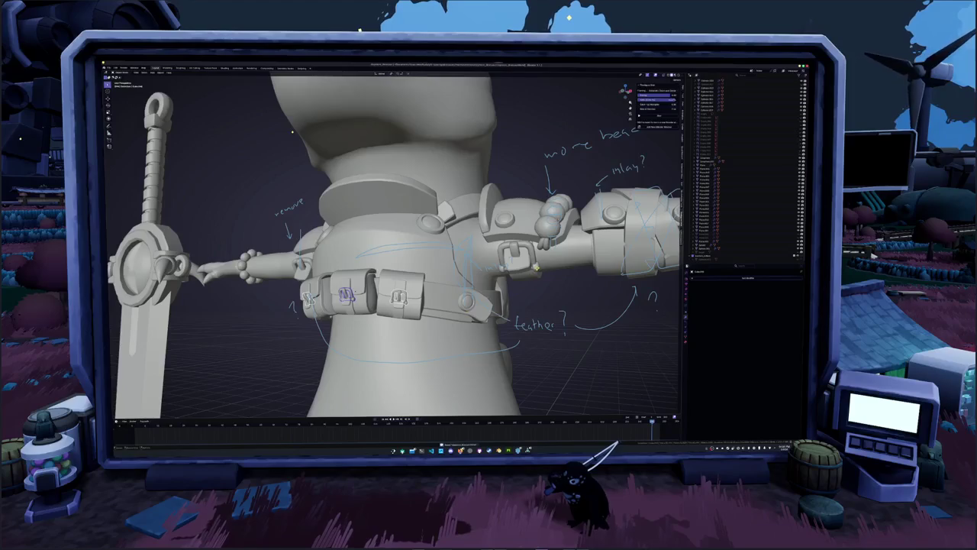
- Adjust the buckle's modifier settings and return to Object Mode
click(537, 267)
right_click(537, 268)
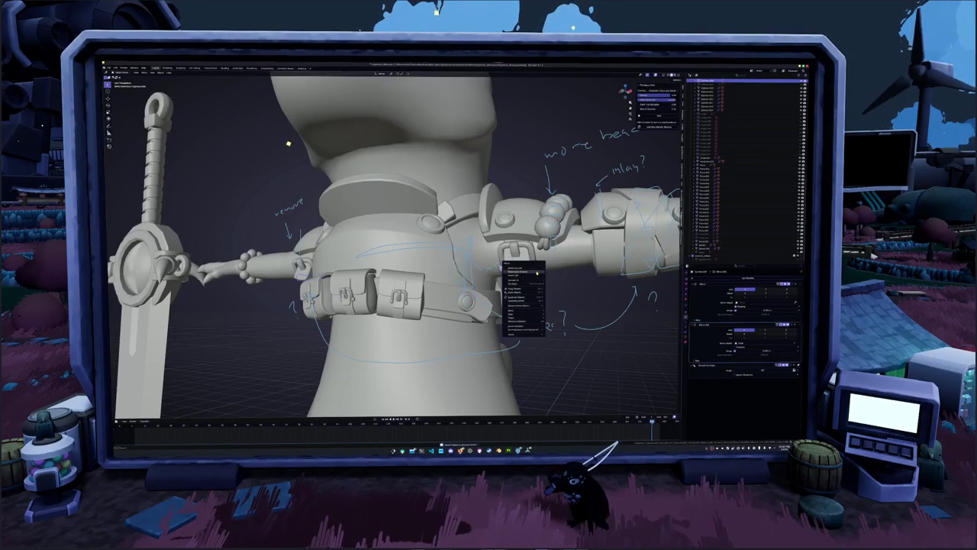
click(537, 271)
right_click(537, 281)
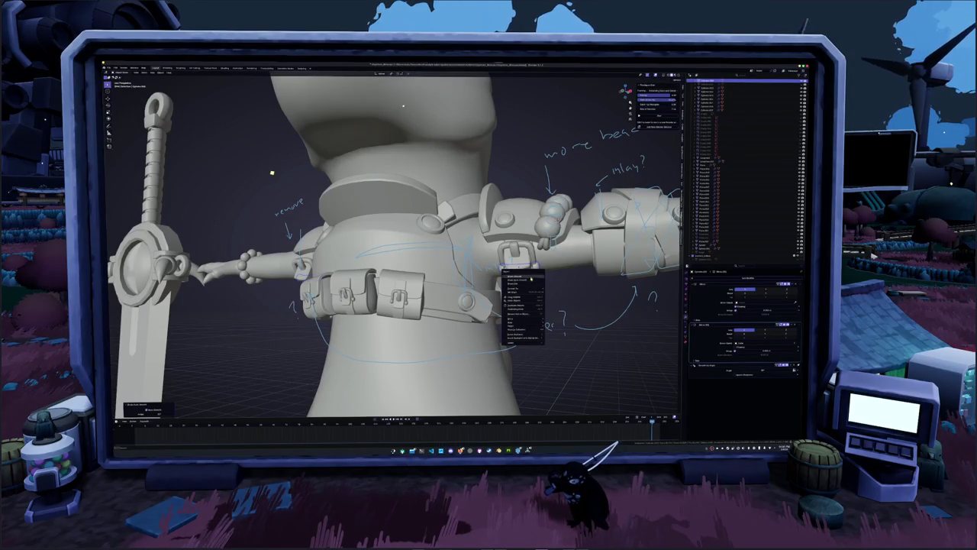
click(516, 280)
key(Tab)
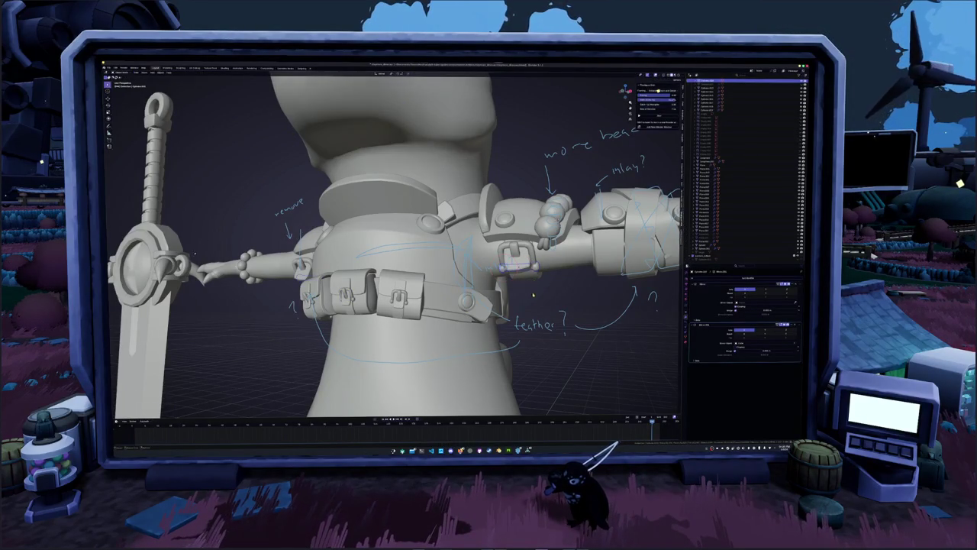
- Zoom out to the whole character in front orthographic view
scroll(535, 282, down, 3)
scroll(527, 287, down, 3)
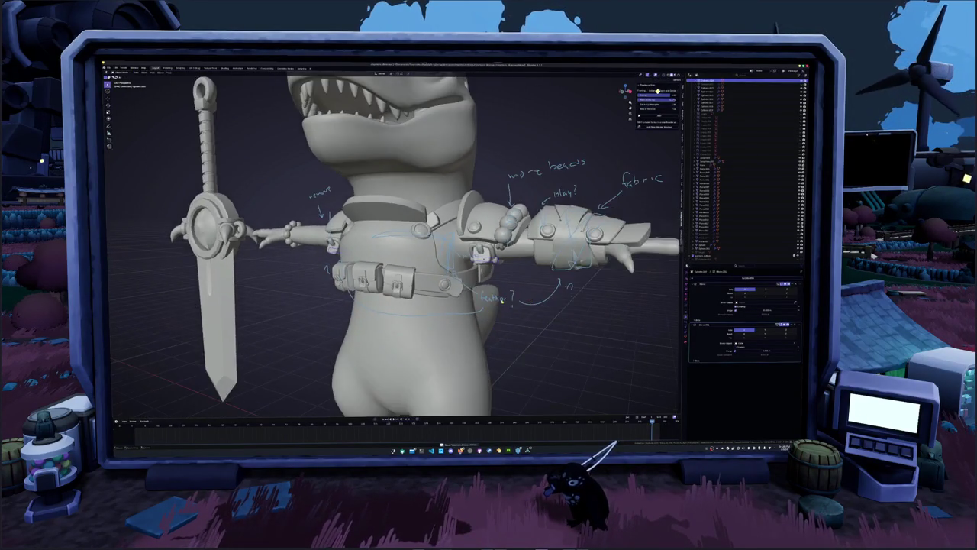
scroll(504, 302, down, 3)
key(KP_1)
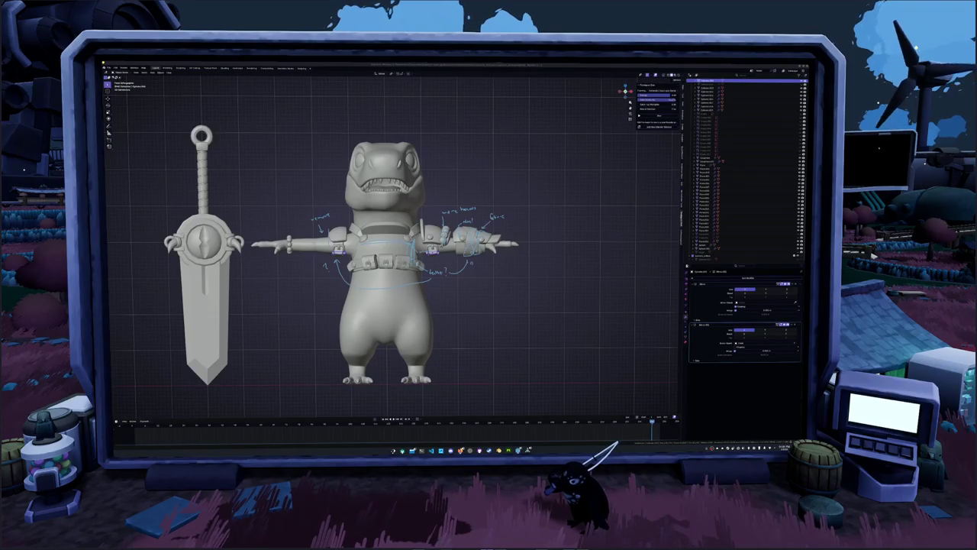
- Bring up the Google Images 'feather' results and enlarge the browser window
key(alt+Tab)
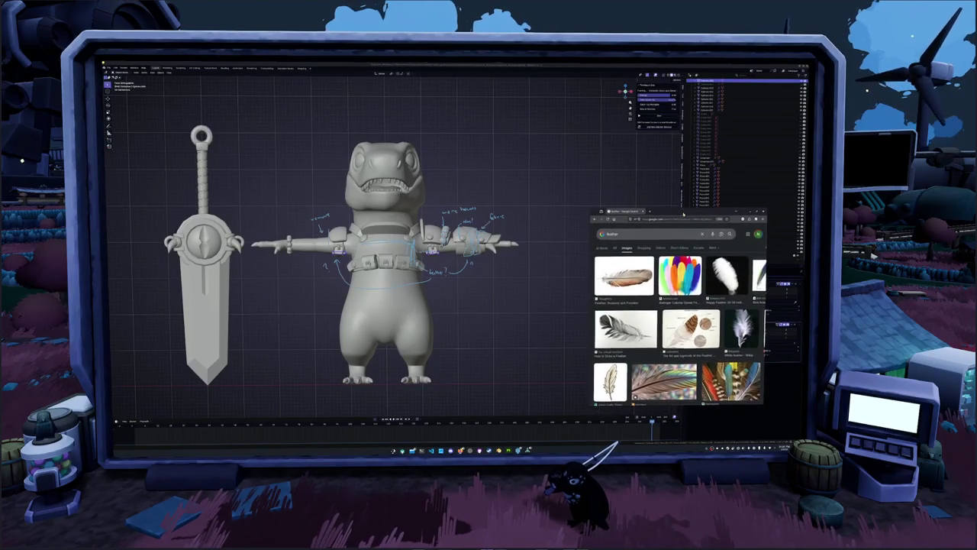
drag(590, 206, 449, 153)
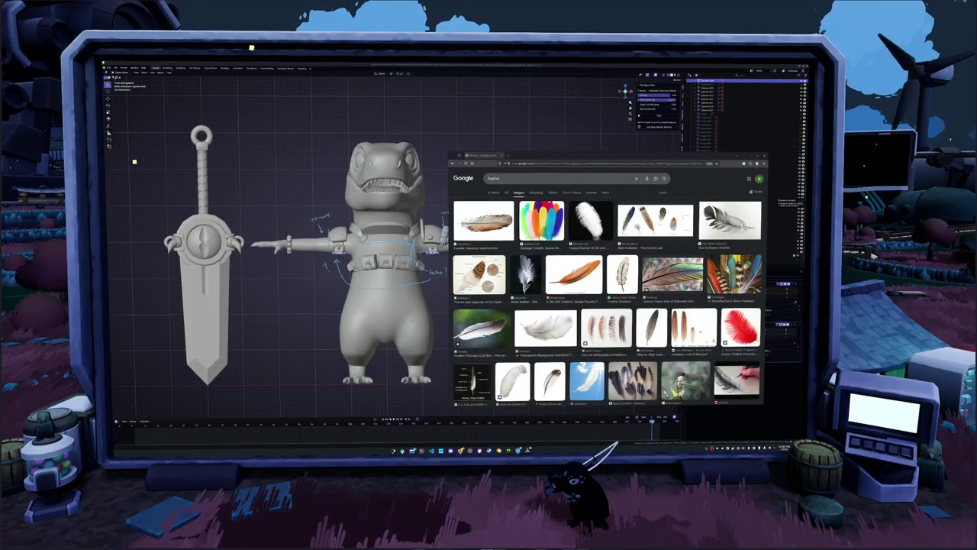
scroll(607, 291, down, 3)
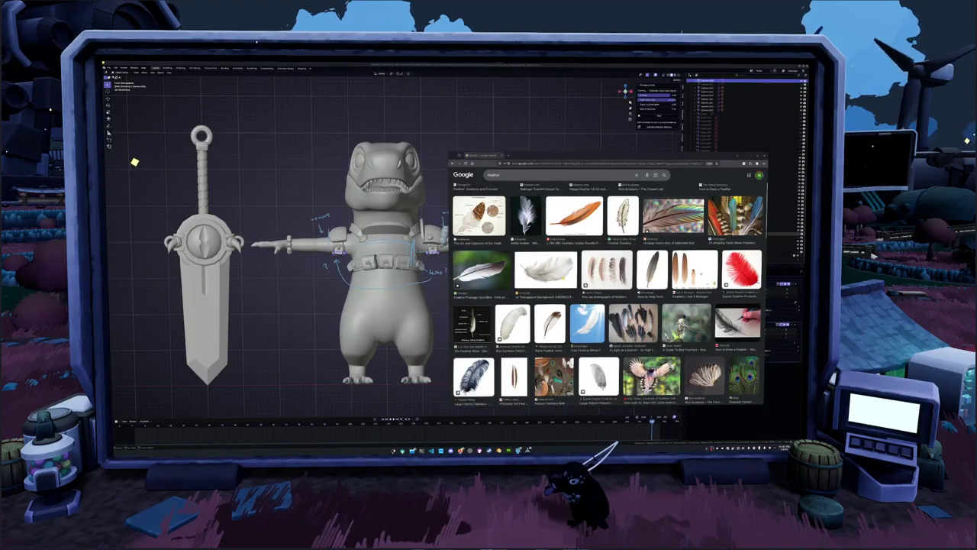
- Snip the grey feather image and save the screenshot into a project subfolder
key(super+shift+s)
drag(635, 246, 682, 298)
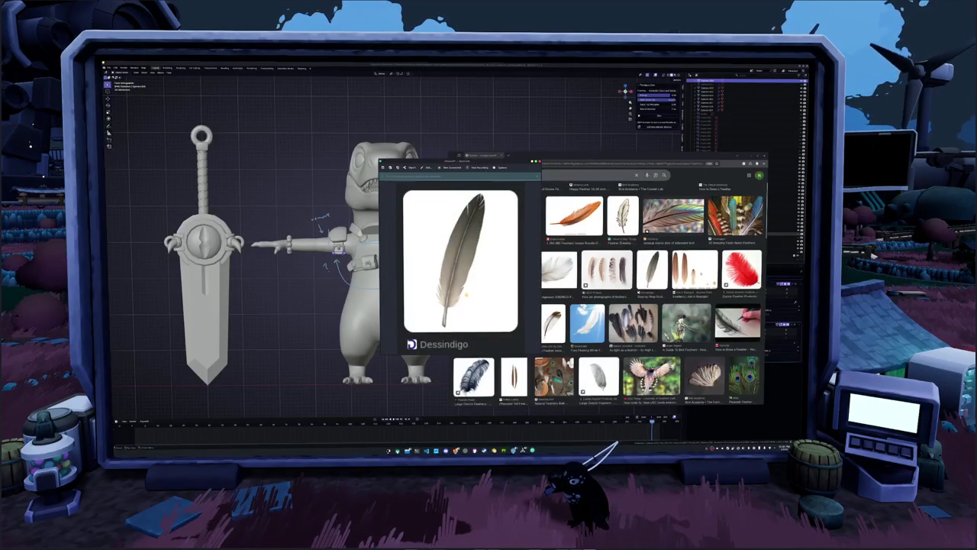
key(ctrl+s)
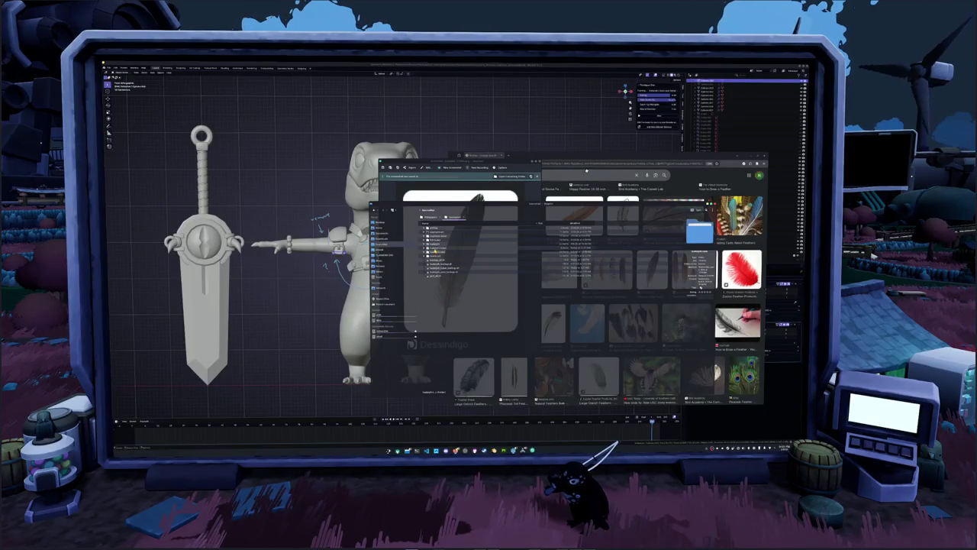
double_click(433, 248)
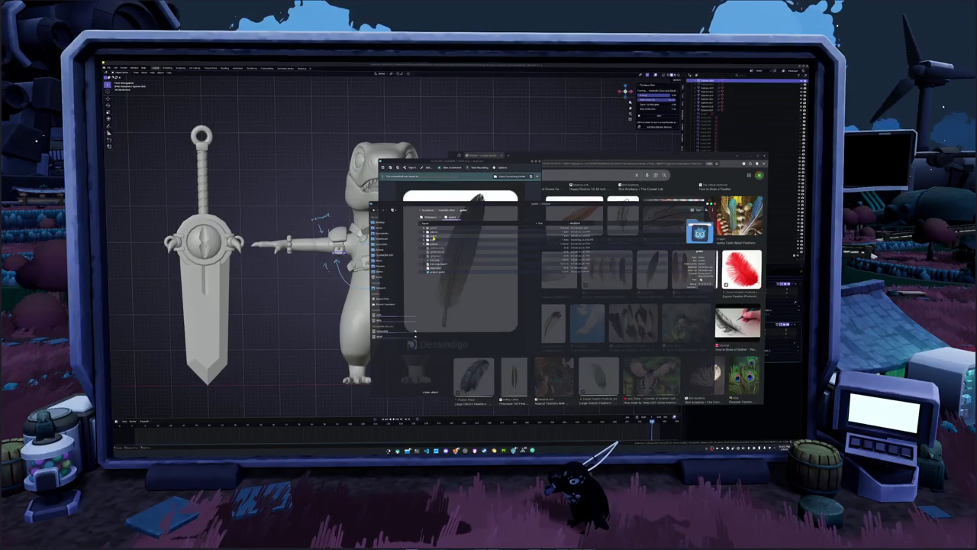
- Move the feather snip into the project folder and drop it into the Blender viewport
double_click(433, 236)
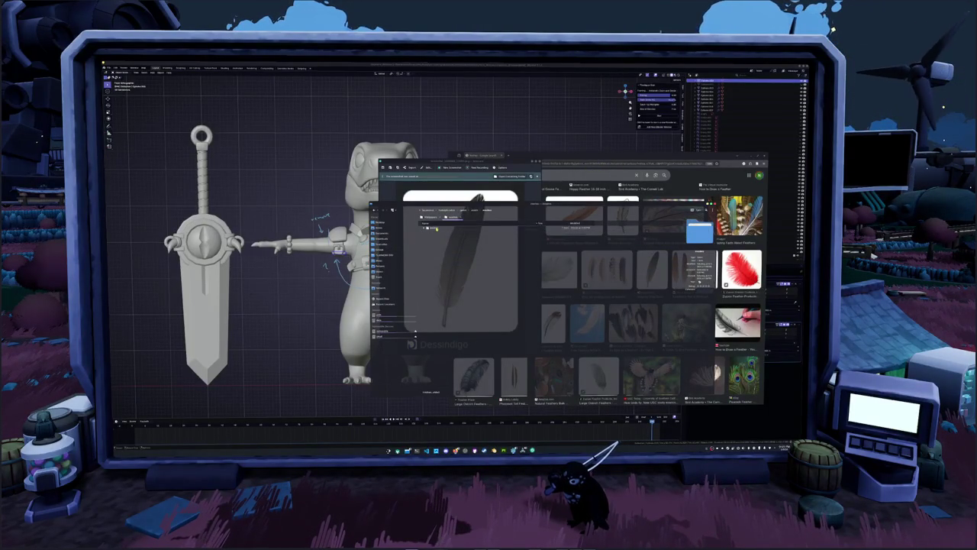
double_click(437, 227)
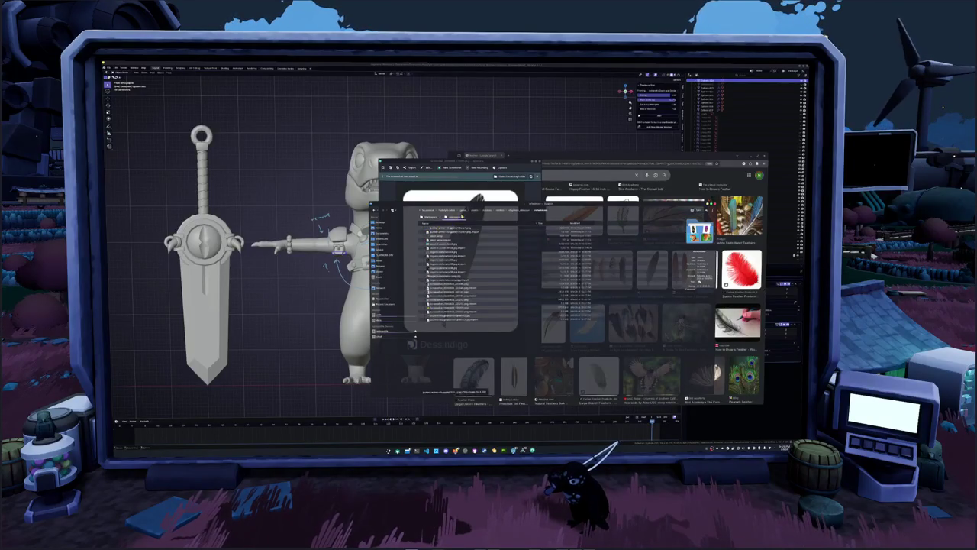
drag(461, 222, 494, 395)
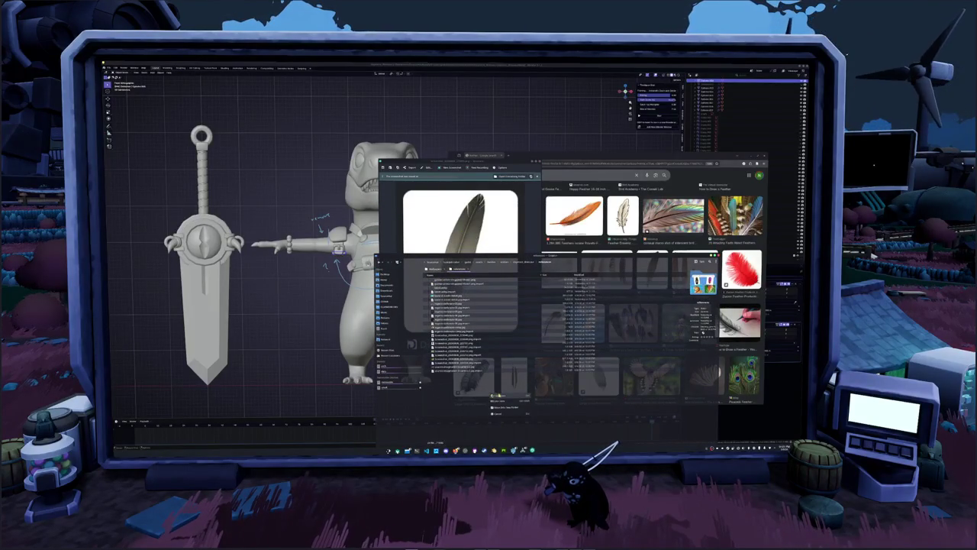
middle_drag(494, 396, 456, 369)
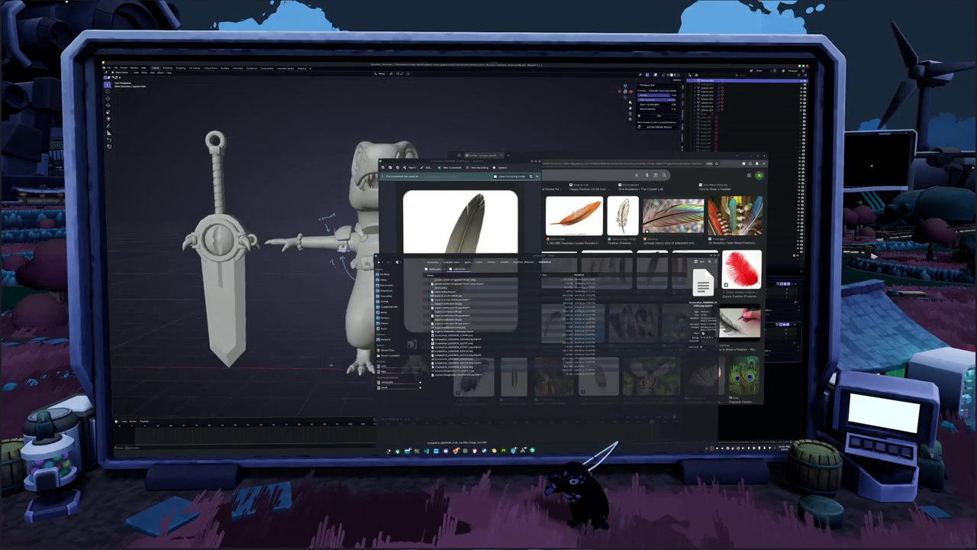
mouse_move(457, 368)
mouse_down()
mouse_move(324, 372)
mouse_move(359, 368)
mouse_up()
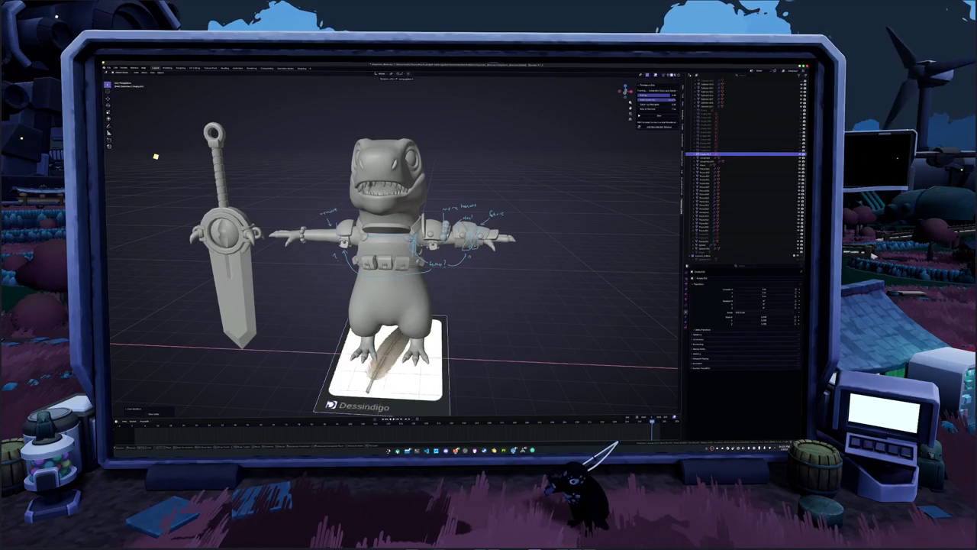
- Frame the feather reference image in front orthographic view and select it
key(KP_1)
key(KP_5)
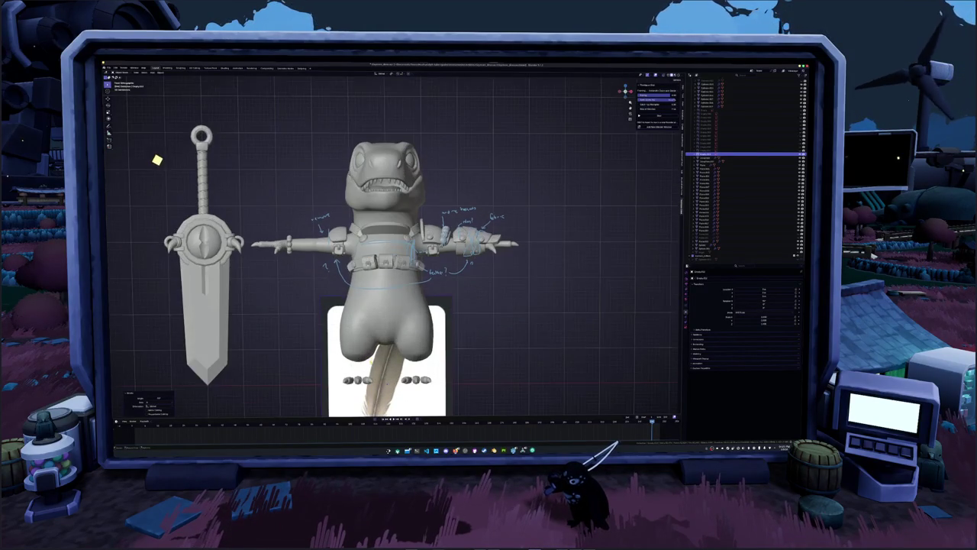
scroll(386, 351, down, 2)
shift+middle_drag(161, 162, 163, 161)
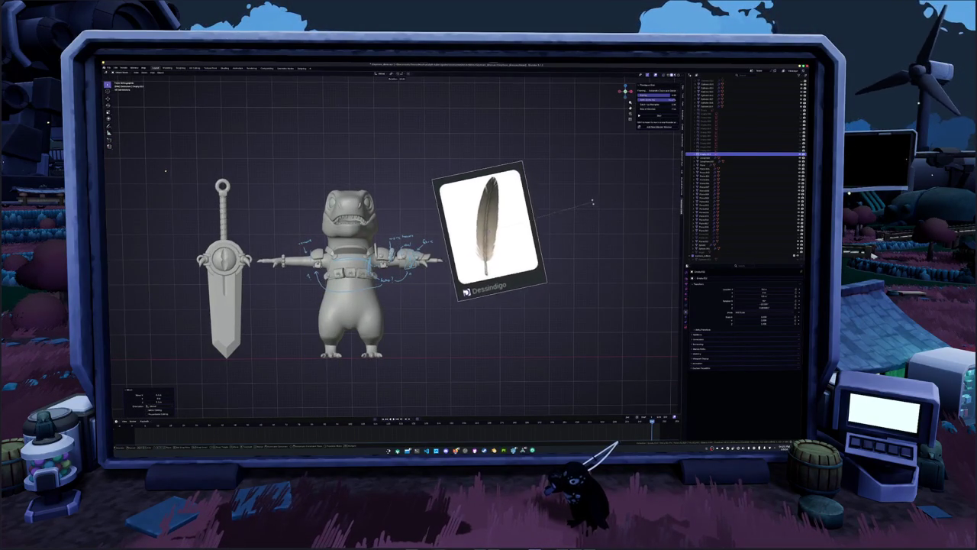
shift+middle_drag(584, 214, 560, 228)
scroll(559, 228, up, 1)
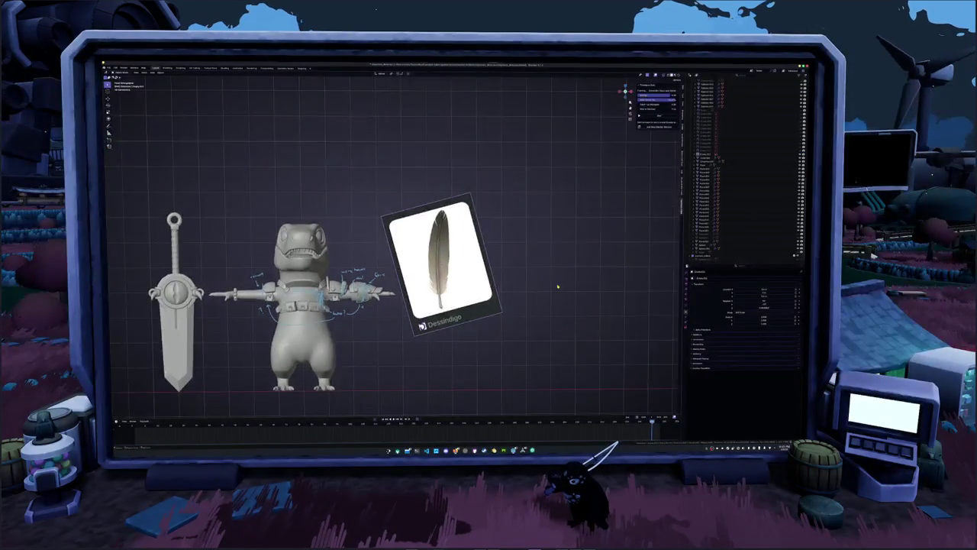
scroll(560, 228, up, 1)
scroll(560, 228, up, 1)
click(449, 316)
shift+middle_drag(526, 326, 528, 316)
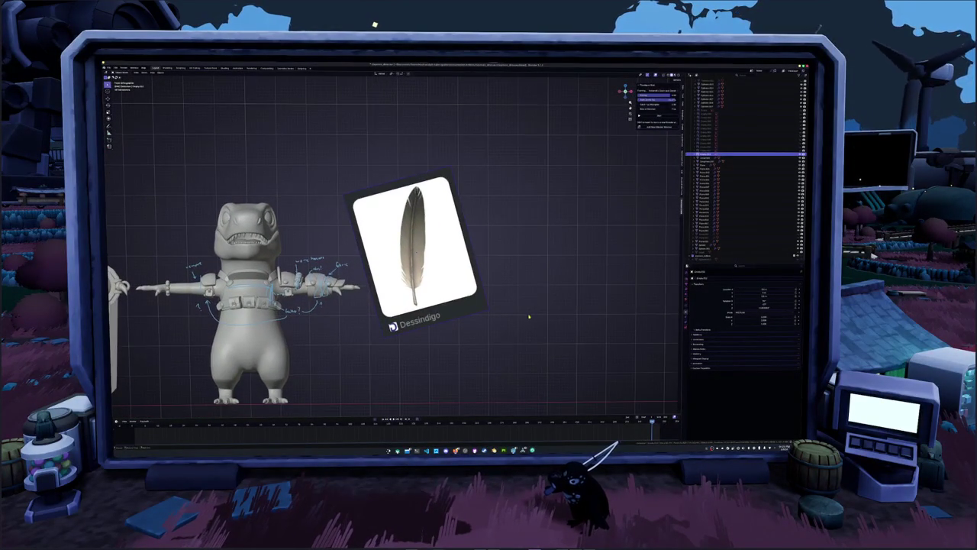
- Lower the feather image's opacity in its Object Data properties
click(685, 319)
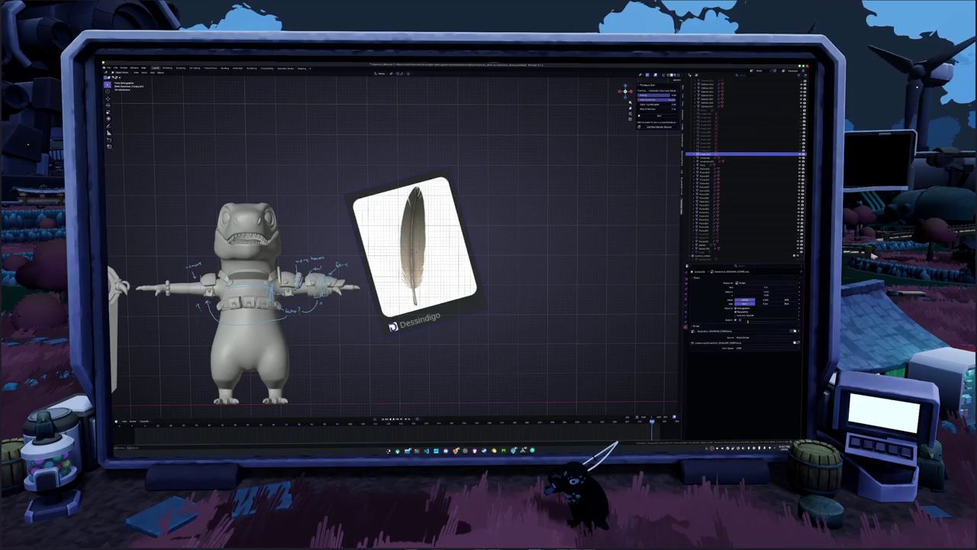
drag(737, 320, 749, 320)
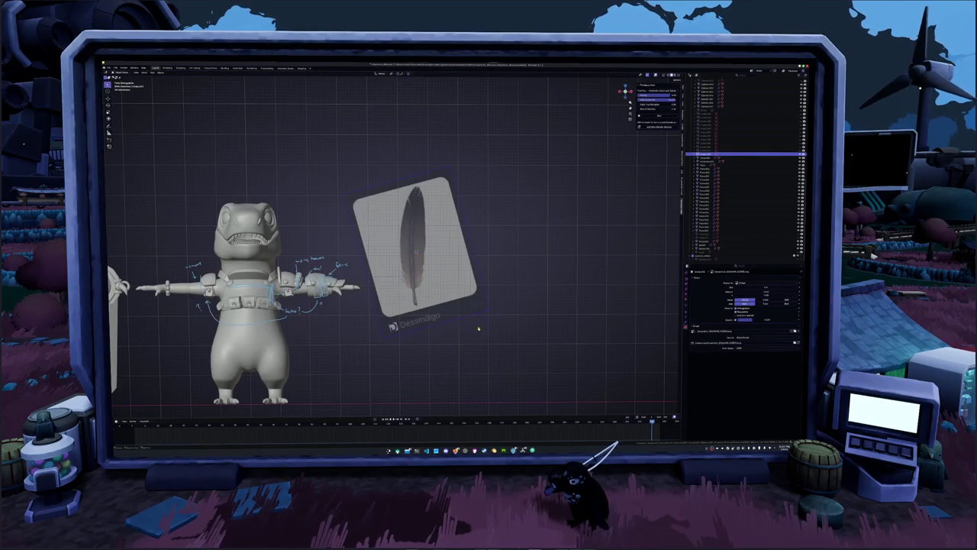
key(shift+a)
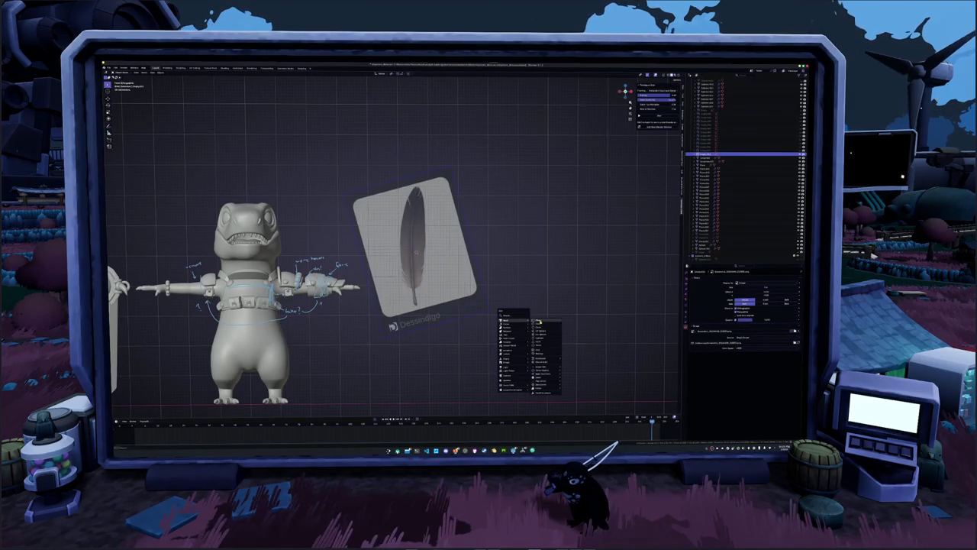
- Replace a mistaken plane with a new tracing object over the feather
click(541, 320)
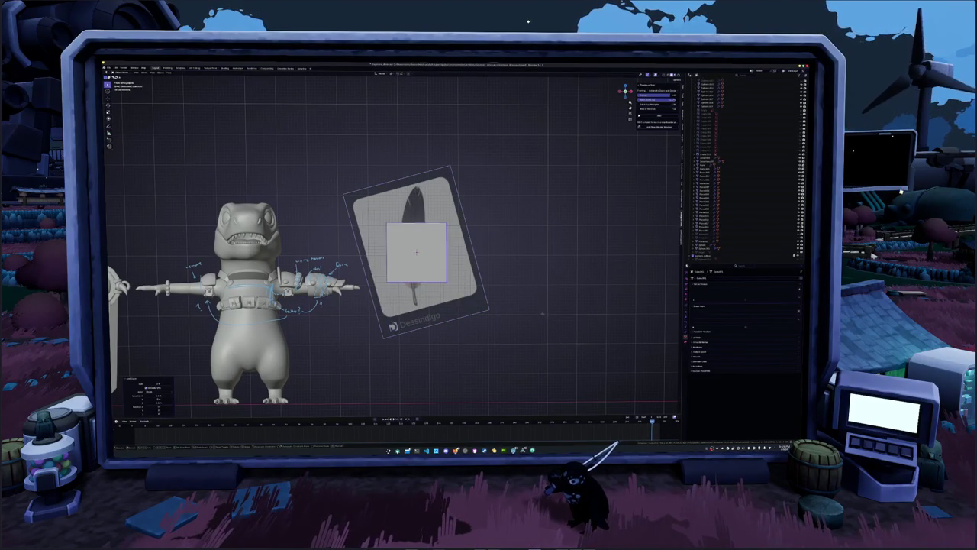
key(x)
click(512, 359)
key(shift+a)
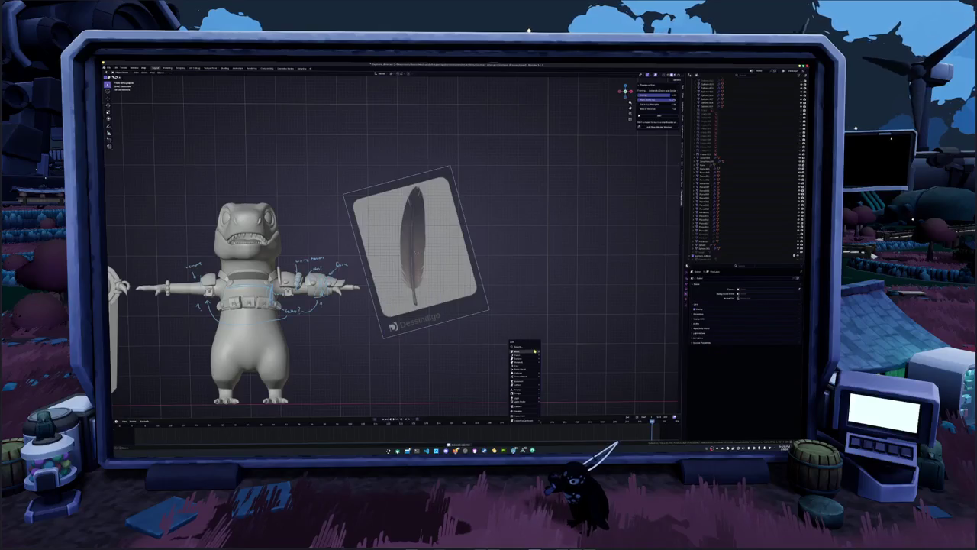
mouse_move(551, 398)
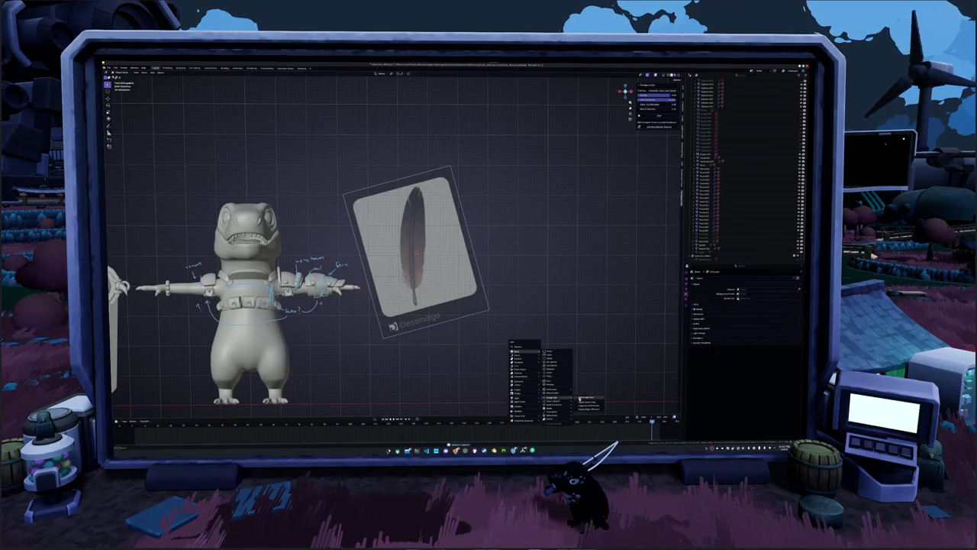
click(584, 398)
scroll(458, 344, up, 2)
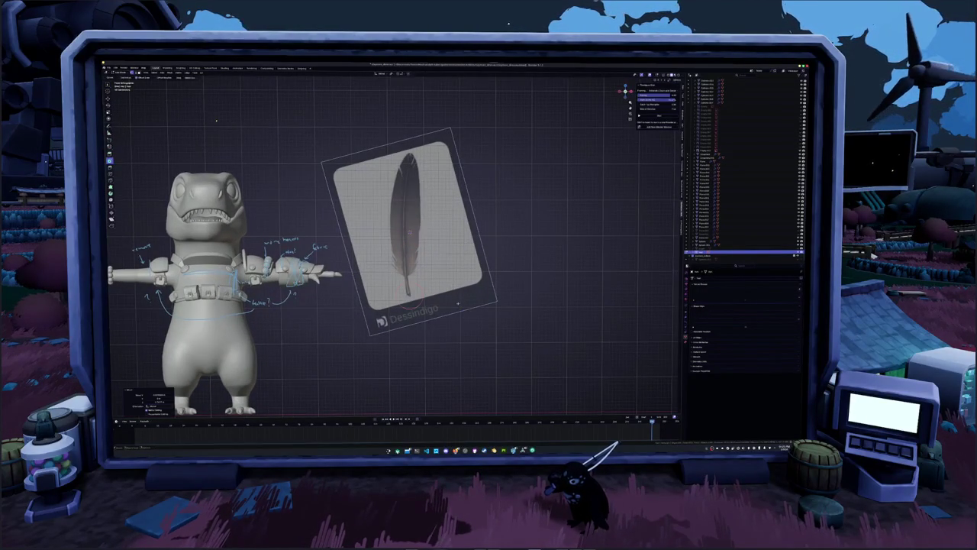
key(g)
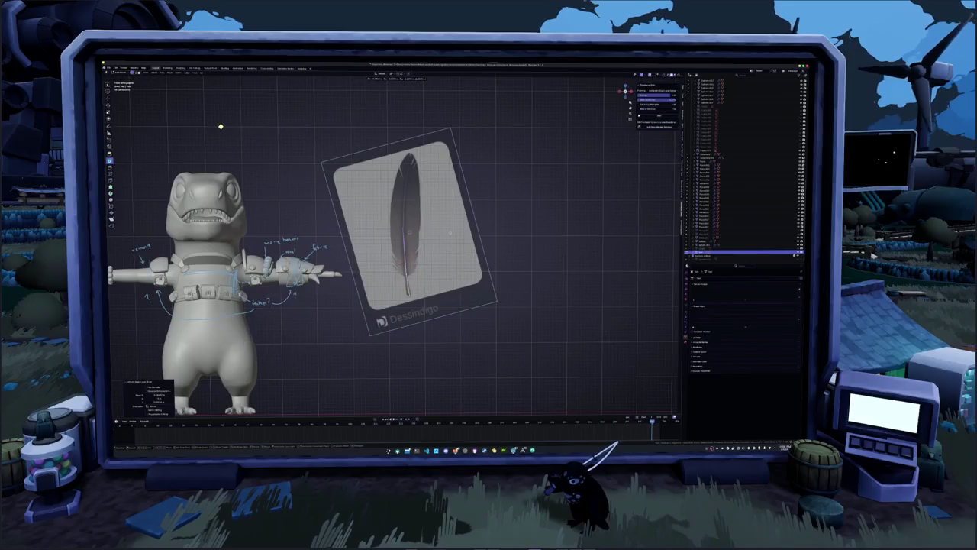
click(408, 164)
- Add a stroke along the feather's shaft and move it into place
right_click(407, 201)
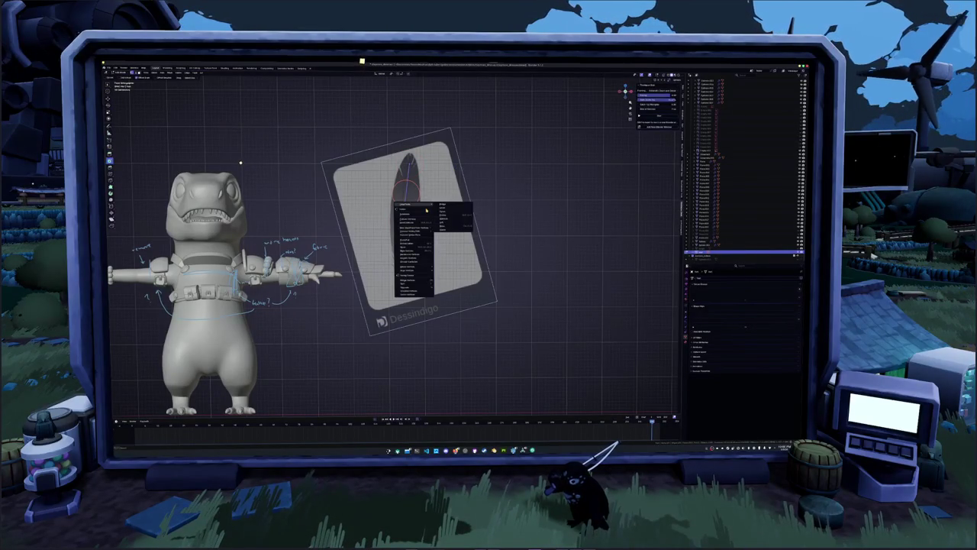
click(412, 217)
scroll(407, 195, up, 1)
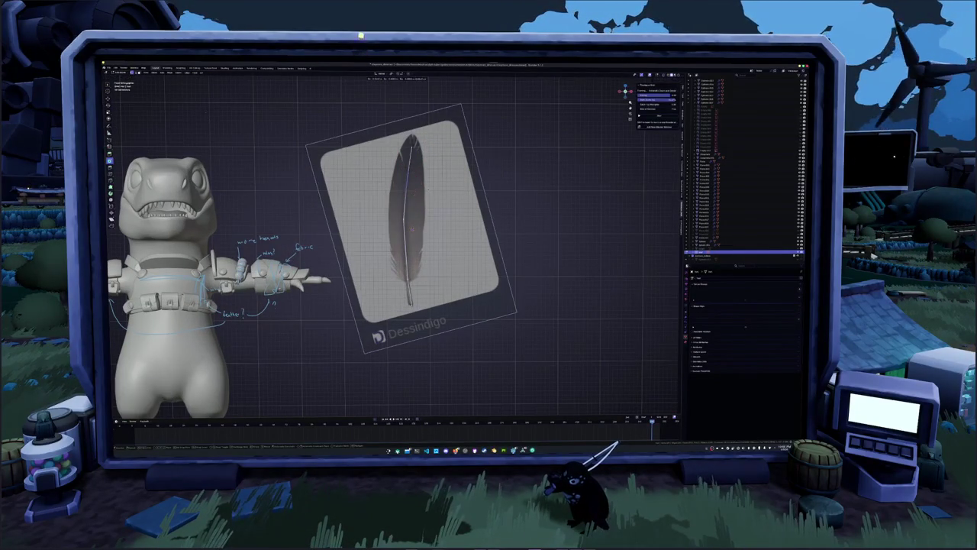
click(405, 181)
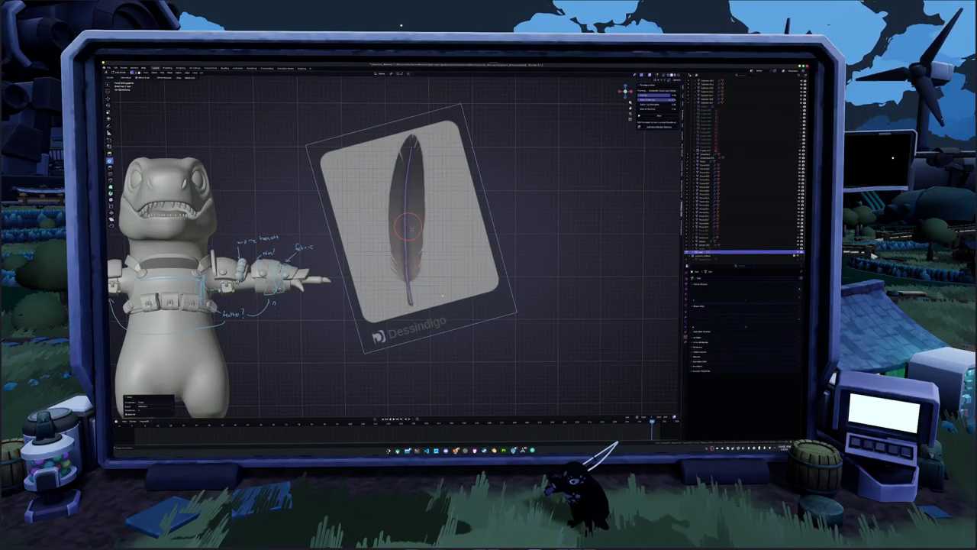
key(g)
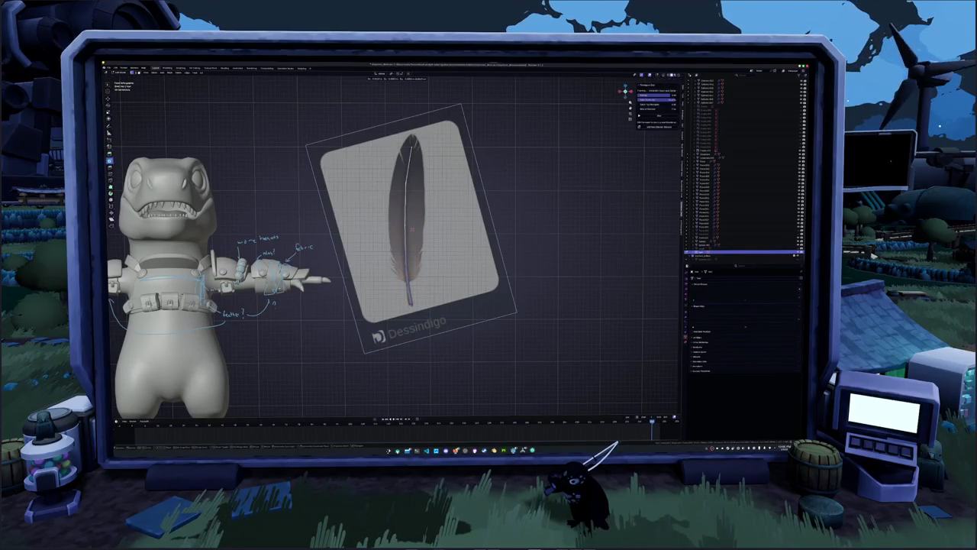
click(411, 229)
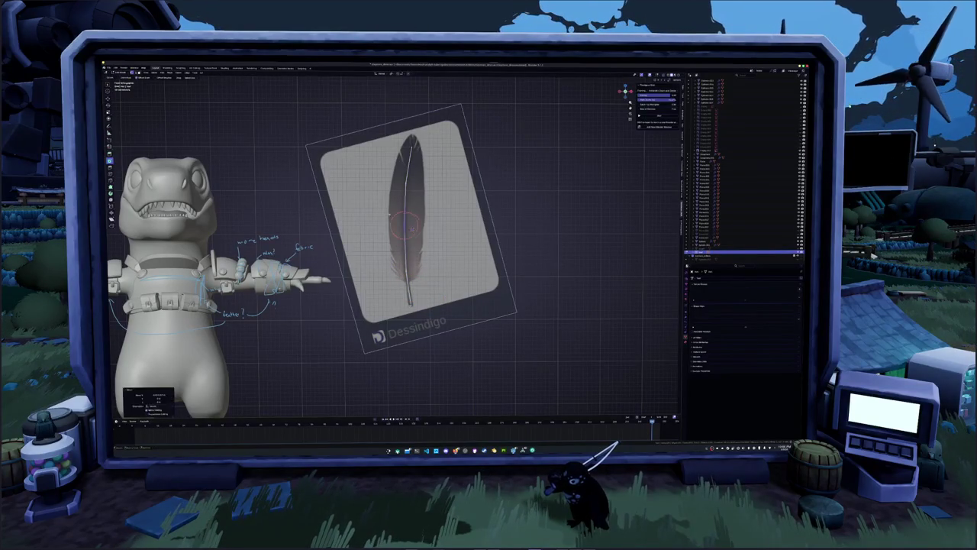
- Give the shaft stroke thickness with a modifier and enable X-ray
key(Tab)
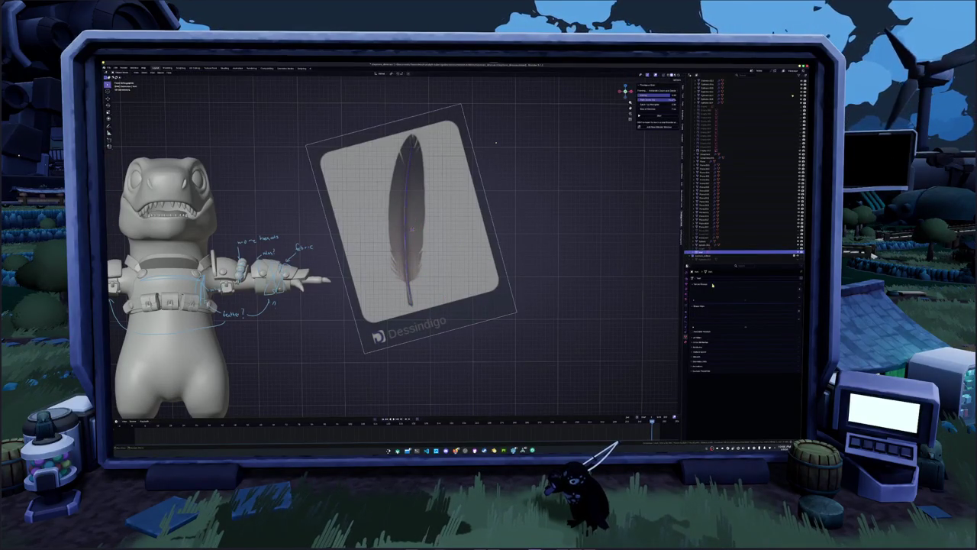
click(718, 279)
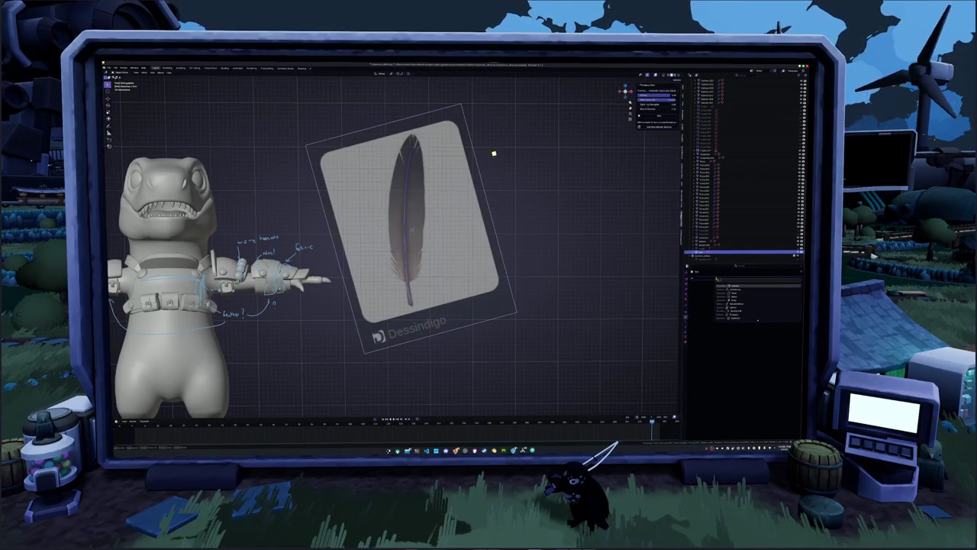
click(729, 299)
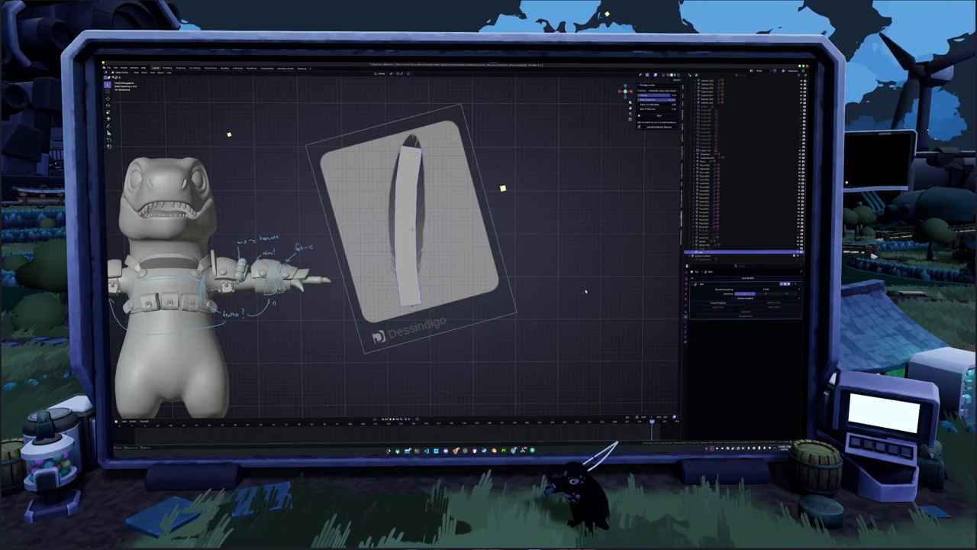
key(alt+z)
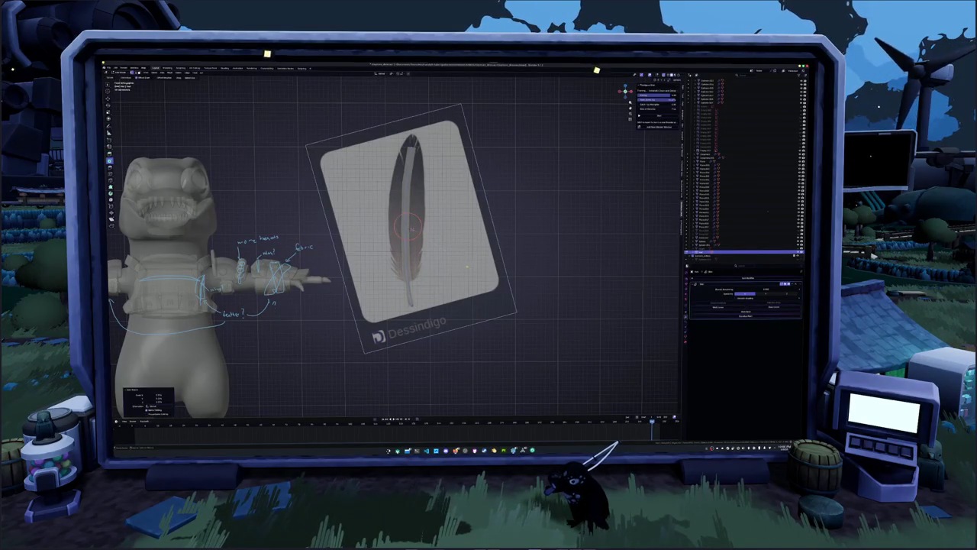
- Reposition the feather reference image with a series of moves
scroll(397, 252, up, 2)
key(g)
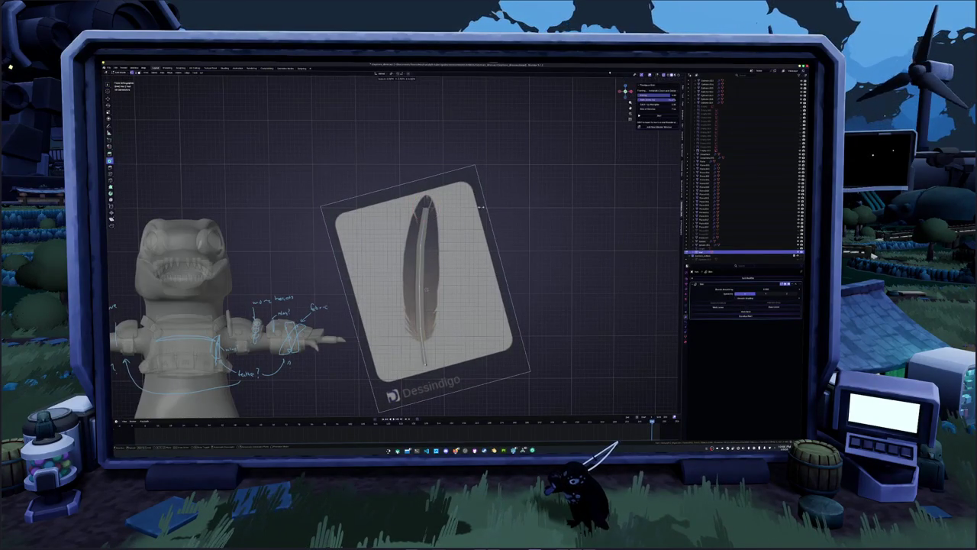
click(460, 205)
key(g)
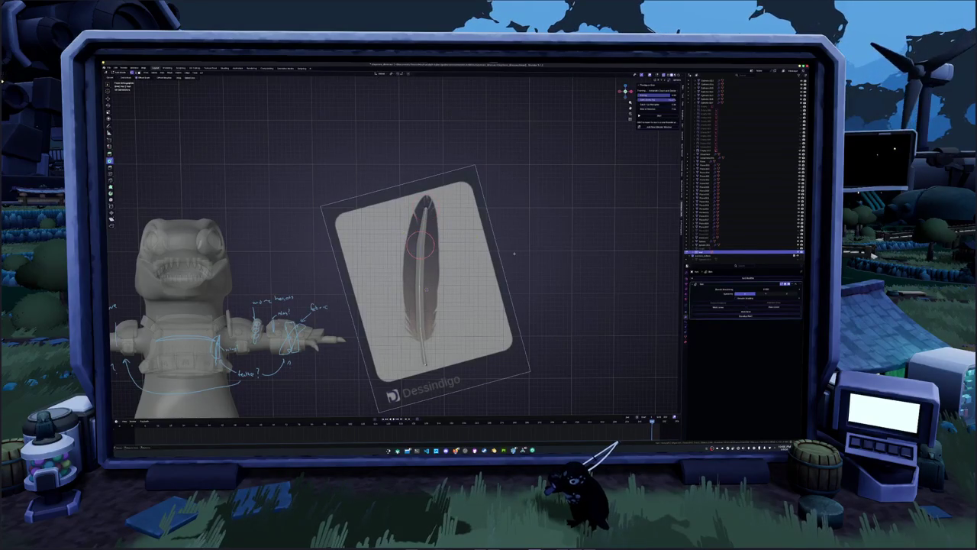
click(494, 261)
key(g)
click(481, 277)
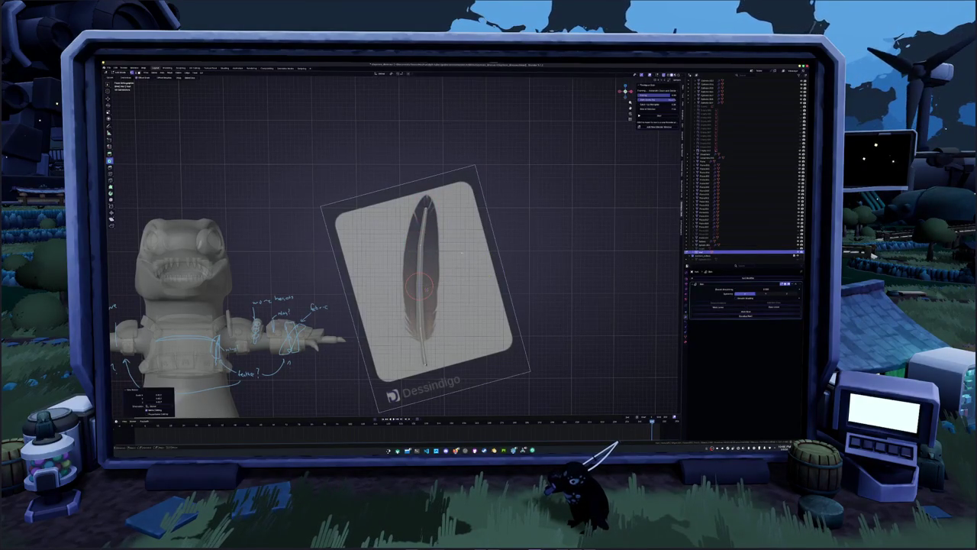
key(g)
click(484, 192)
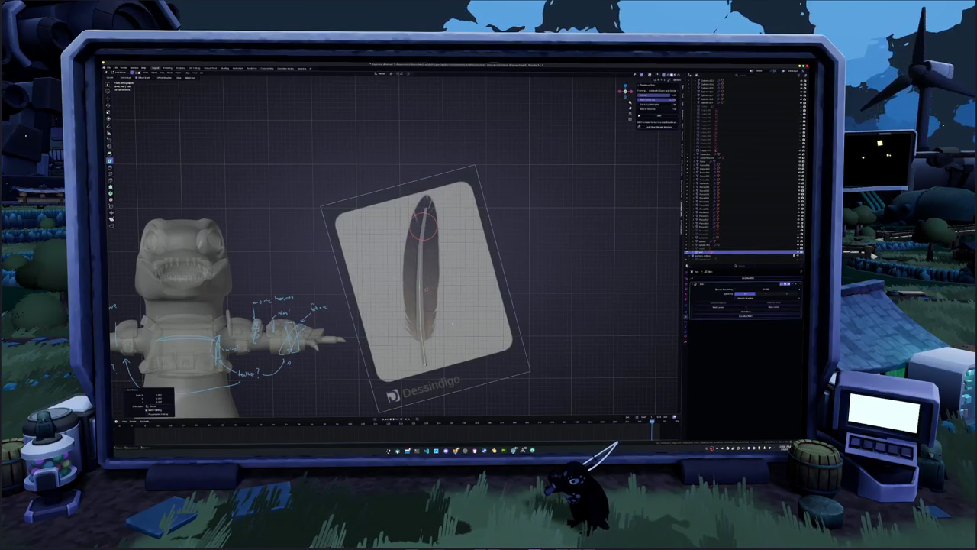
key(g)
- Shrink and rotate the feather reference, then add a new plane
key(s)
click(485, 344)
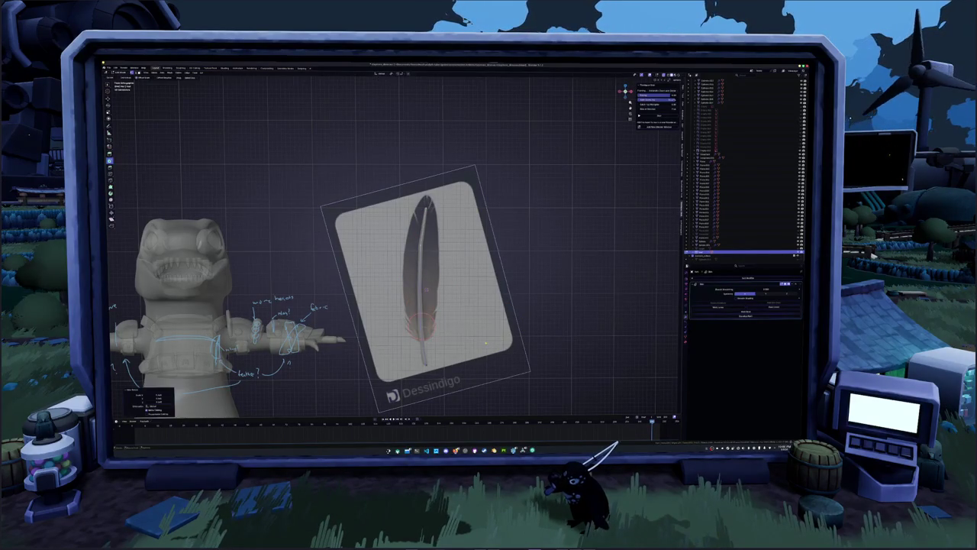
scroll(393, 244, up, 2)
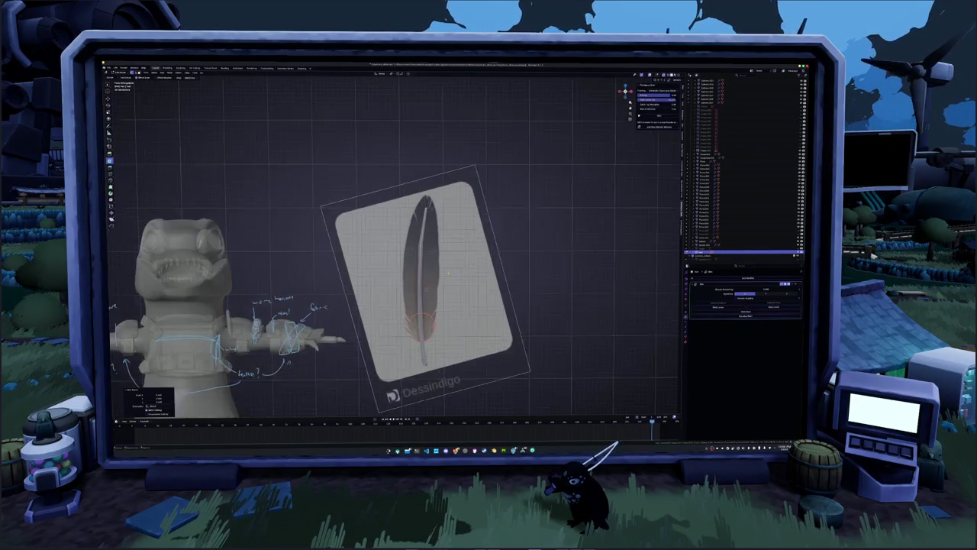
scroll(393, 244, up, 1)
key(r)
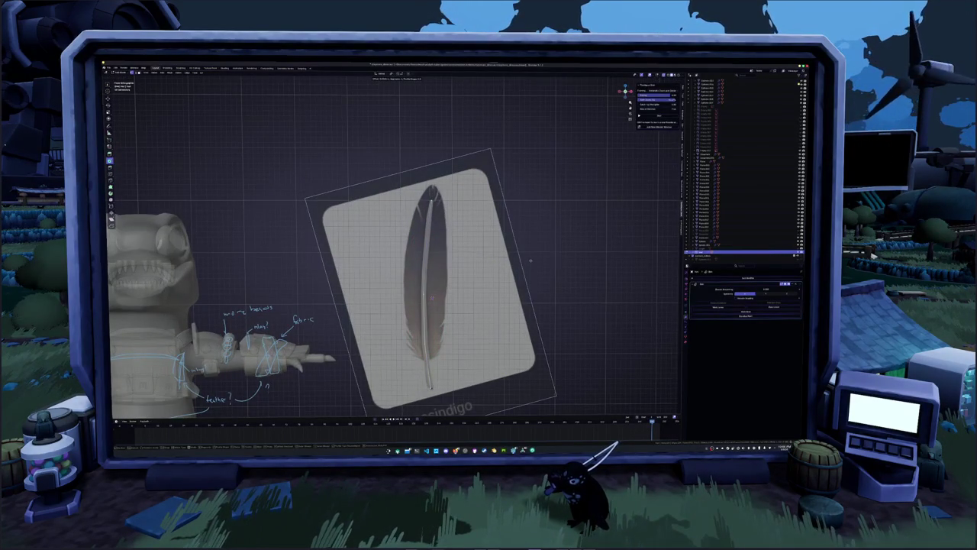
click(520, 259)
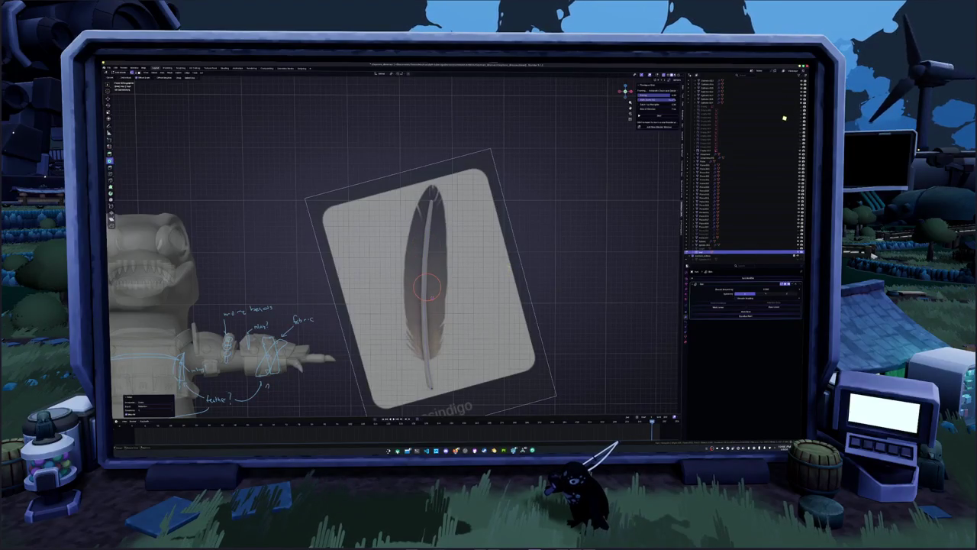
scroll(508, 275, down, 2)
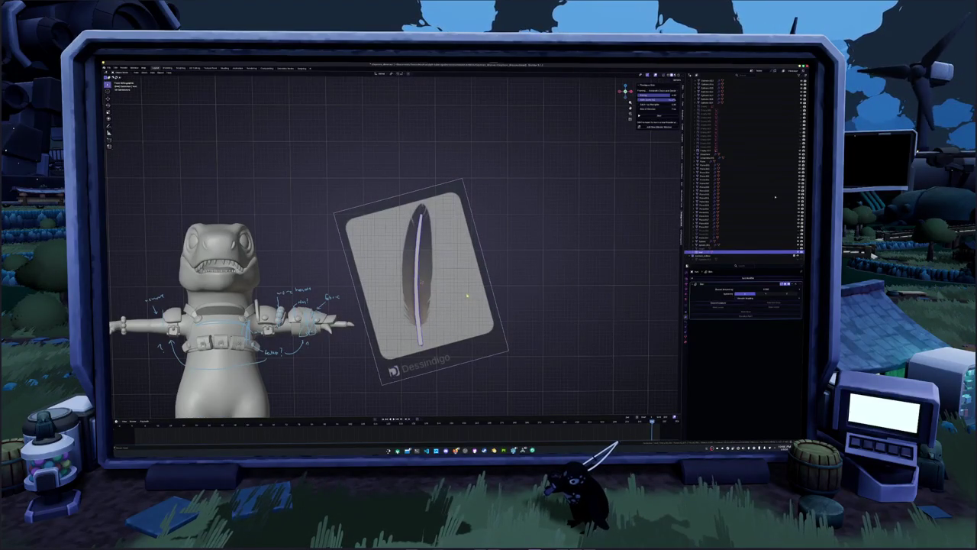
key(shift+a)
click(495, 294)
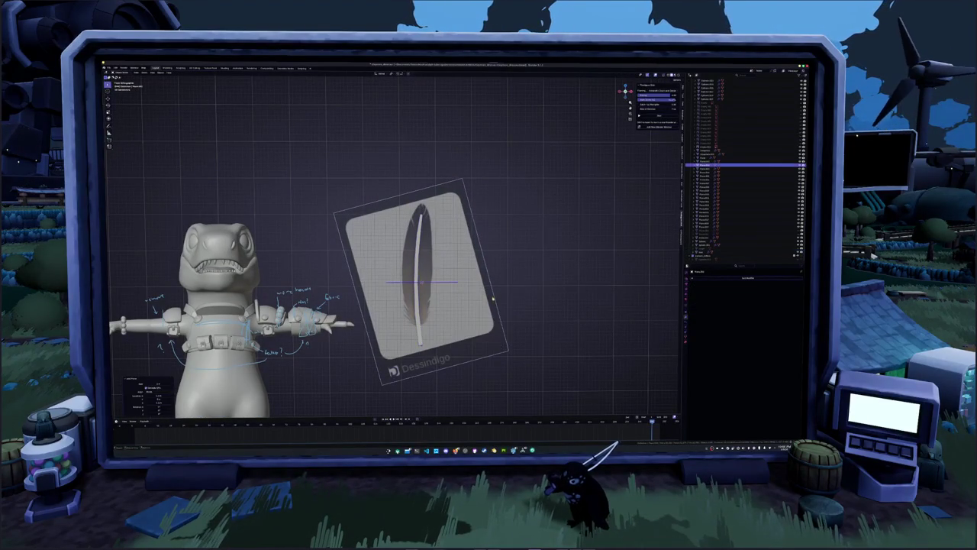
- Rotate the new plane 90° on X and scale and move it onto the feather
text(rx90)
key(Return)
key(g)
click(490, 288)
key(s)
click(473, 267)
key(s)
key(x)
click(466, 256)
key(g)
- Stretch the face up to the feather tip and merge its top edge into a point
key(Tab)
scroll(393, 252, up, 2)
key(s)
key(y)
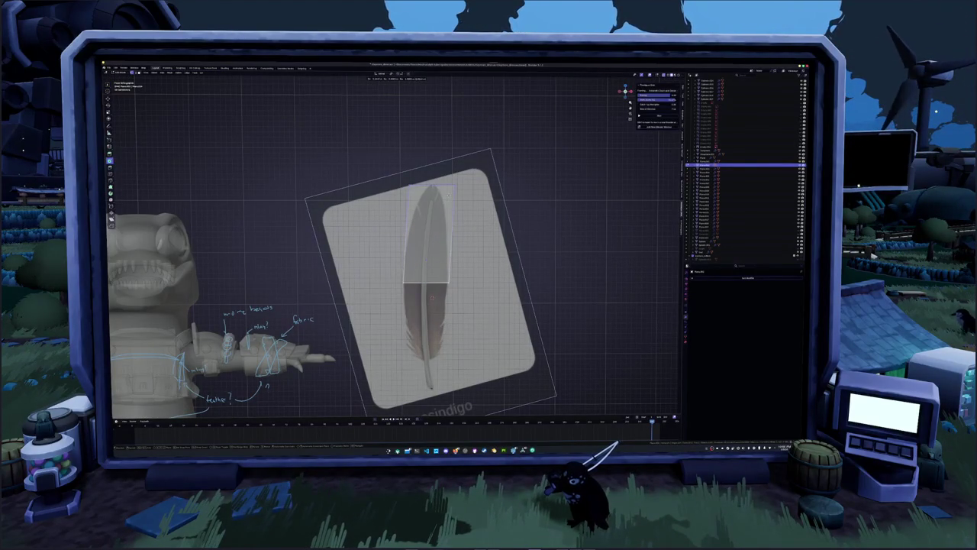
key(Return)
scroll(393, 252, up, 1)
click(437, 200)
key(s)
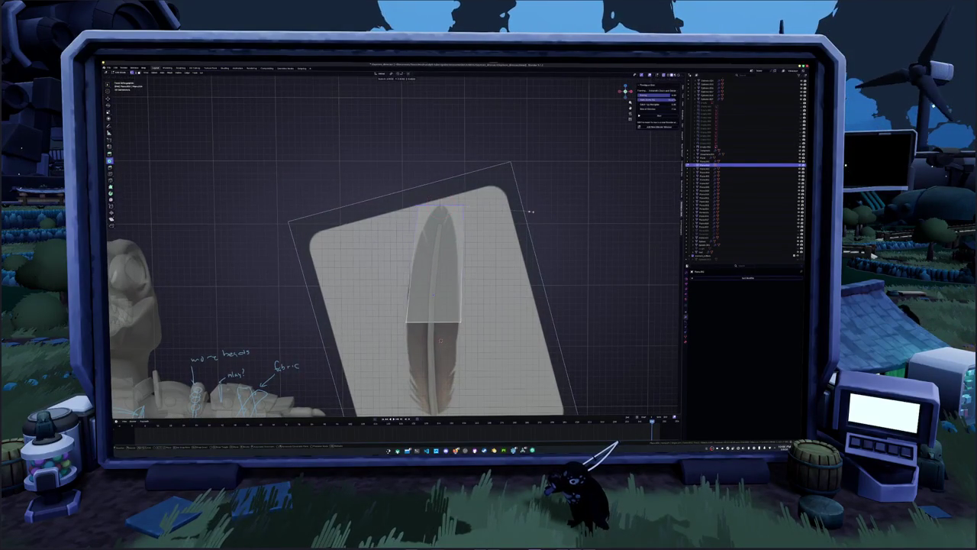
- Extrude the mesh twice down the feather and taper the bottom edge
middle_drag(393, 305, 393, 230)
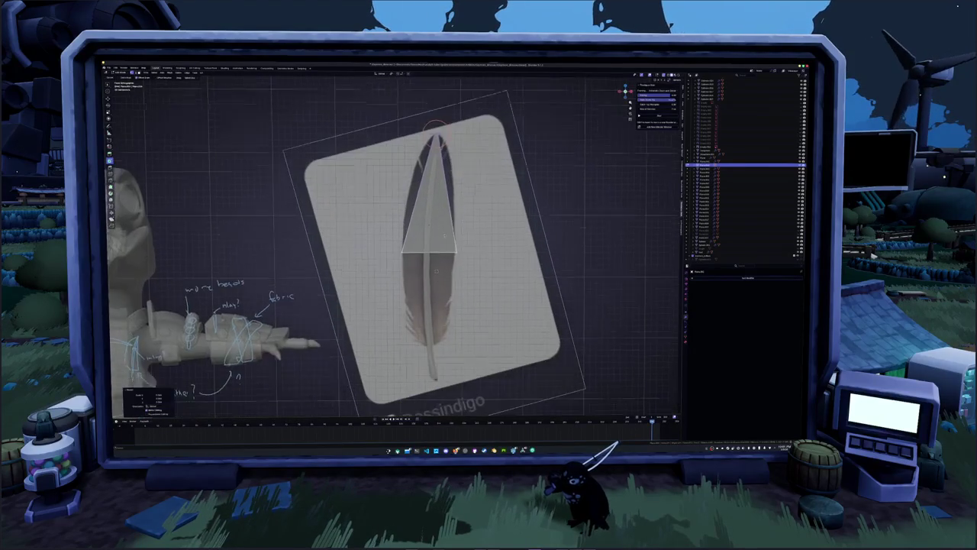
key(e)
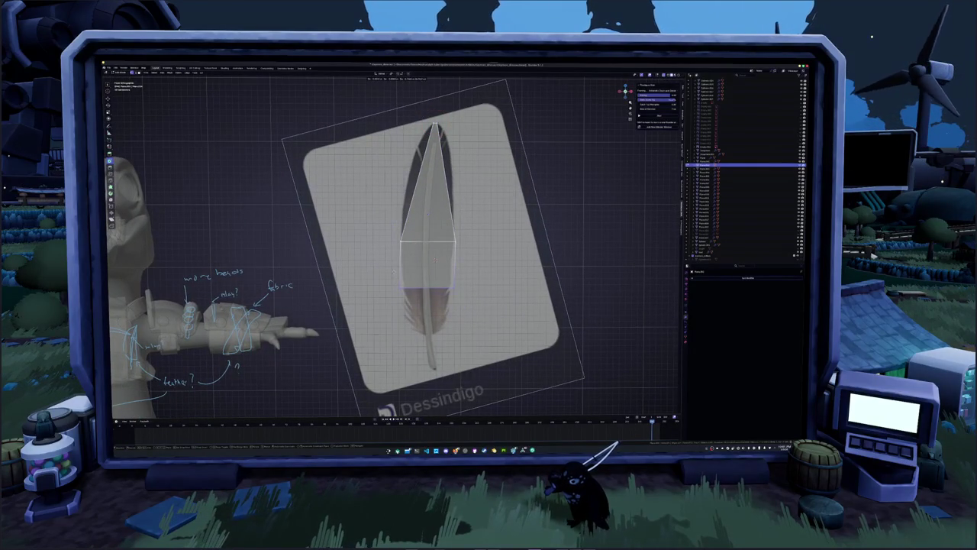
key(Return)
key(e)
key(s)
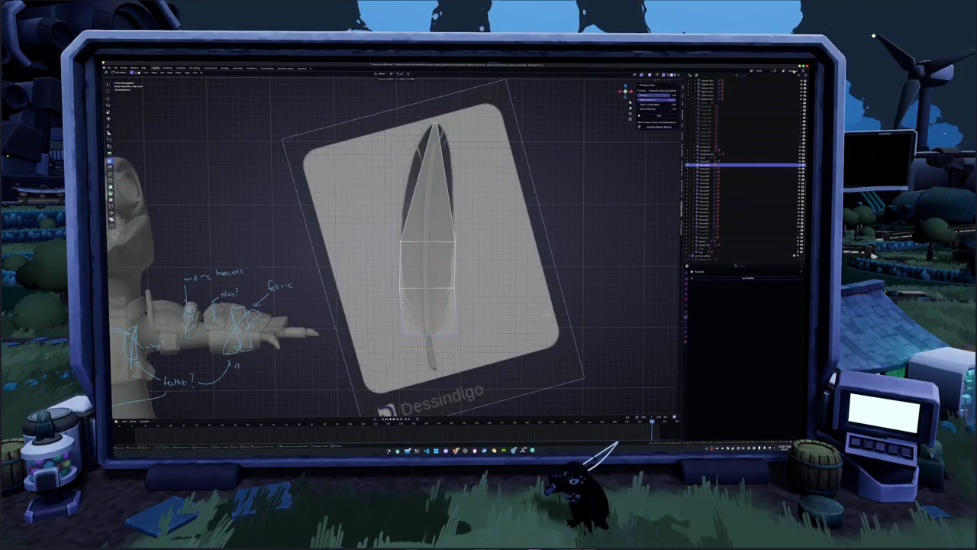
key(Return)
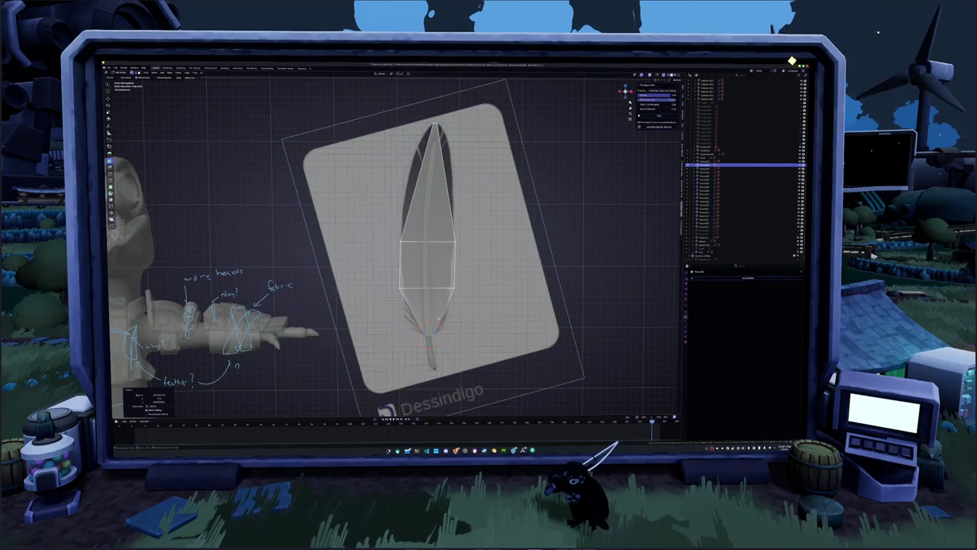
- Add an edge loop near the bottom and widen it to match the feather
key(ctrl+r)
click(434, 333)
key(s)
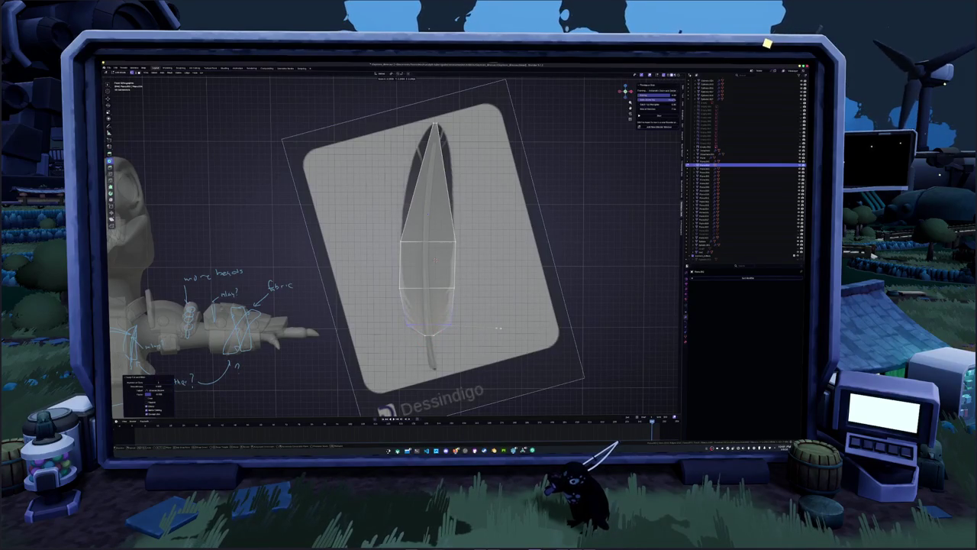
click(504, 327)
key(s)
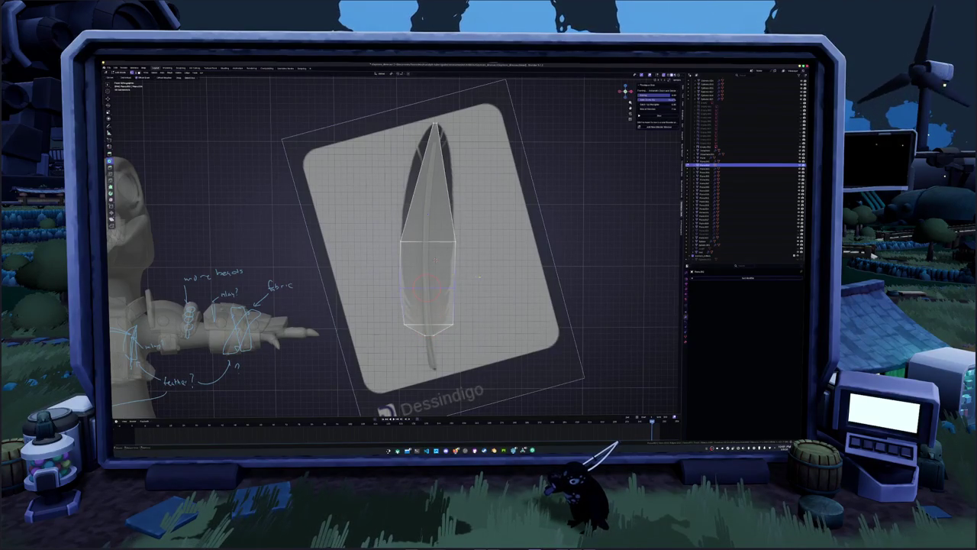
click(391, 237)
alt+click(428, 289)
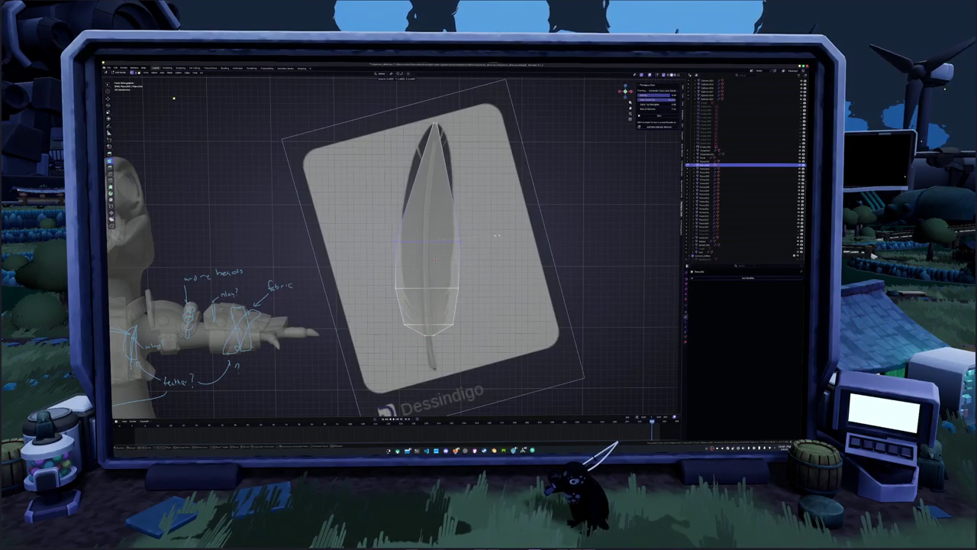
- Add a mid-feather edge loop and narrow the lower band's width along X
key(ctrl+r)
click(458, 242)
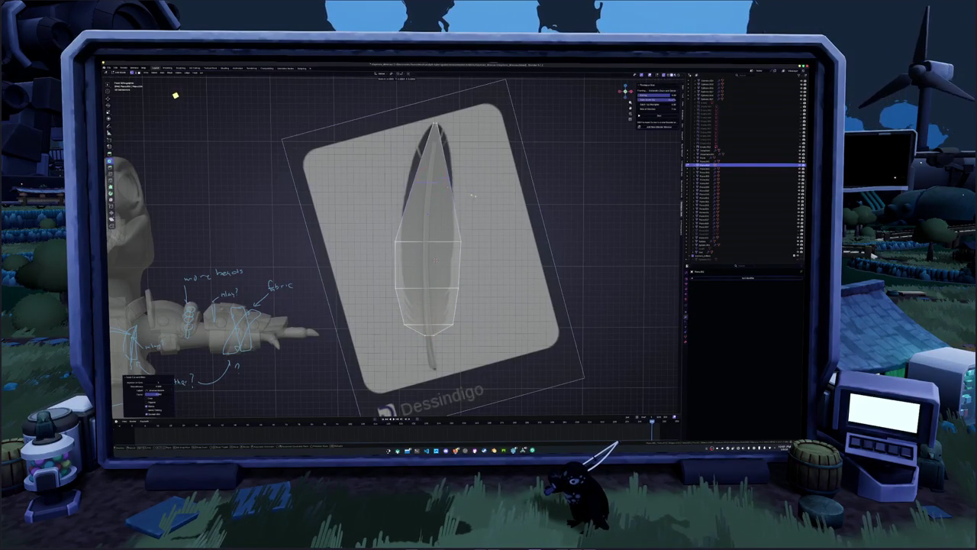
click(499, 238)
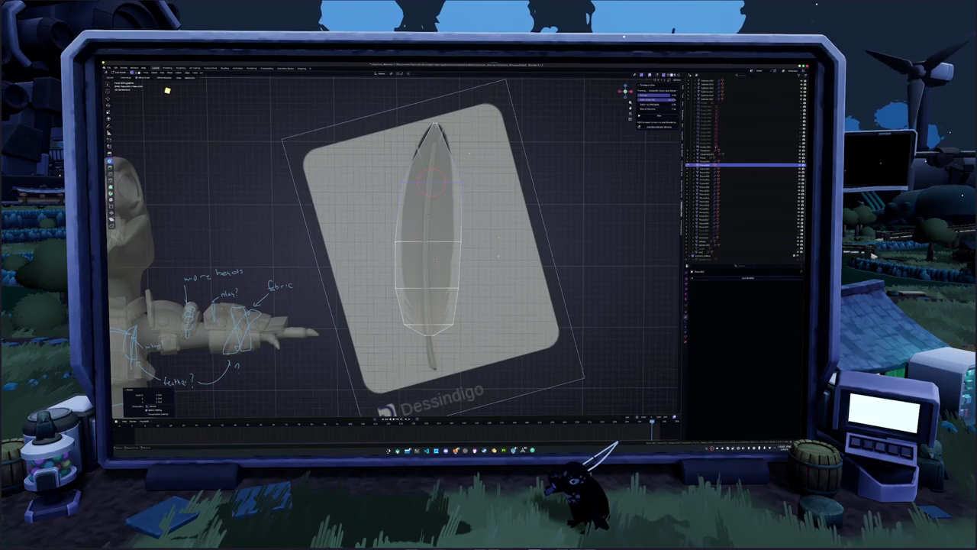
click(428, 305)
key(ctrl+KP_Add)
key(ctrl+KP_Add)
key(s)
key(x)
click(519, 210)
- Narrow the feather band by scaling it along the X axis
key(s)
key(x)
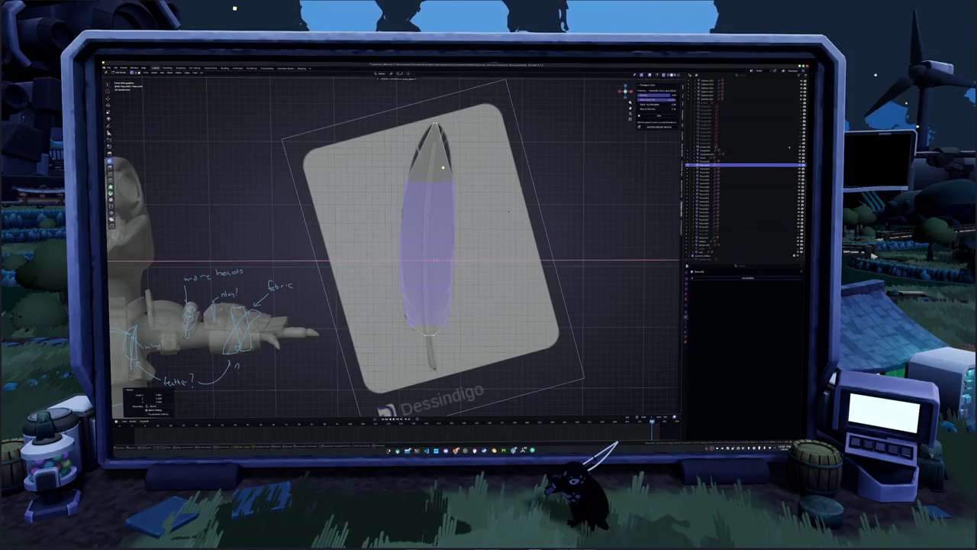
key(Return)
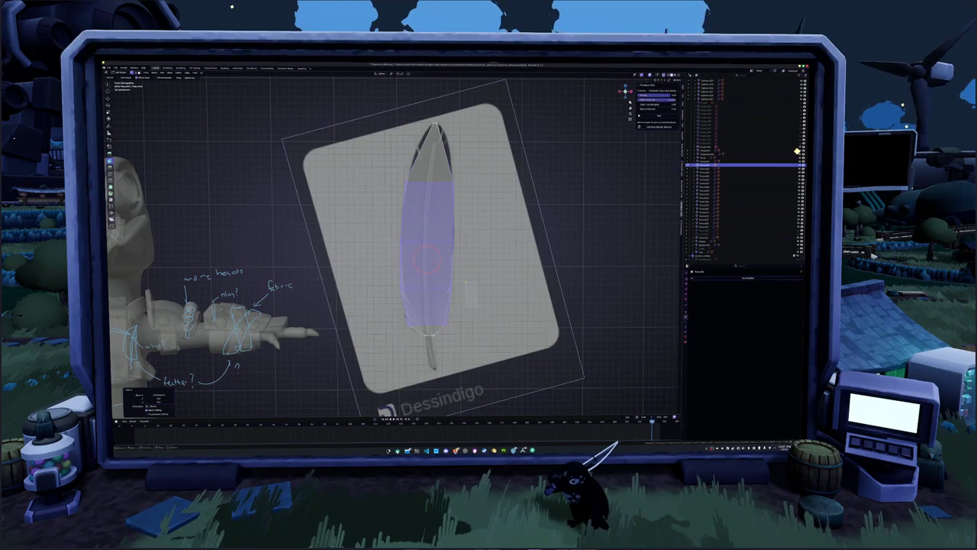
key(Tab)
key(s)
key(x)
key(Return)
- Add an edge loop across the lower part of the feather
shift+middle_drag(435, 260, 439, 328)
key(ctrl+r)
click(451, 324)
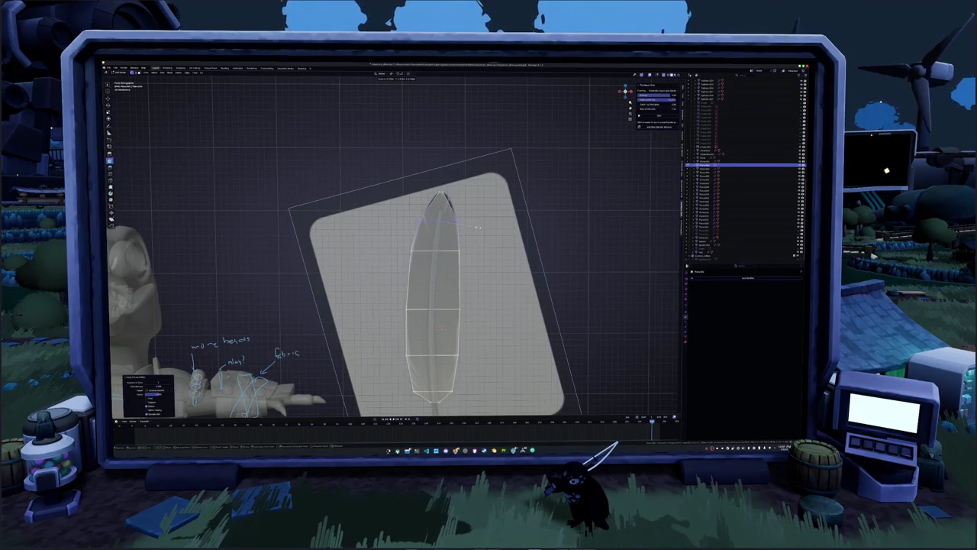
- Reshape the feather-tip edges into a point, then circle-select the tip vertices
click(471, 206)
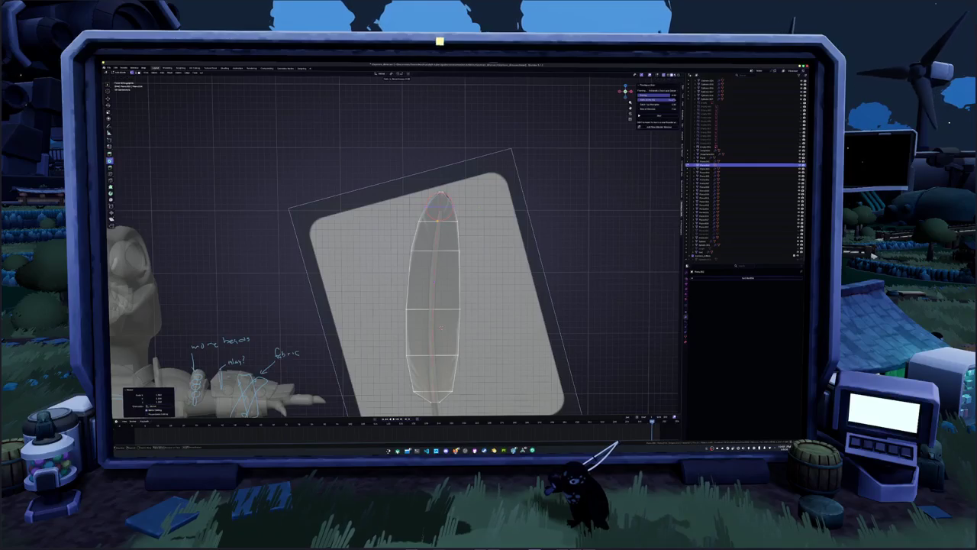
scroll(479, 207, up, 2)
middle_drag(479, 207, 478, 190)
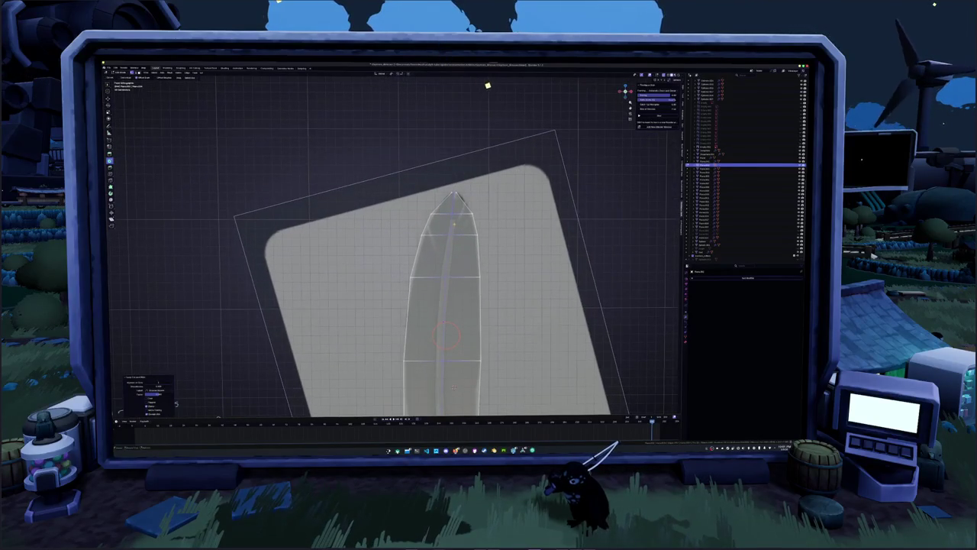
key(ctrl+z)
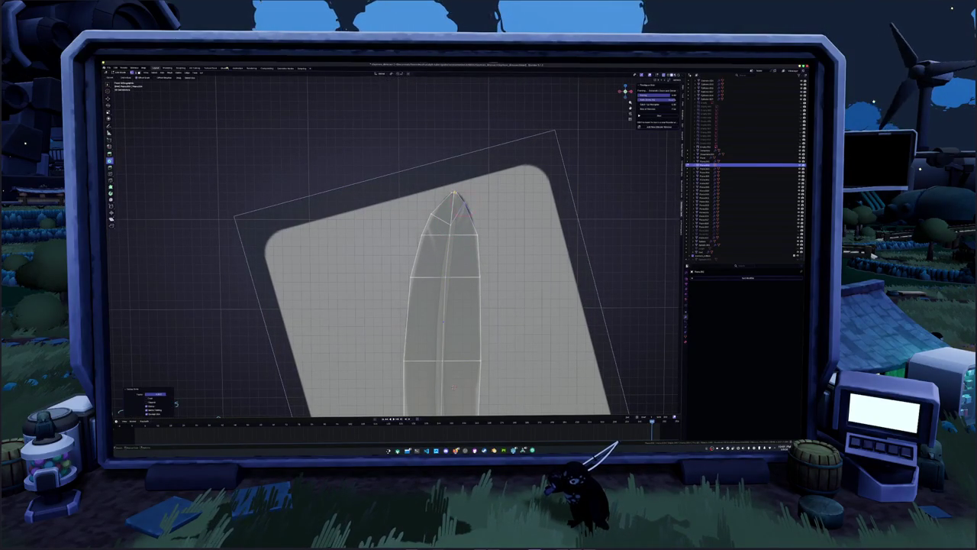
key(ctrl+z)
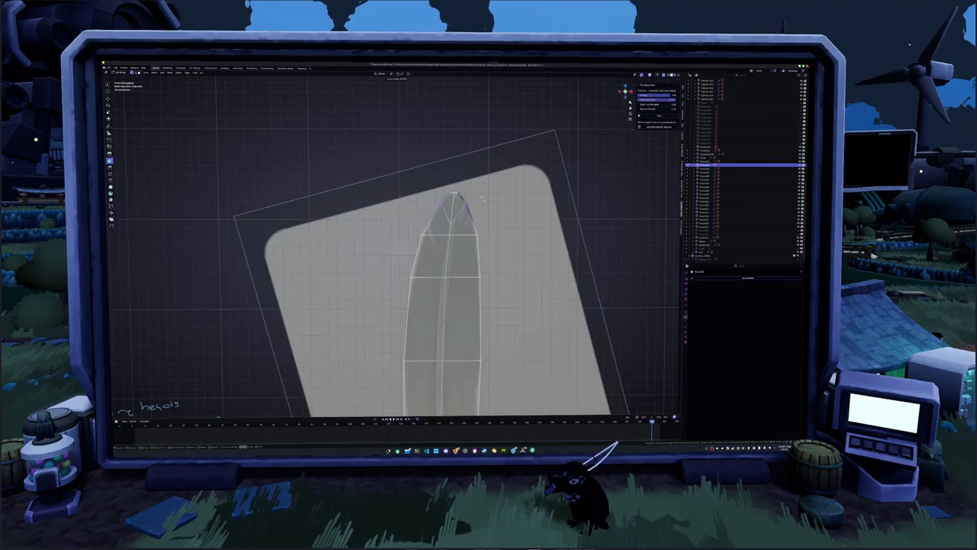
key(ctrl+shift+z)
key(ctrl+z)
key(ctrl+shift+z)
key(ctrl+z)
key(c)
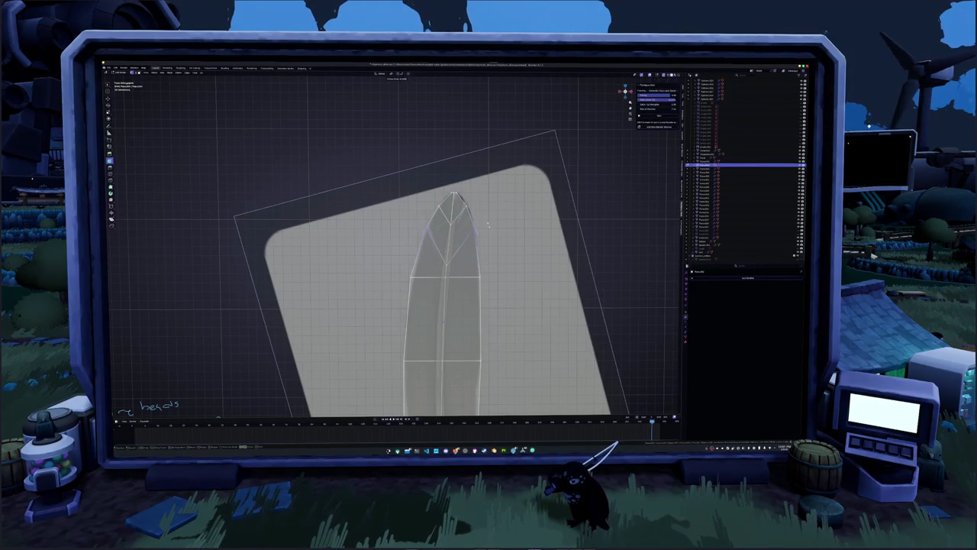
shift+middle_drag(447, 233, 448, 175)
- Scale the selected feather edges around a 3D cursor placed on the feather
key(Escape)
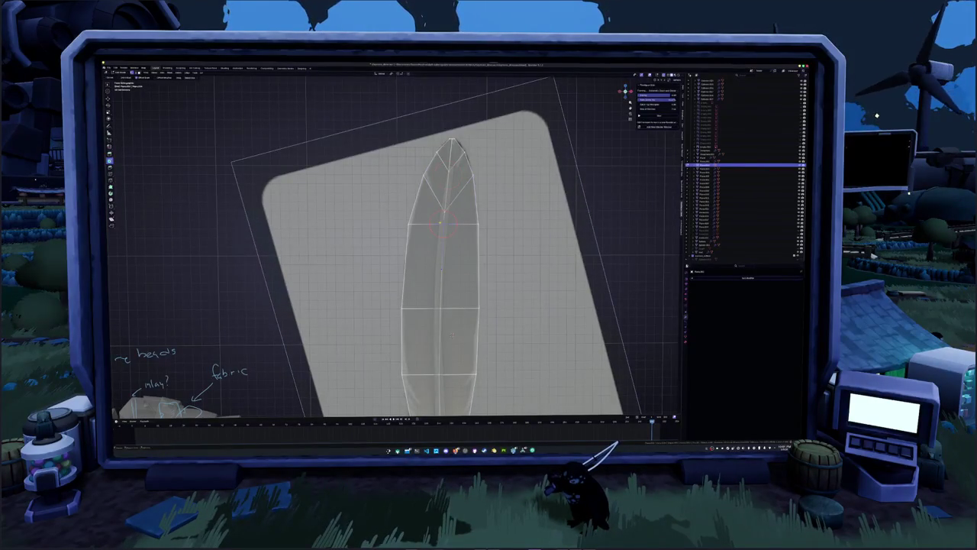
shift+right_click(442, 242)
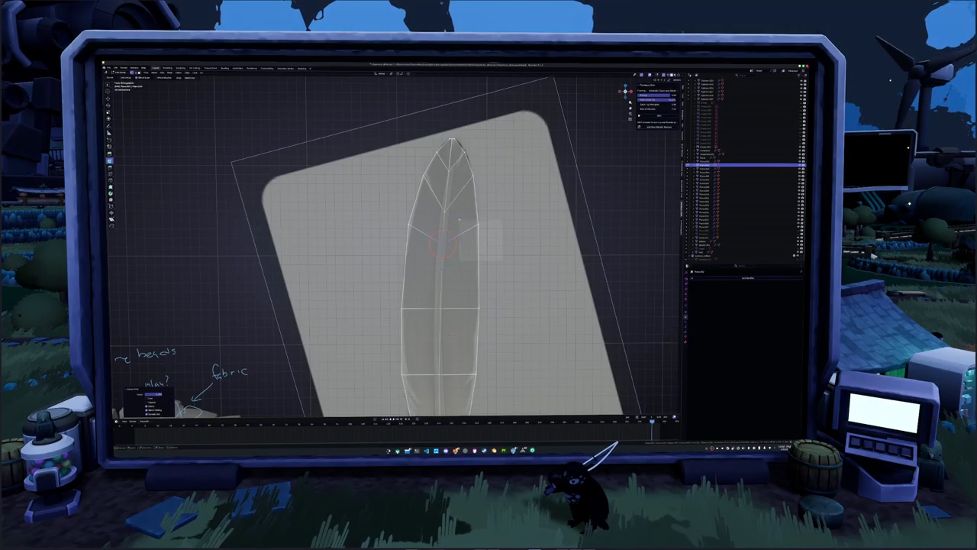
key(s)
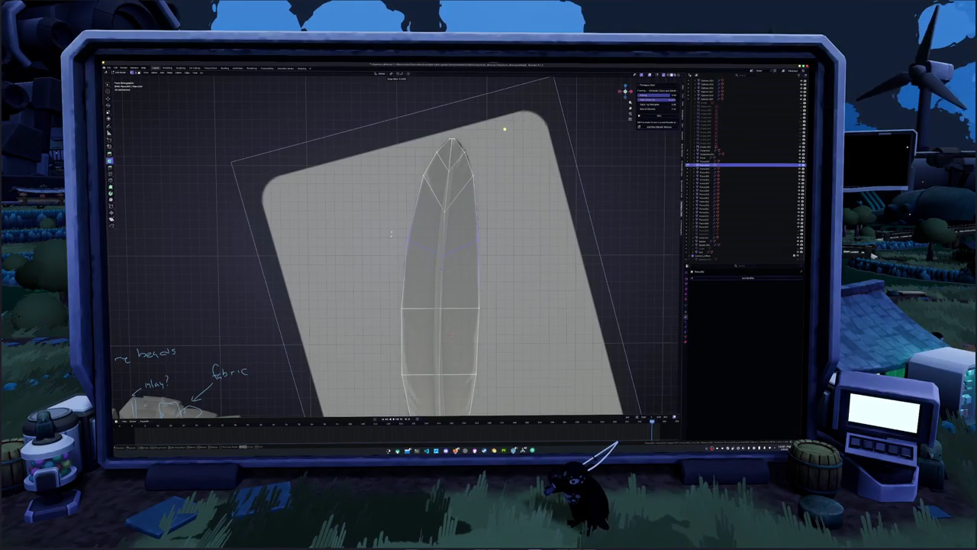
click(391, 234)
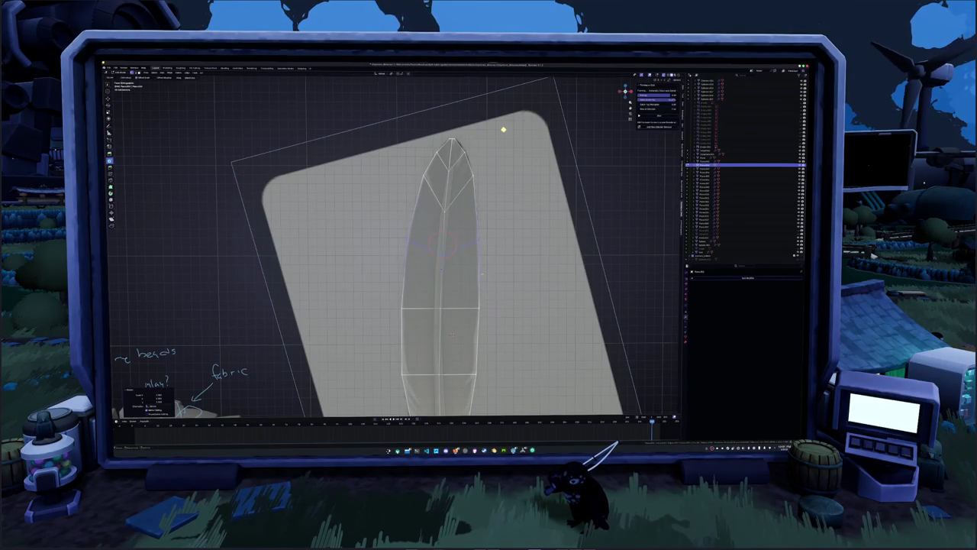
- Rotate the feather's lower edges around the 3D cursor into chevron barbs
middle_drag(452, 335, 451, 255)
shift+right_click(449, 252)
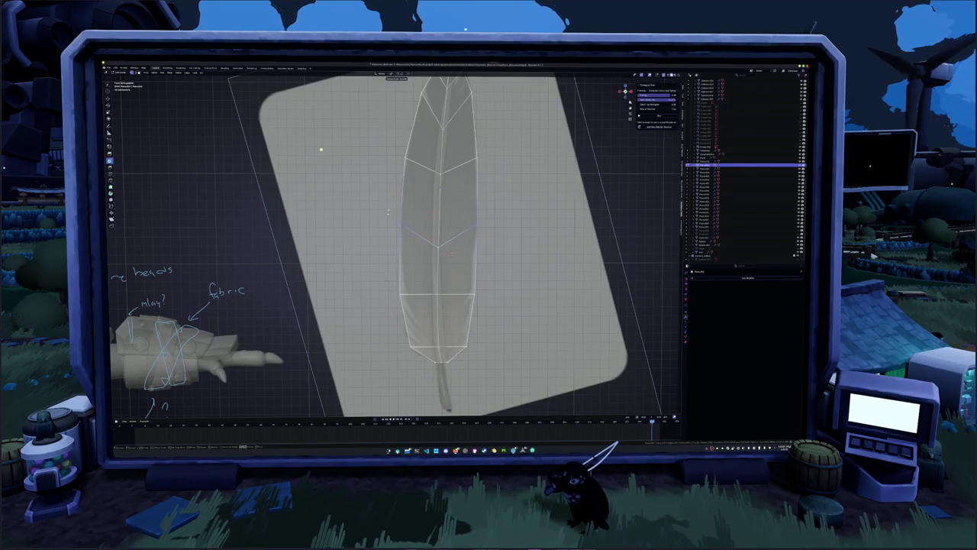
middle_drag(323, 149, 325, 150)
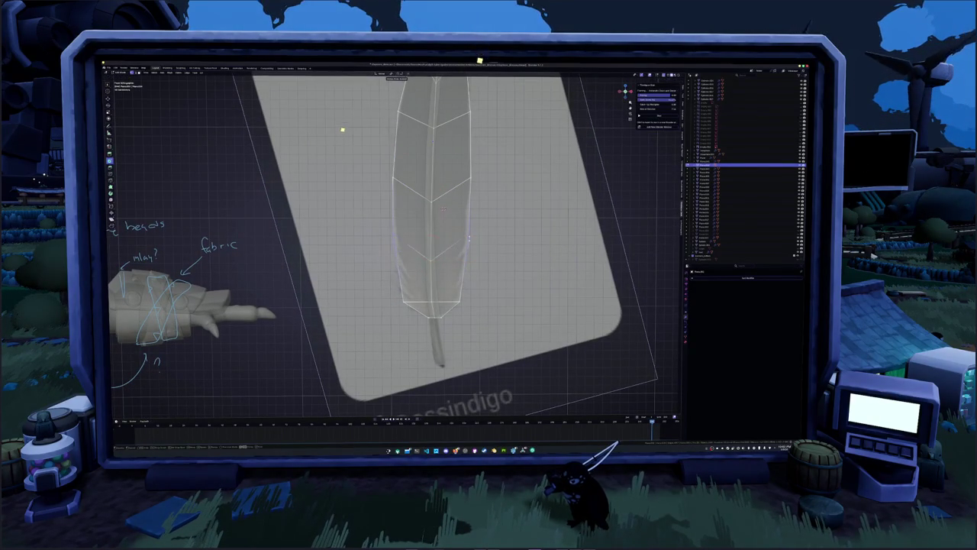
shift+right_click(432, 229)
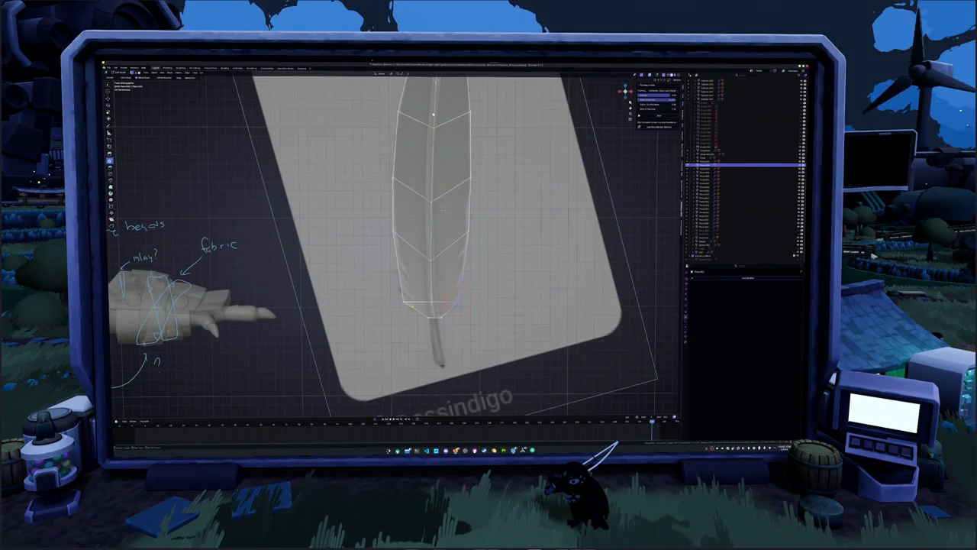
key(r)
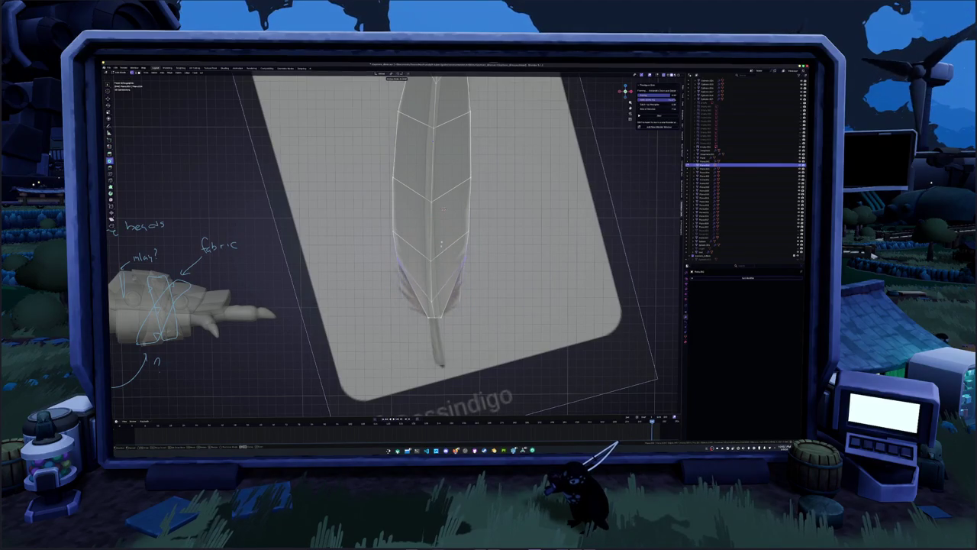
shift+right_click(432, 259)
key(r)
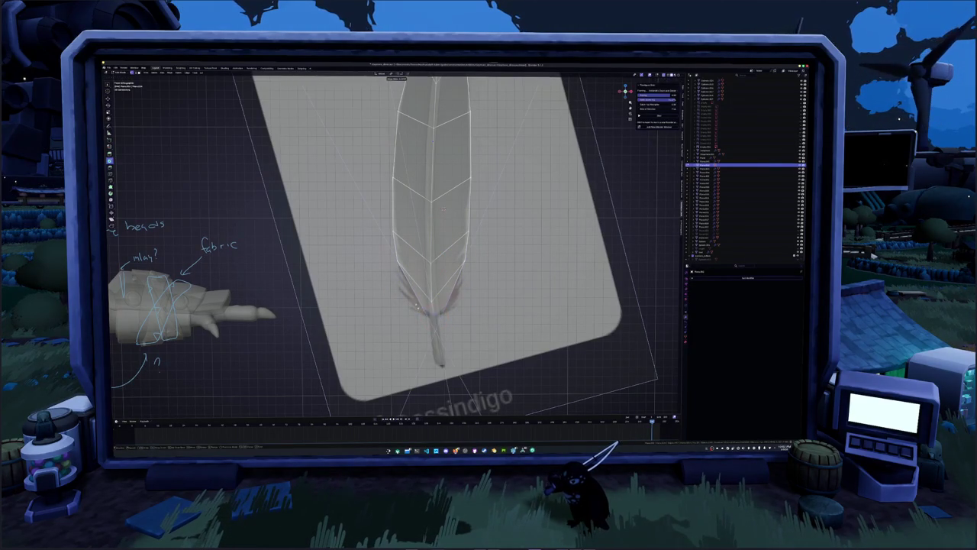
click(435, 323)
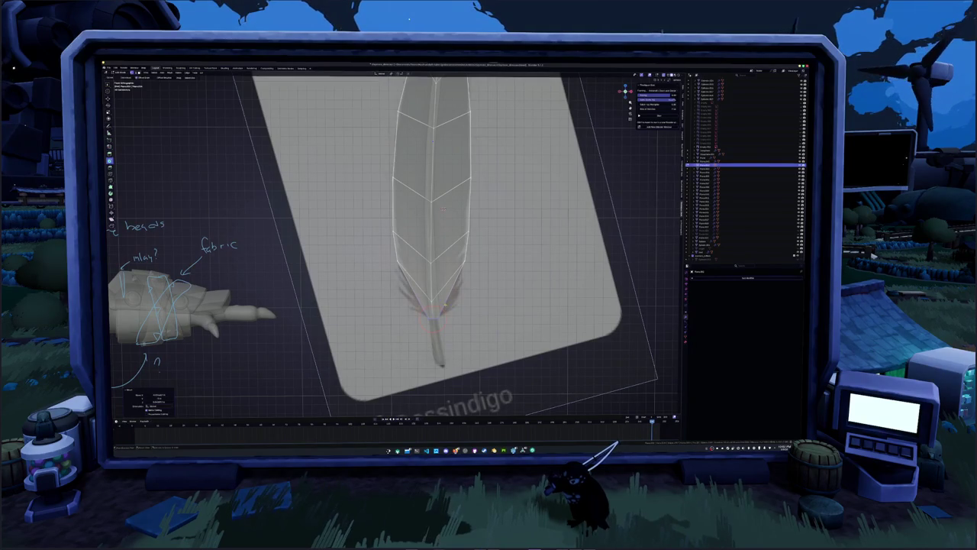
- Cut an edge loop at the feather base and slide it with a changed pivot point
key(ctrl+r)
key(ctrl+r)
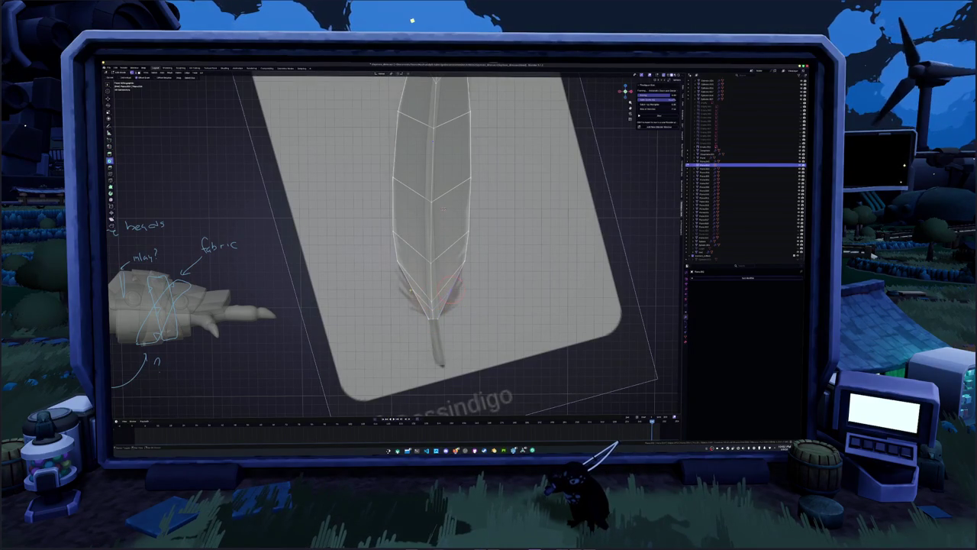
click(525, 300)
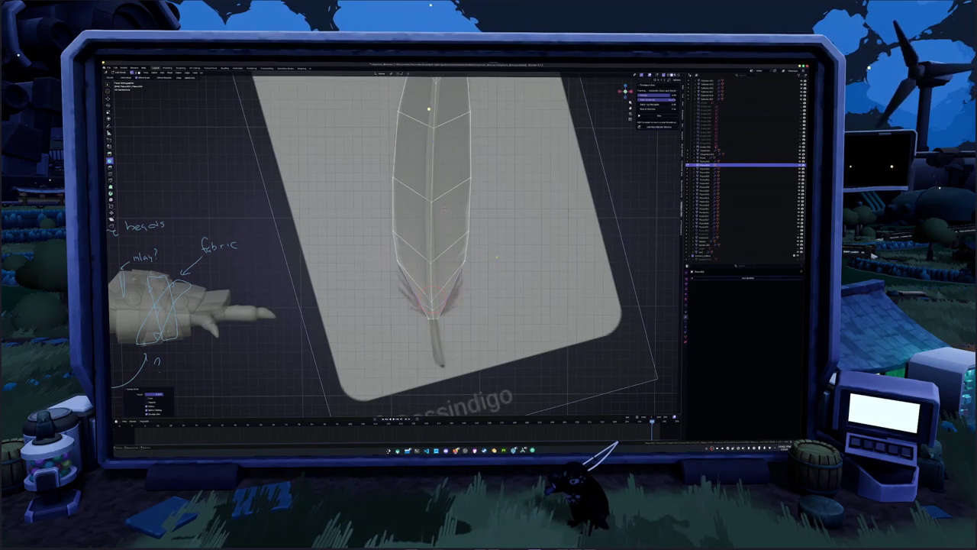
click(394, 74)
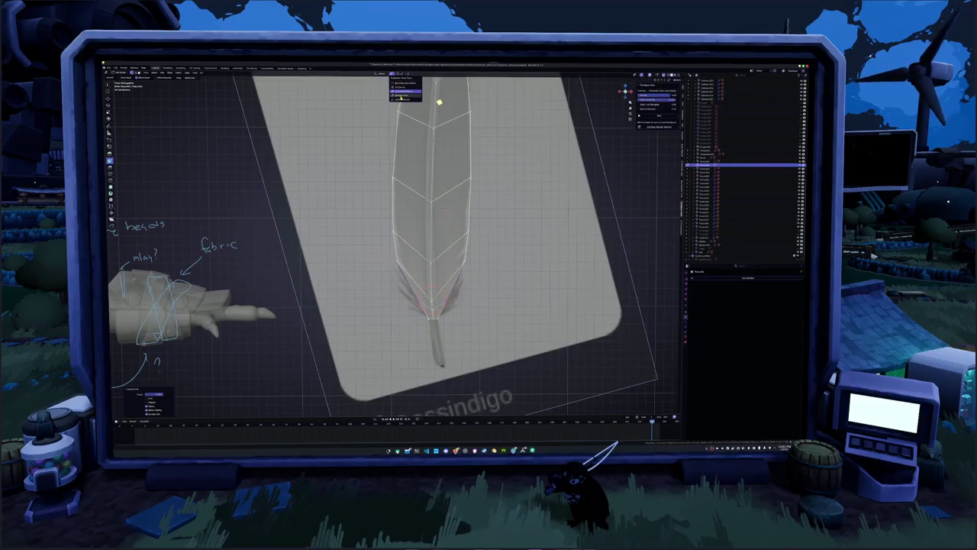
click(400, 96)
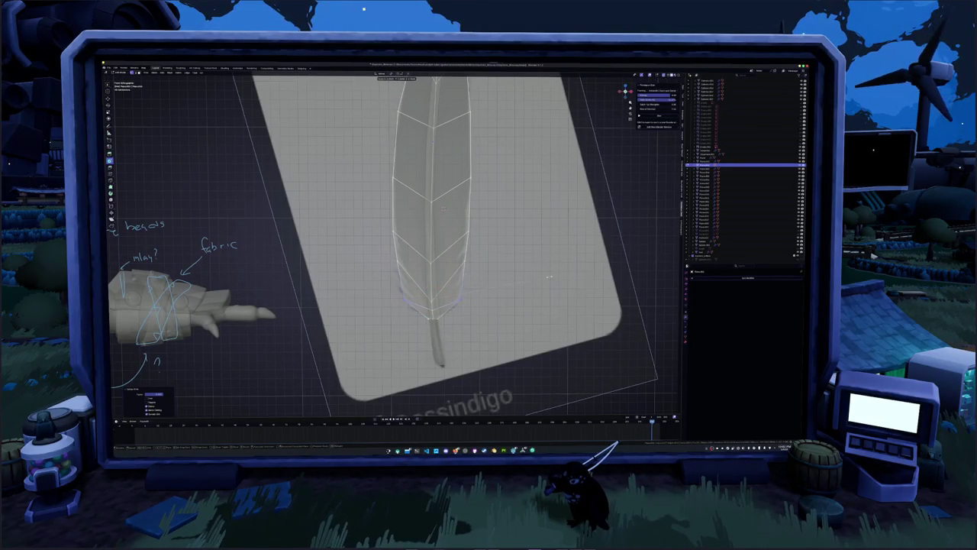
scroll(490, 308, up, 2)
drag(439, 309, 470, 309)
click(477, 305)
click(479, 295)
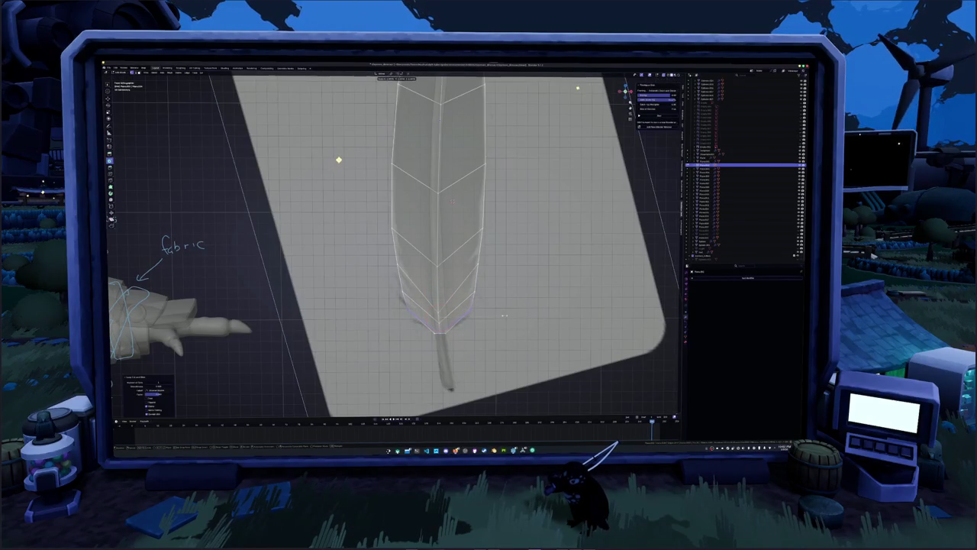
scroll(504, 313, up, 1)
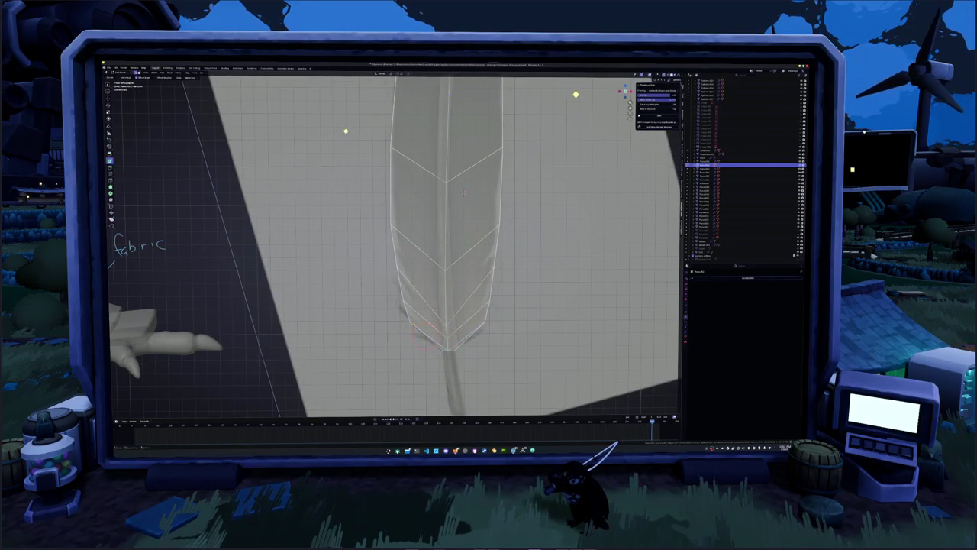
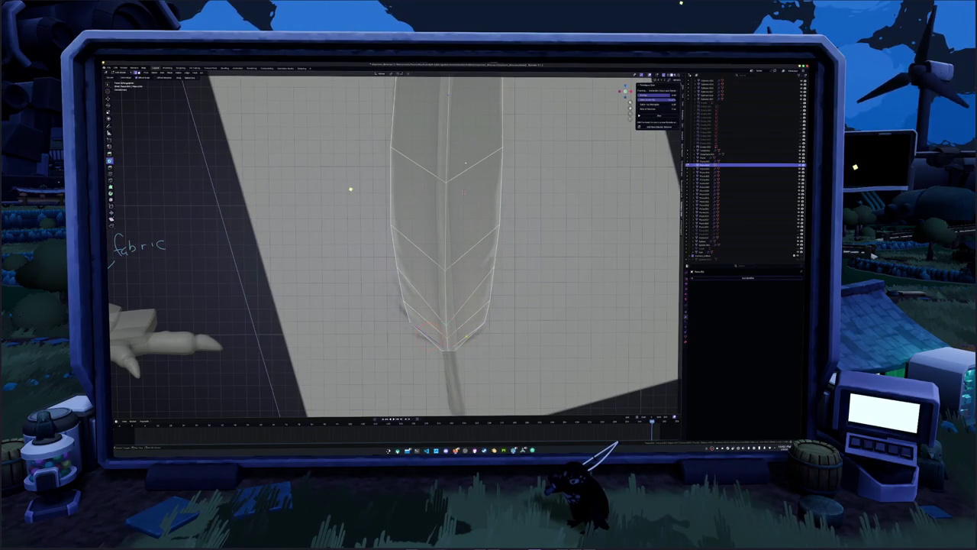
- Knife-cut across the feather tip, then clear the selection
middle_drag(350, 189, 350, 190)
scroll(350, 192, up, 2)
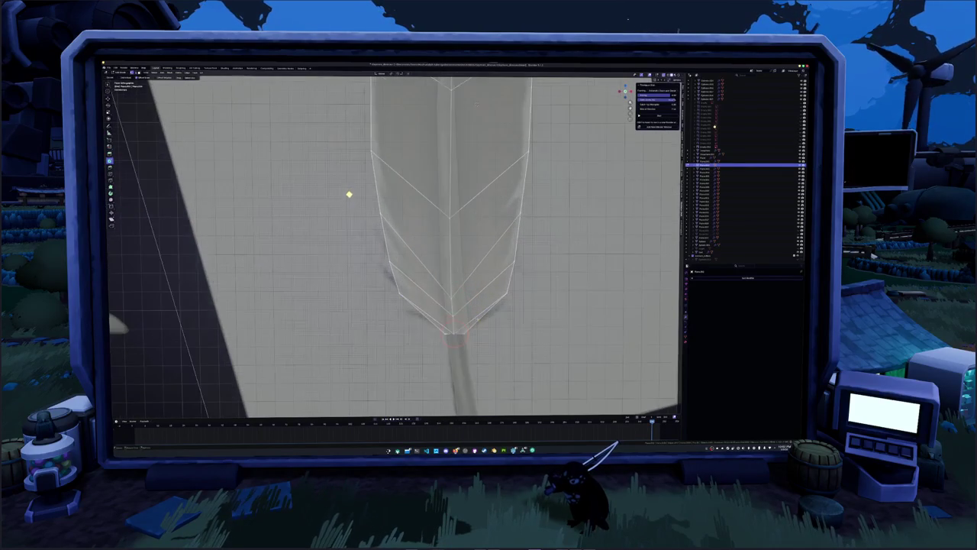
key(k)
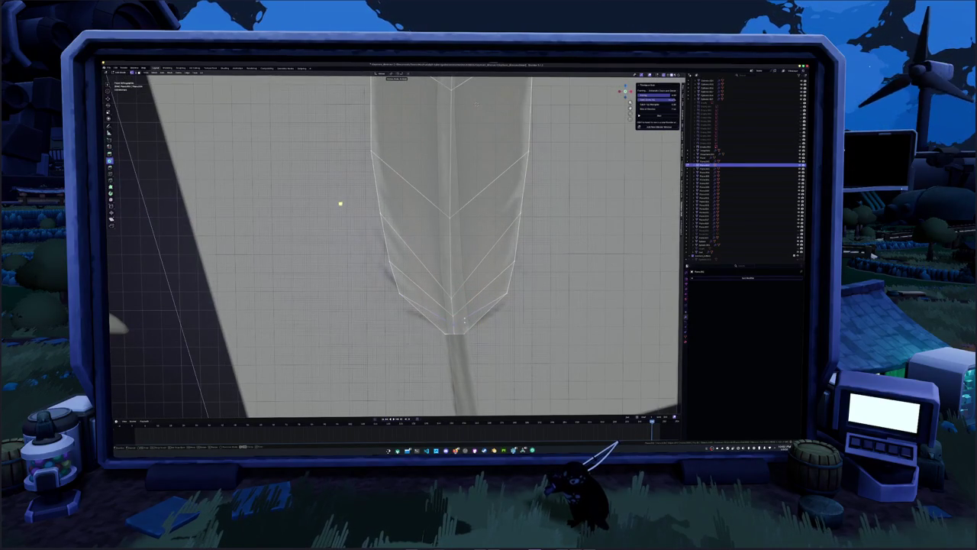
key(Return)
click(338, 191)
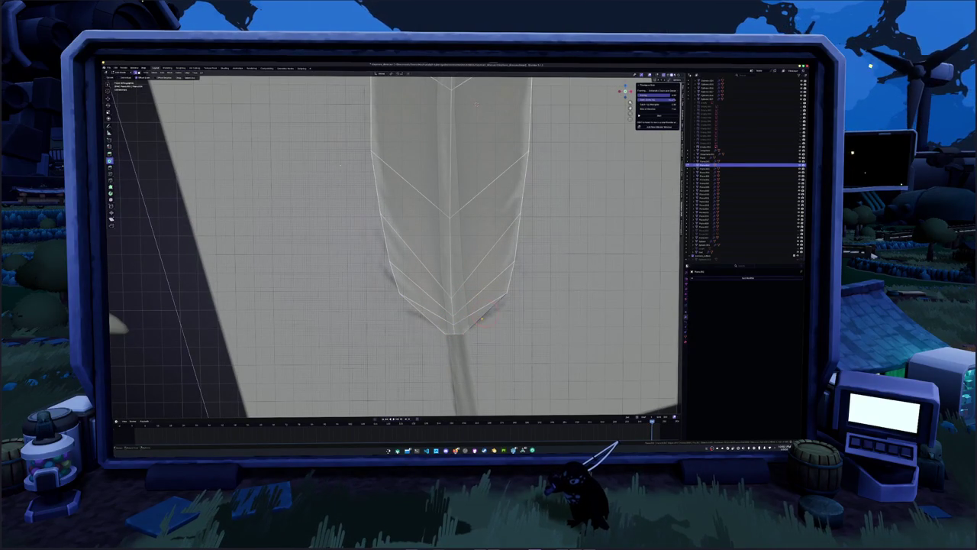
- Extrude new edges right and left from the tip, scaling and shifting the left corner outward
click(507, 296)
key(e)
click(534, 301)
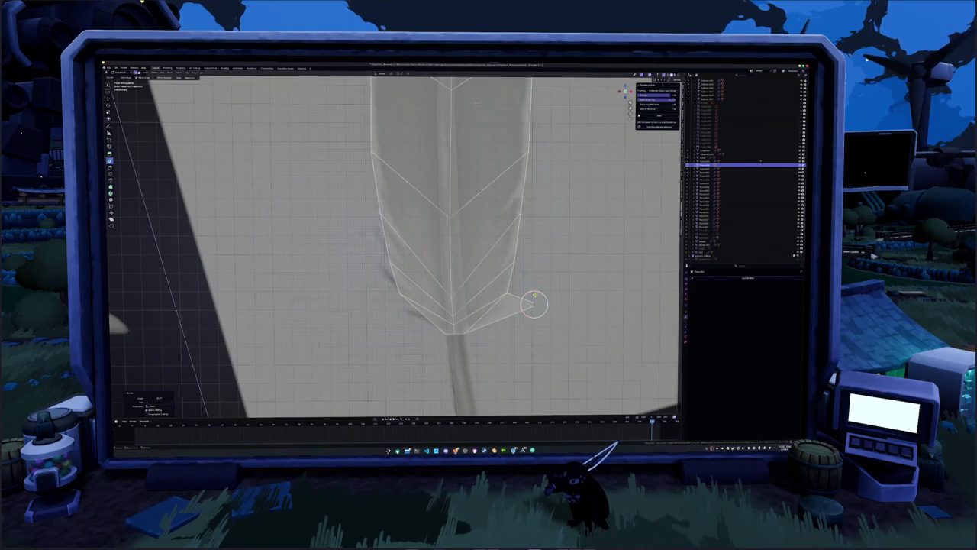
click(416, 313)
key(e)
click(394, 299)
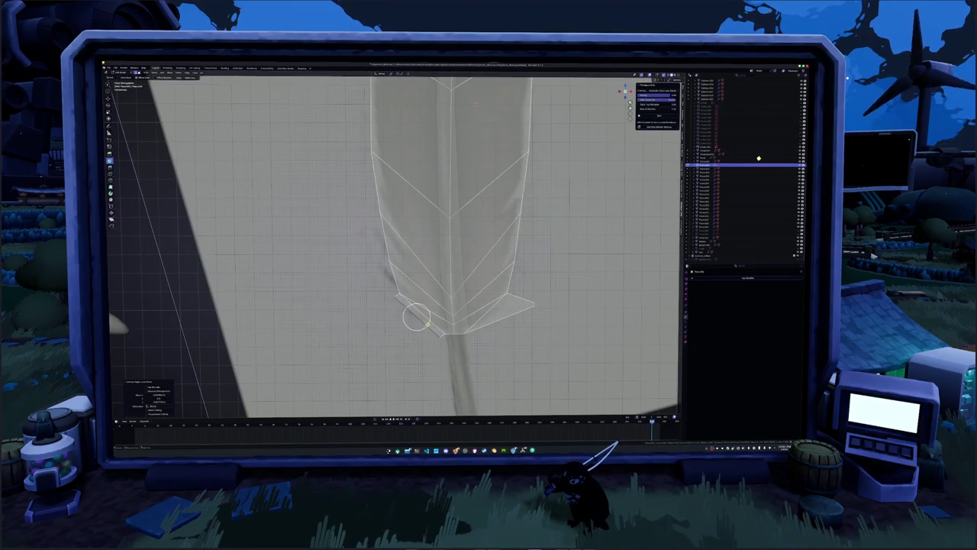
key(s)
click(418, 316)
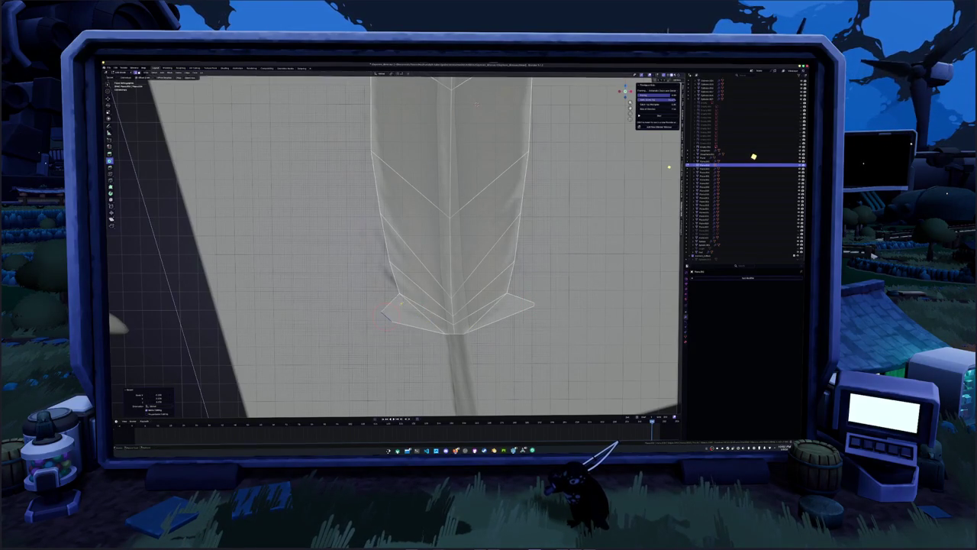
key(g)
click(413, 311)
key(g)
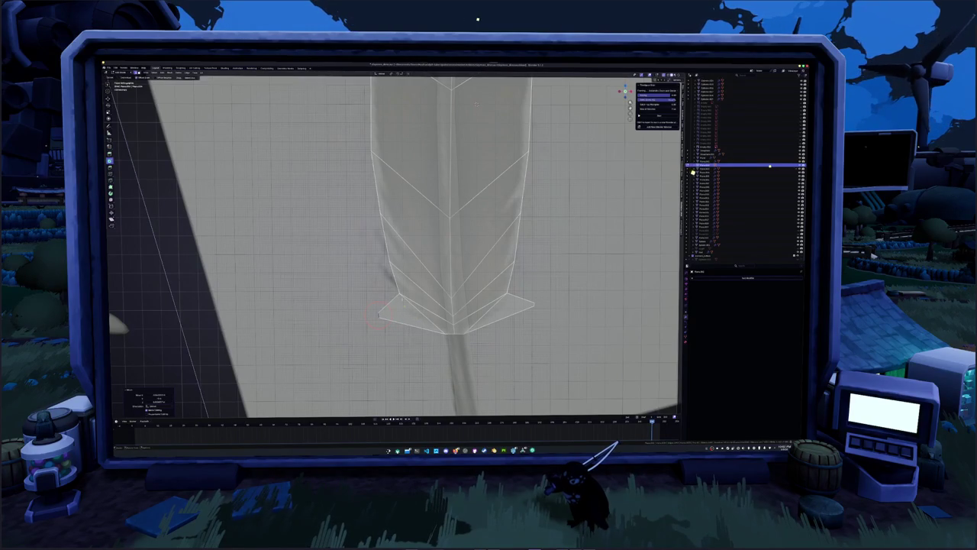
- Add lengthwise edge loops across the feather and reposition its lower-left vertex
key(ctrl+r)
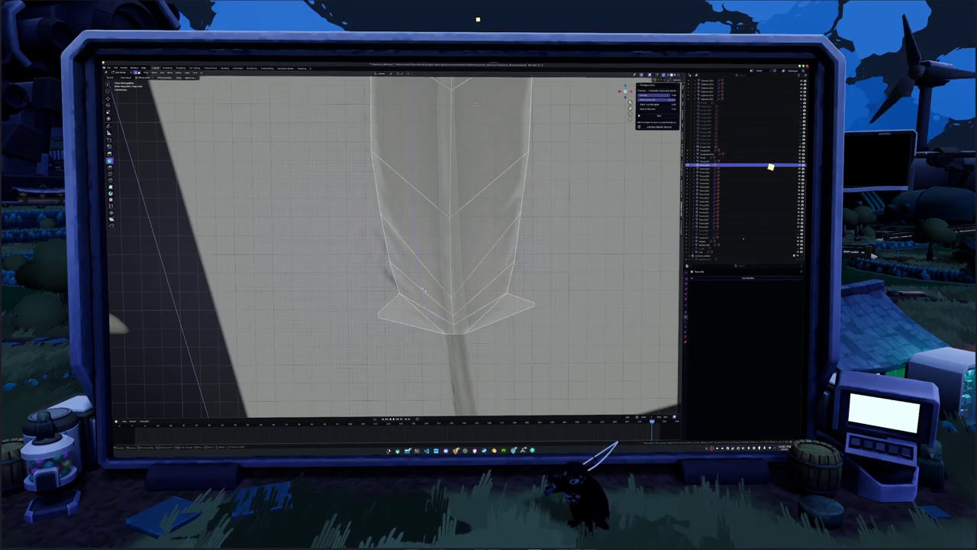
click(483, 283)
click(483, 283)
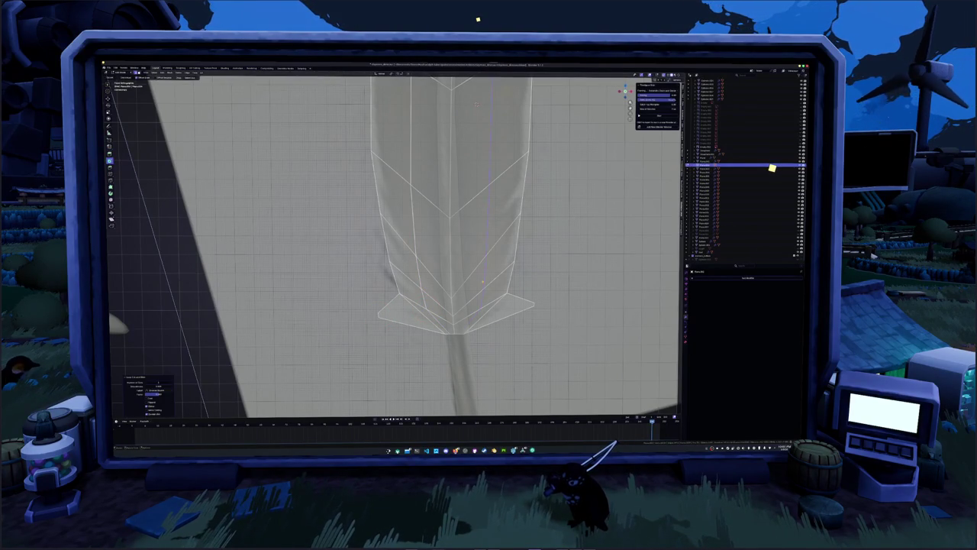
key(g)
click(403, 297)
- Move the left barb vertices one by one into angled barb points
key(c)
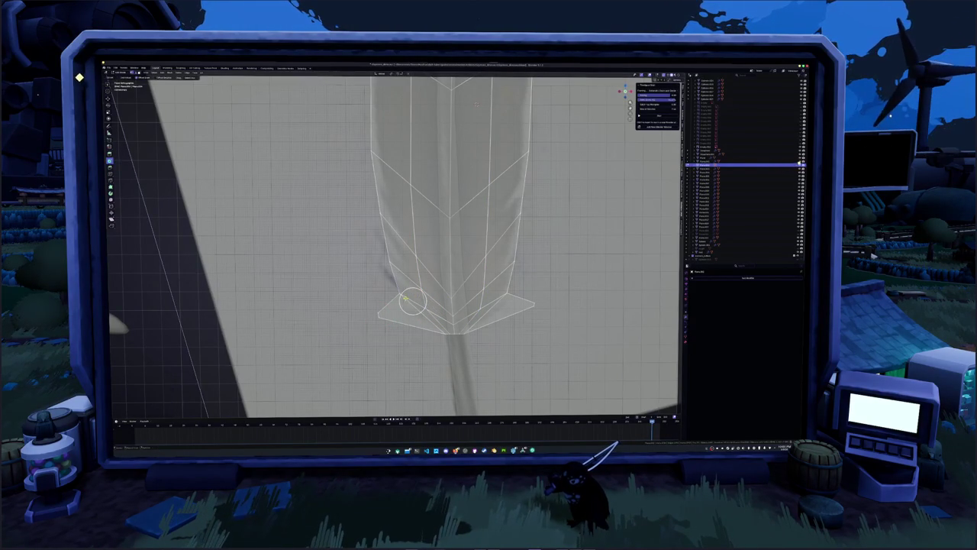
click(400, 292)
key(g)
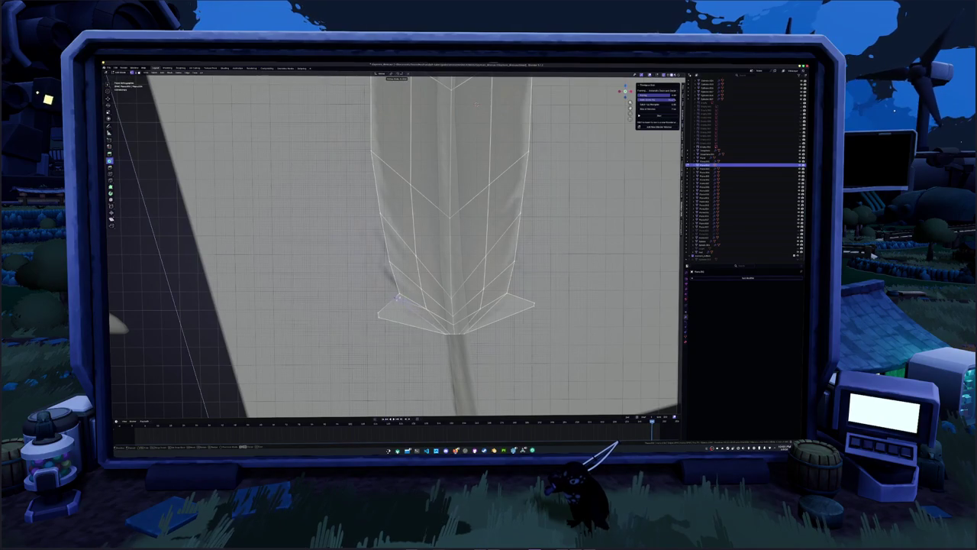
click(396, 298)
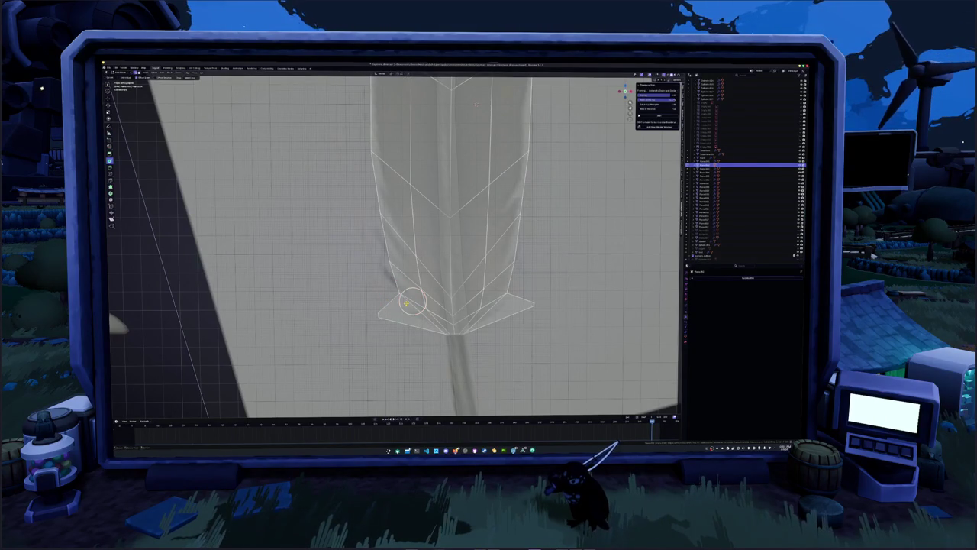
click(407, 303)
key(g)
click(409, 302)
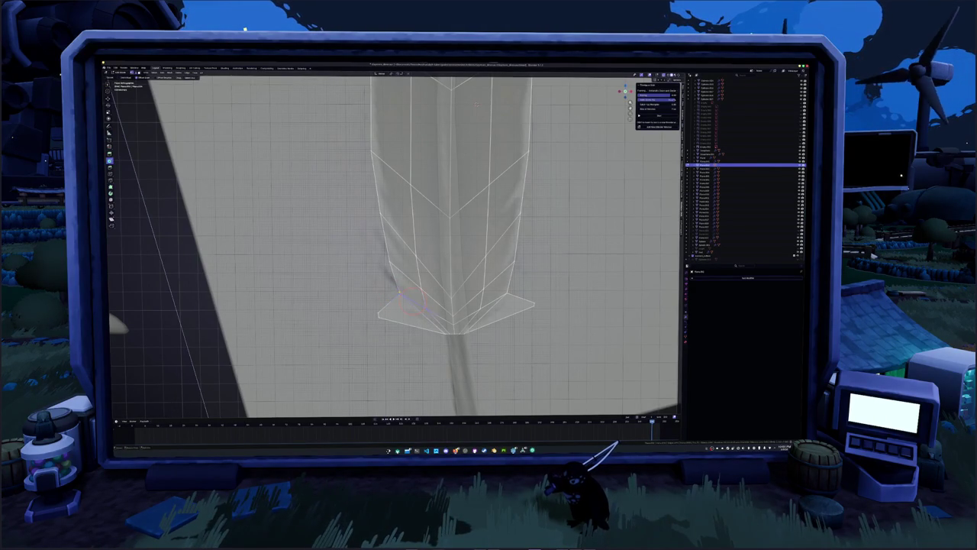
click(398, 294)
key(g)
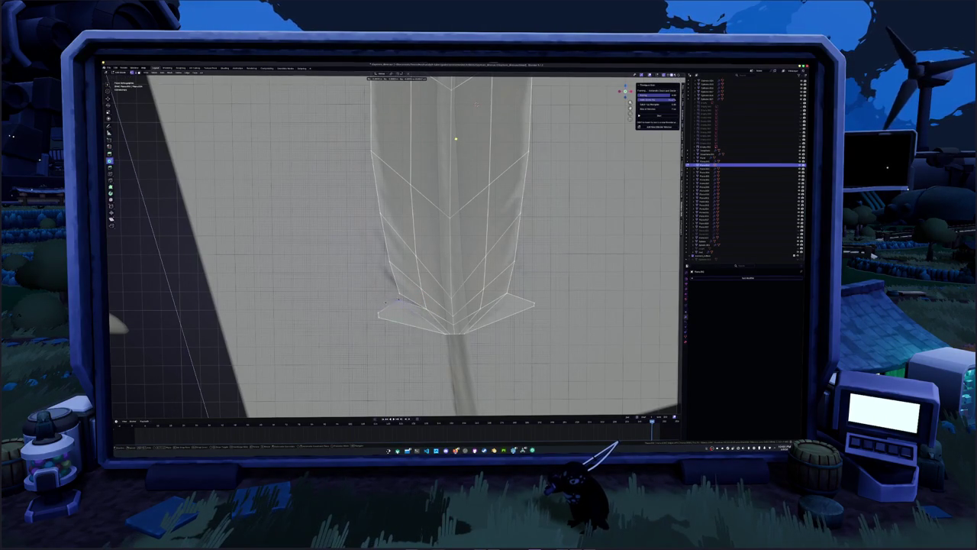
click(395, 302)
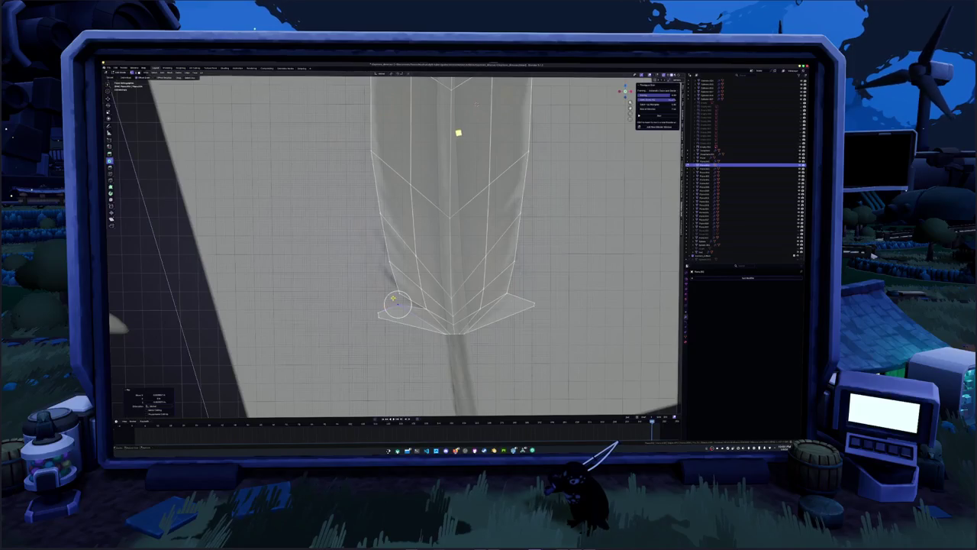
click(398, 294)
key(g)
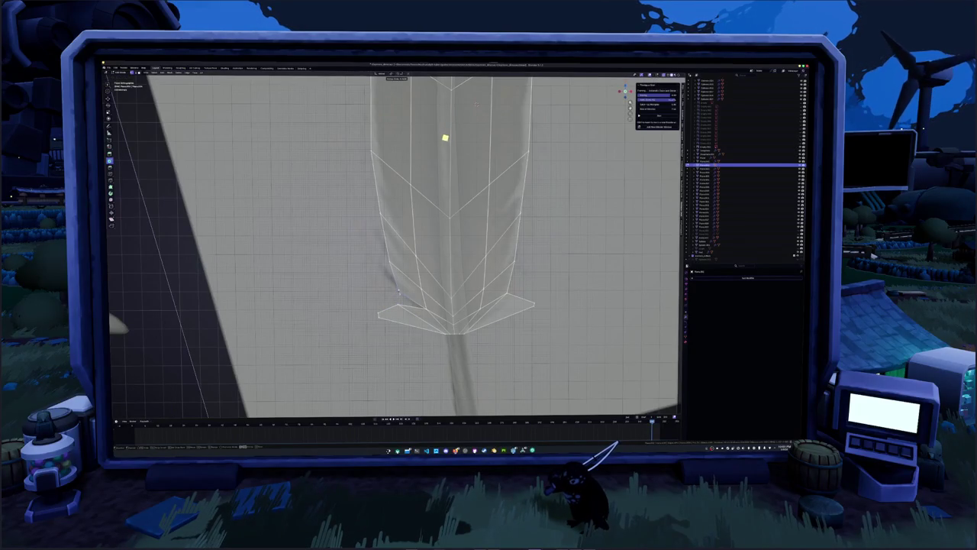
click(398, 292)
key(g)
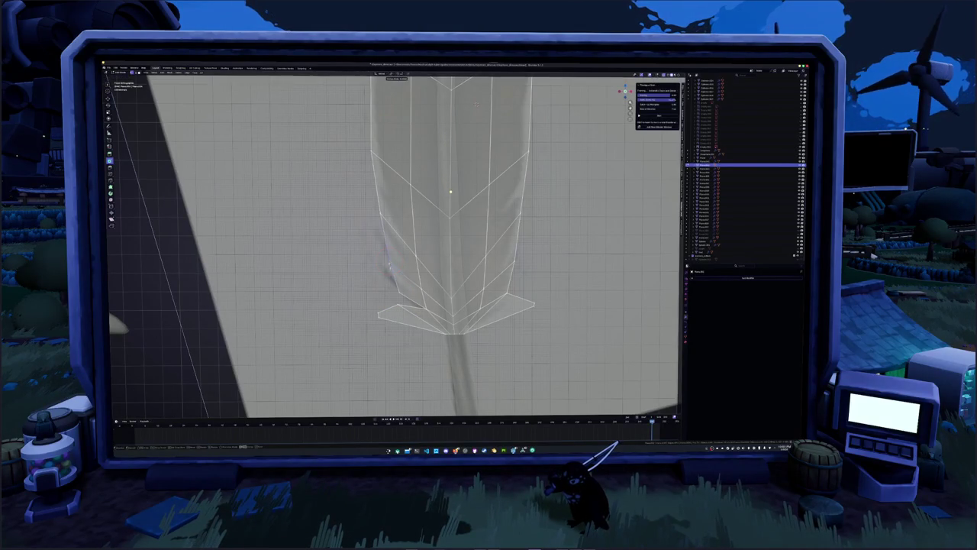
click(390, 278)
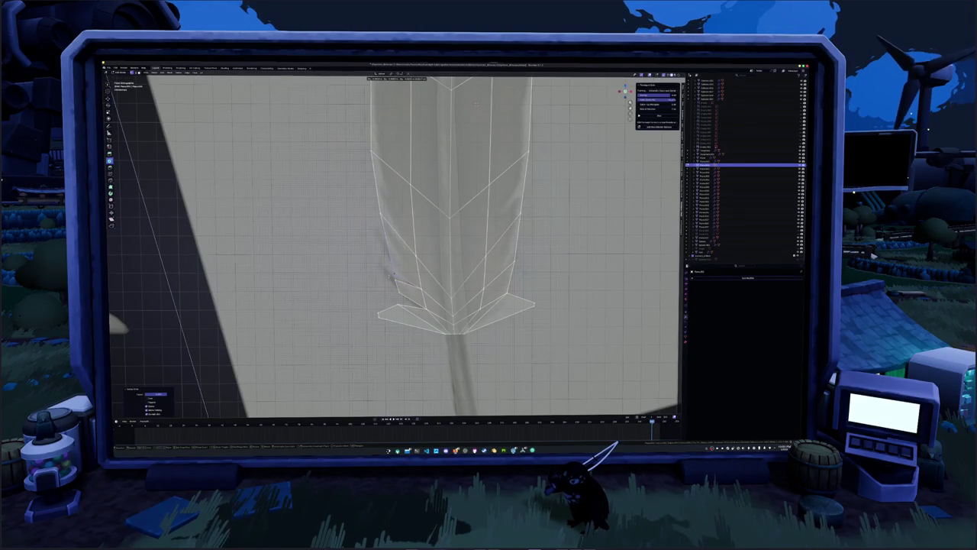
click(388, 260)
- Adjust the vertices near the tip along the barb to trace the reference outline
key(g)
click(396, 293)
key(g)
click(388, 280)
key(g)
click(382, 273)
key(g)
click(383, 271)
key(g)
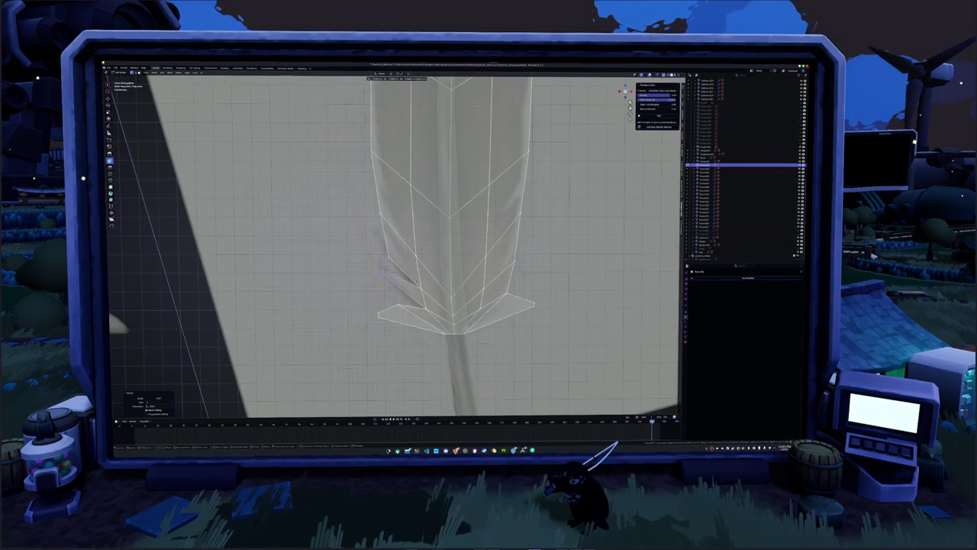
click(381, 272)
key(g)
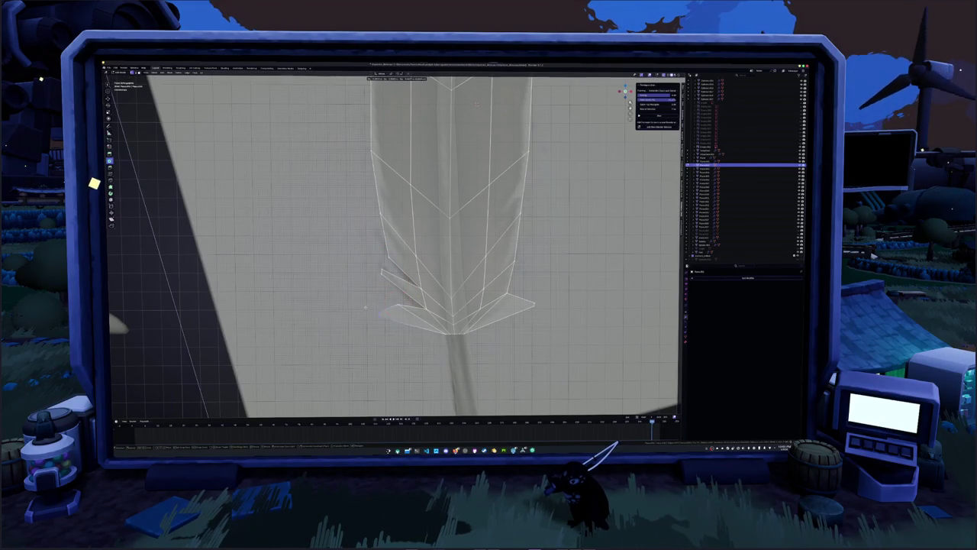
key(g)
key(g)
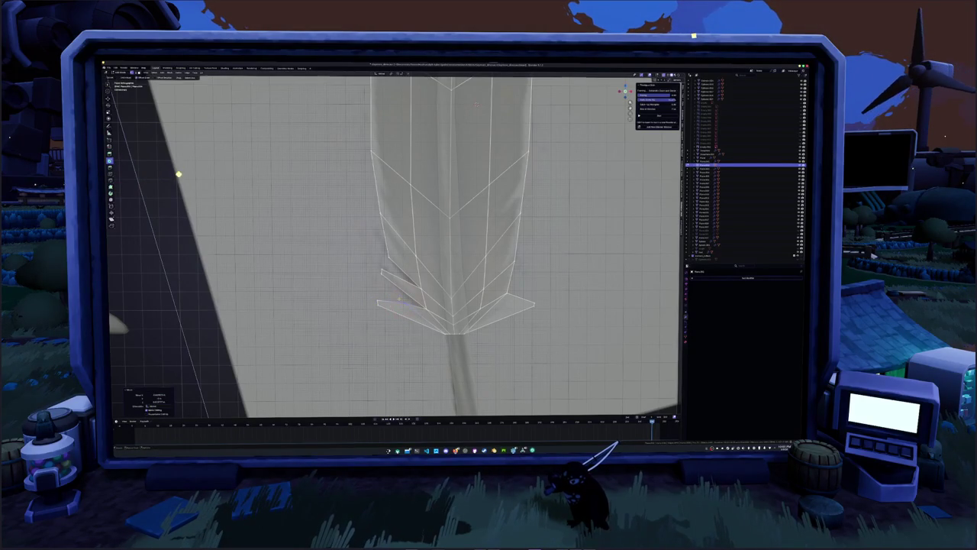
shift+middle_drag(381, 277, 319, 271)
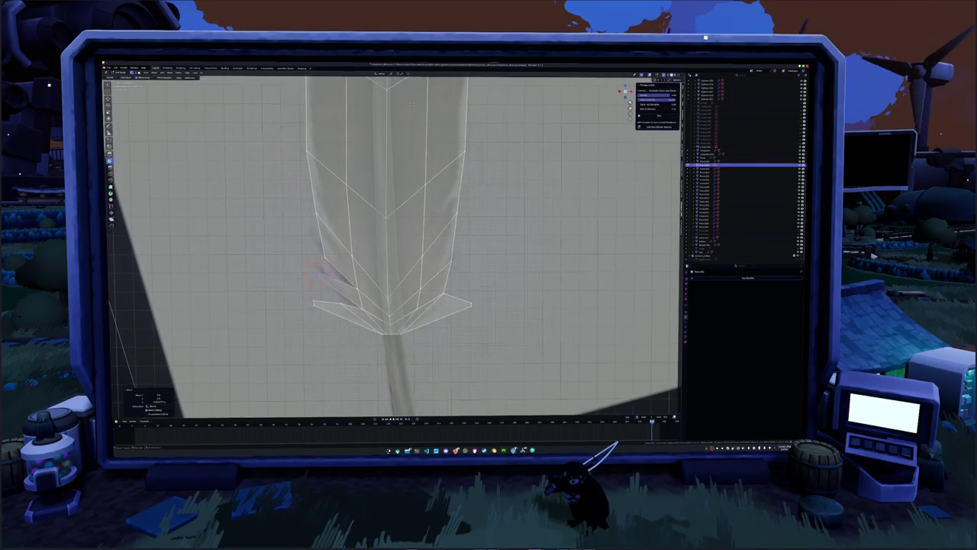
- Place the layered left barb geometry and move a brush-selected group of barb vertices
key(g)
click(320, 273)
key(c)
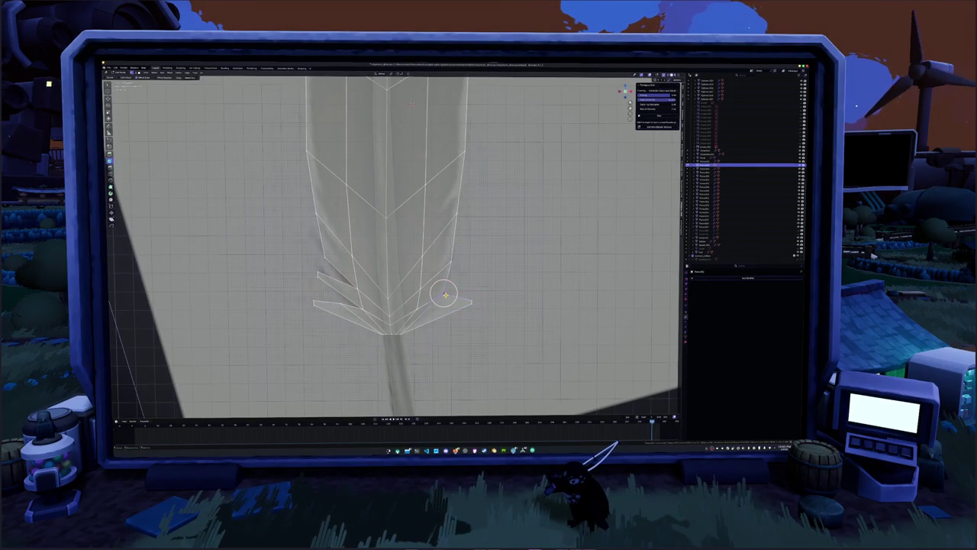
key(g)
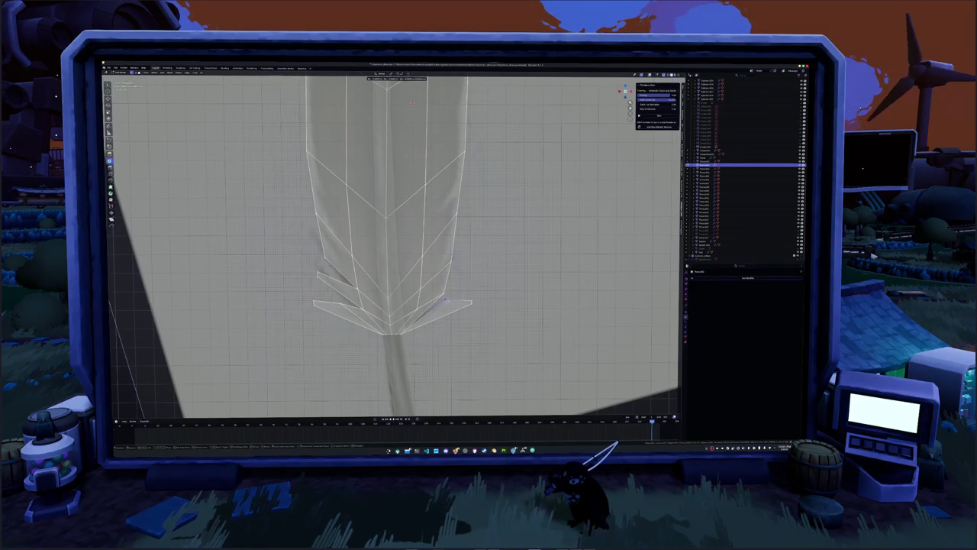
click(440, 303)
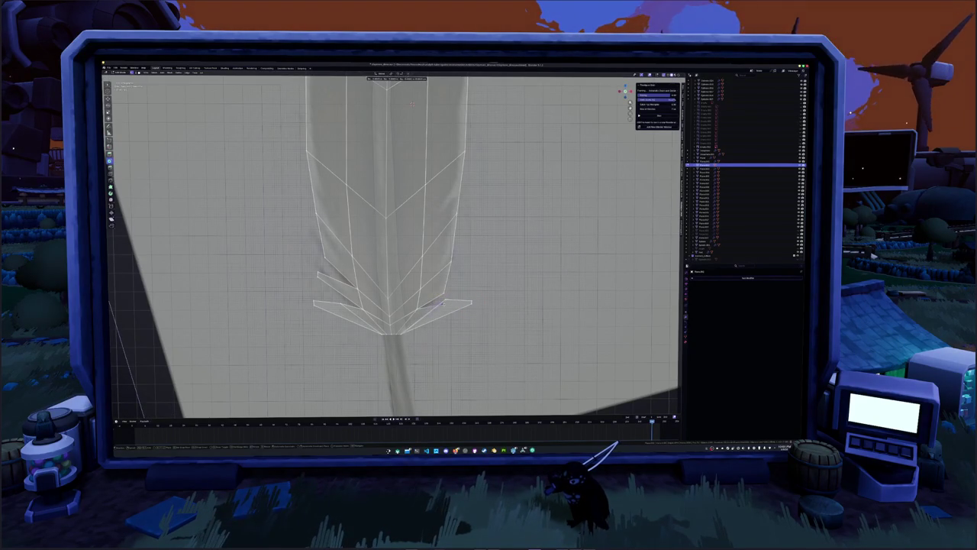
click(439, 303)
- Circle-select the right barb vertices and pull them closer to the shaft
key(c)
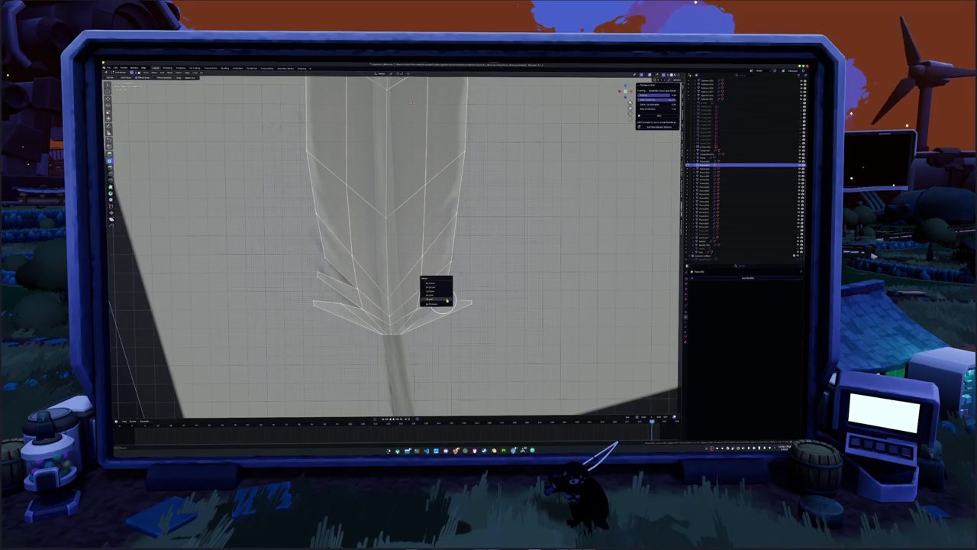
key(g)
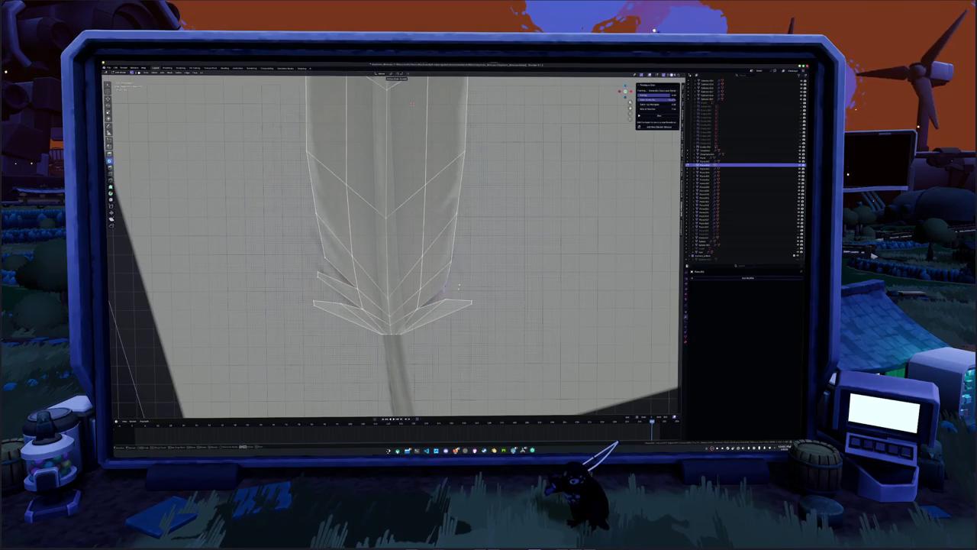
click(456, 291)
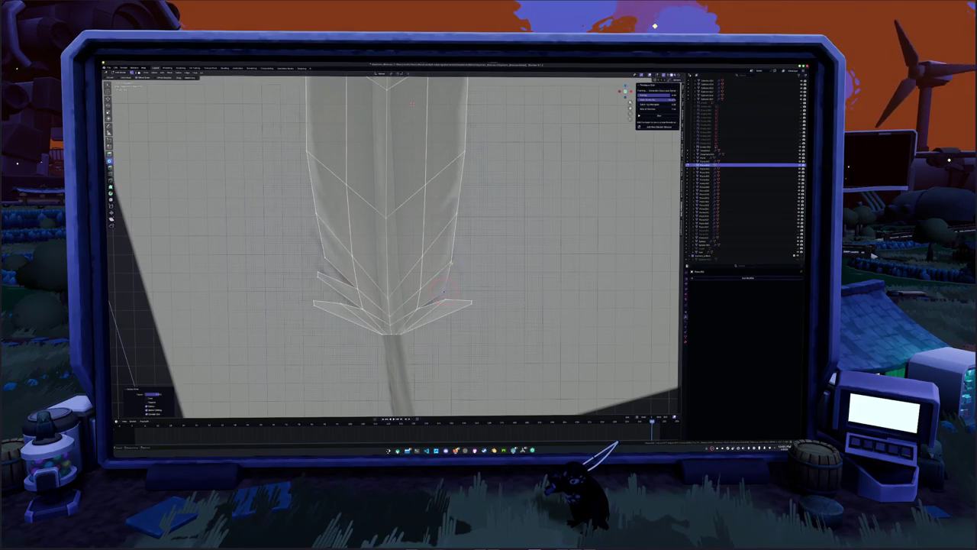
key(c)
key(g)
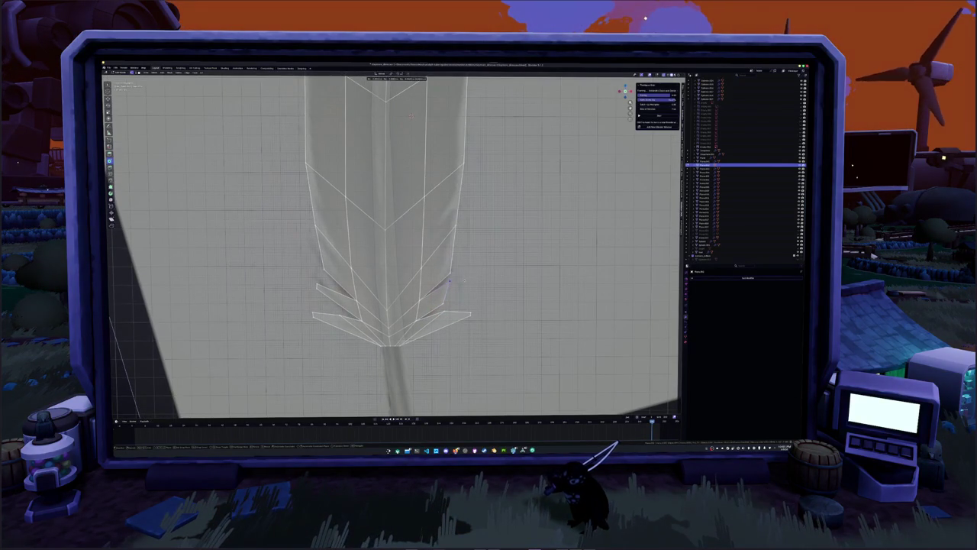
click(451, 281)
click(450, 281)
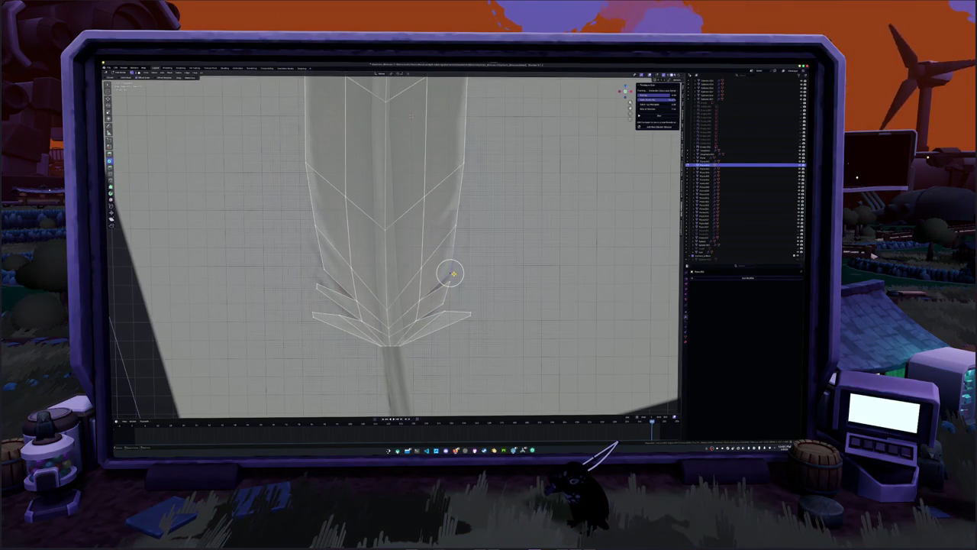
key(g)
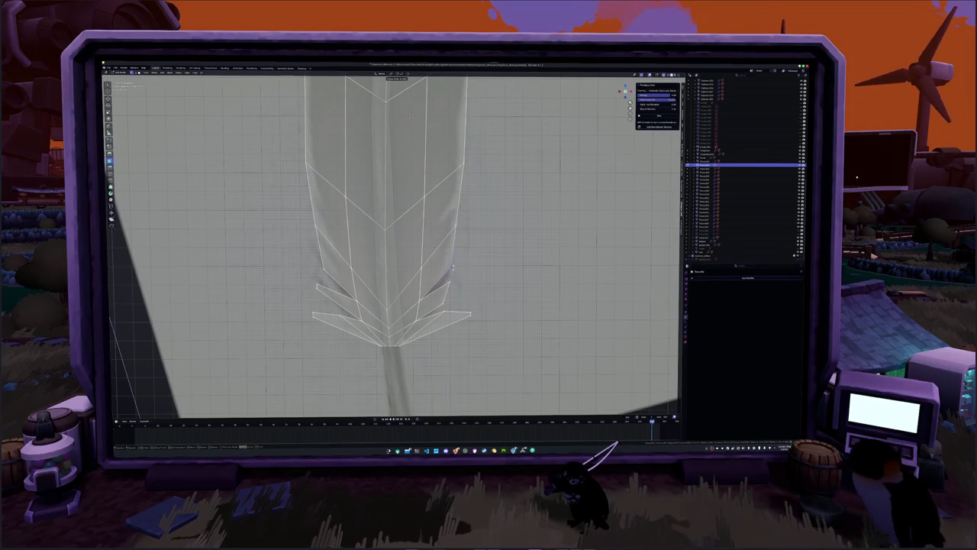
click(450, 271)
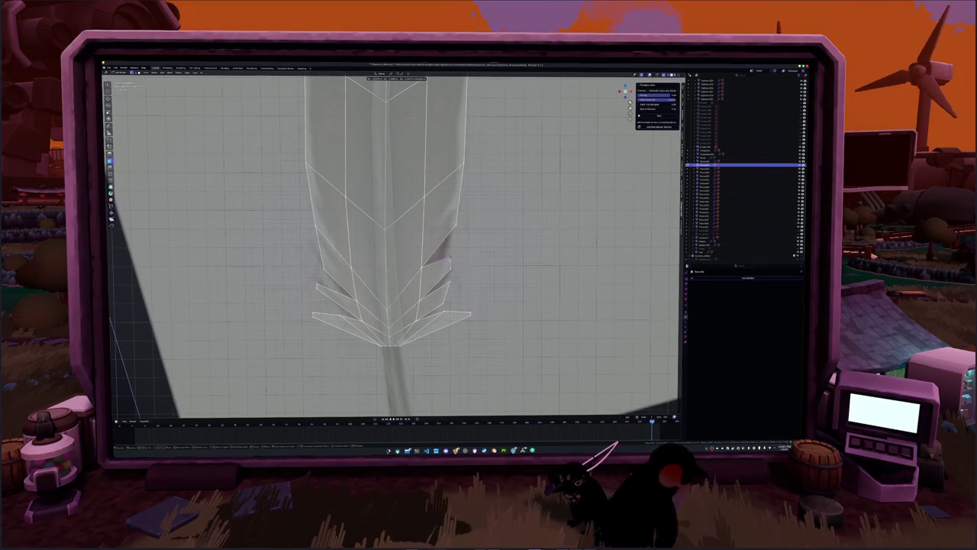
- Select the lower right barb faces and nudge their vertices tighter against the shaft
click(449, 259)
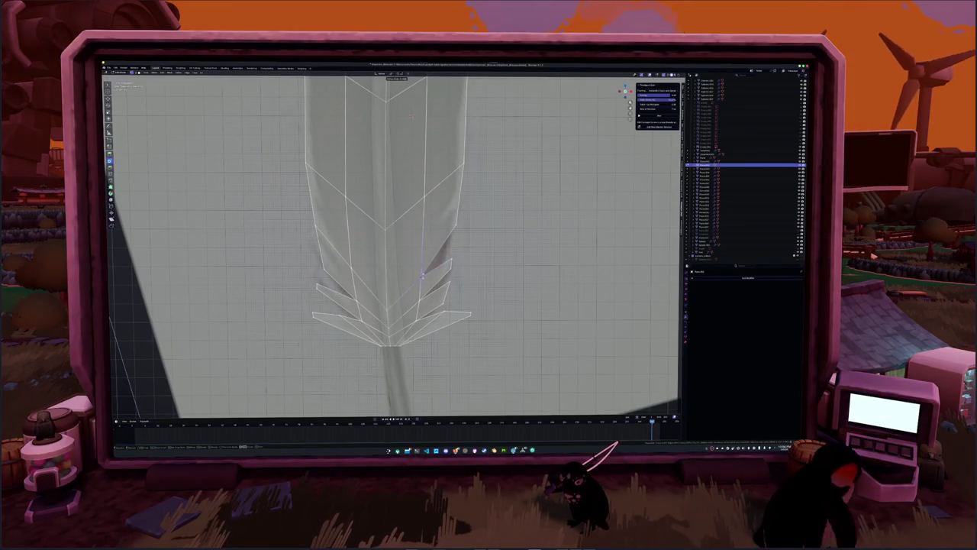
click(422, 283)
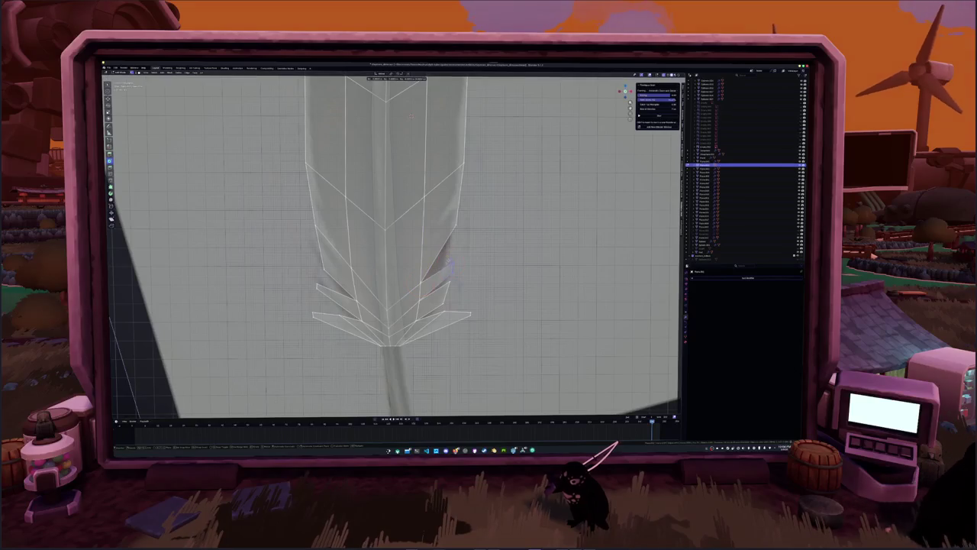
key(g)
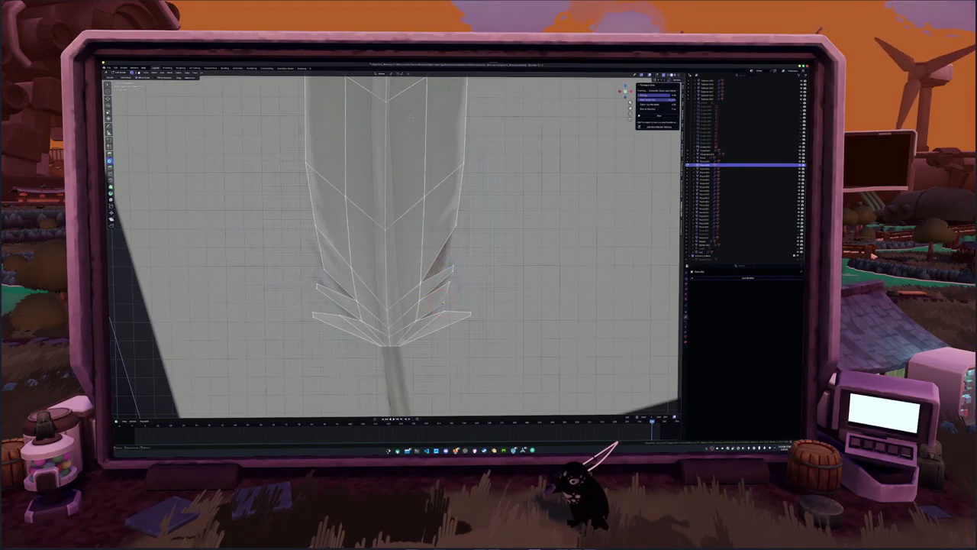
click(441, 298)
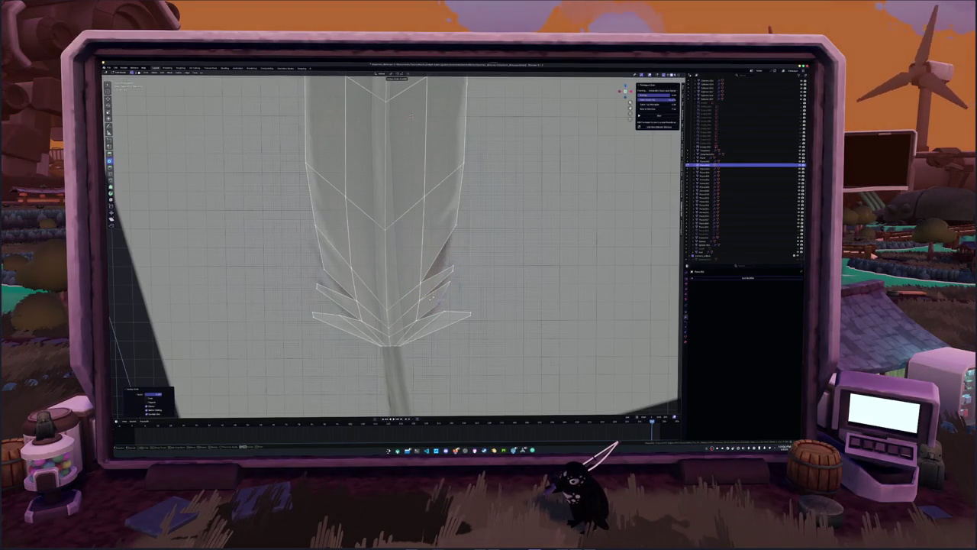
key(g)
click(447, 289)
key(g)
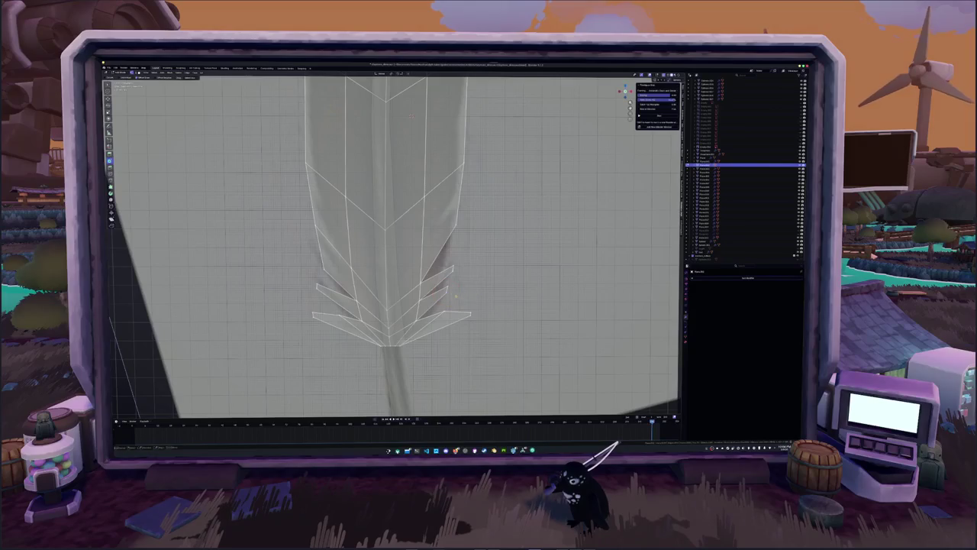
click(445, 289)
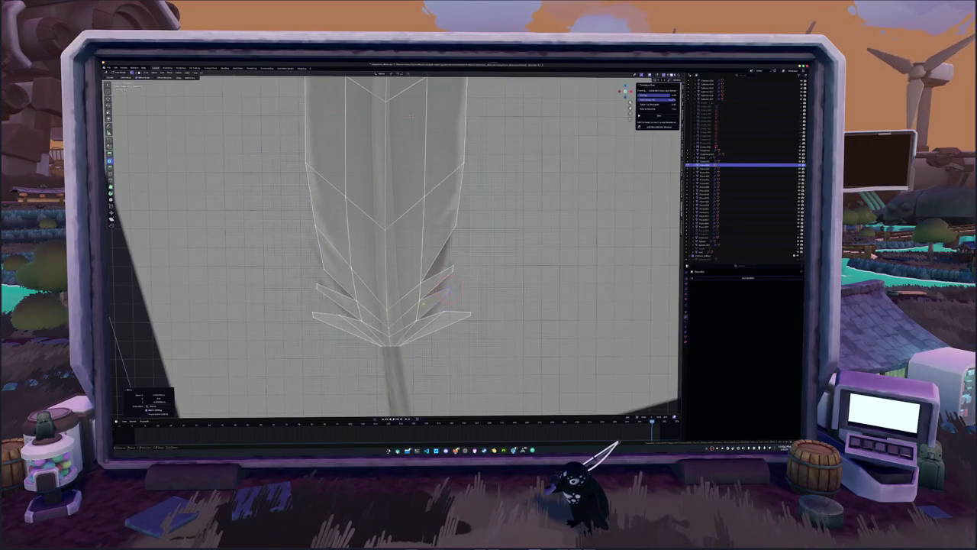
key(g)
click(432, 291)
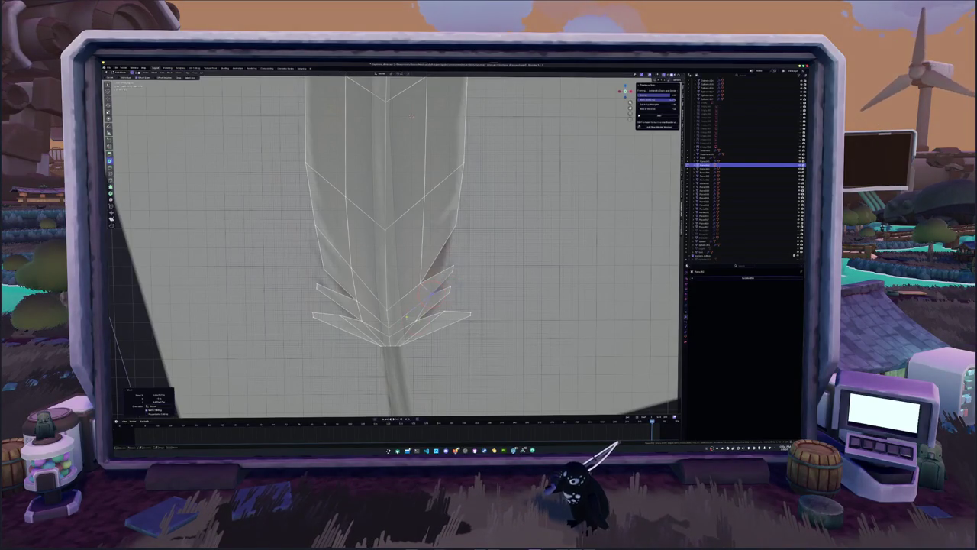
key(g)
click(434, 304)
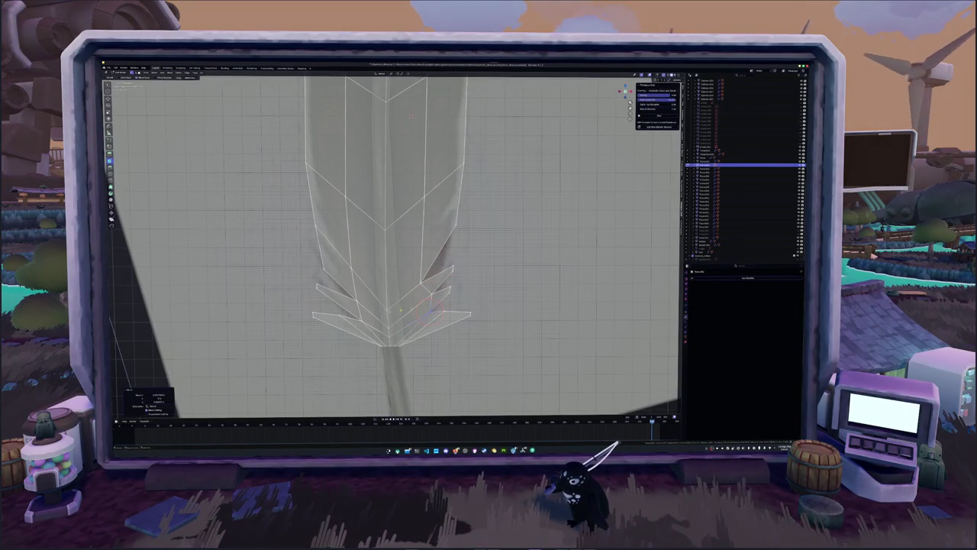
- Move the lower-left barb vertex up and left to form an angled flap
shift+middle_drag(432, 305, 455, 298)
key(g)
click(374, 305)
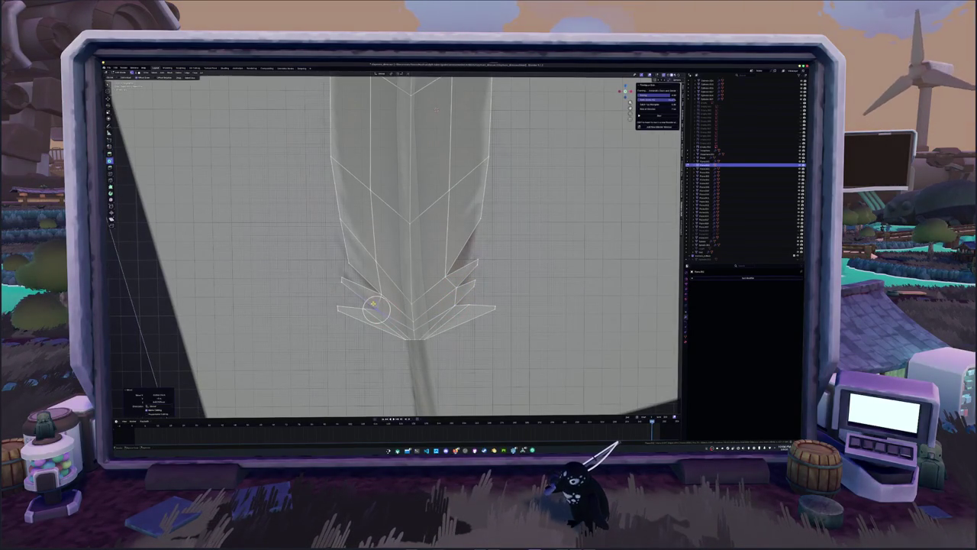
key(g)
click(371, 289)
key(g)
click(343, 269)
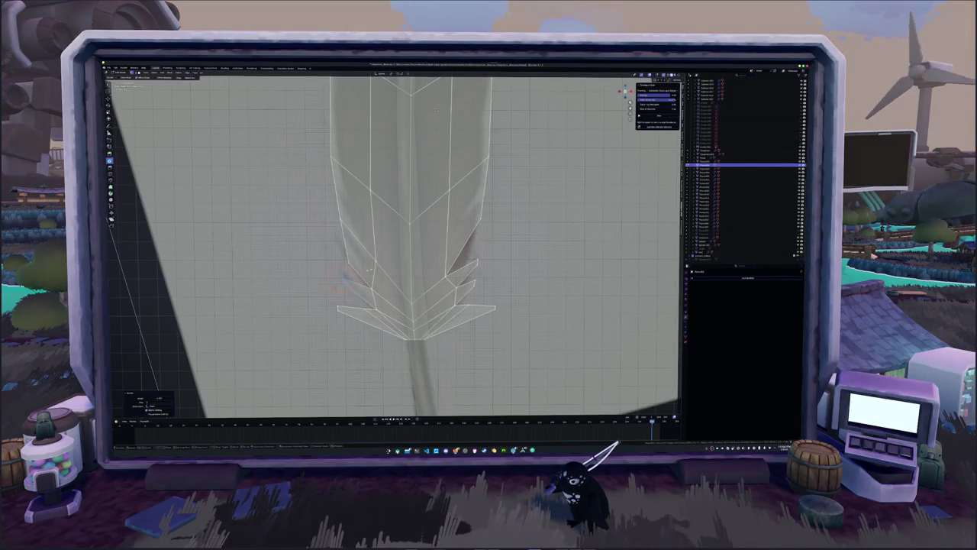
key(g)
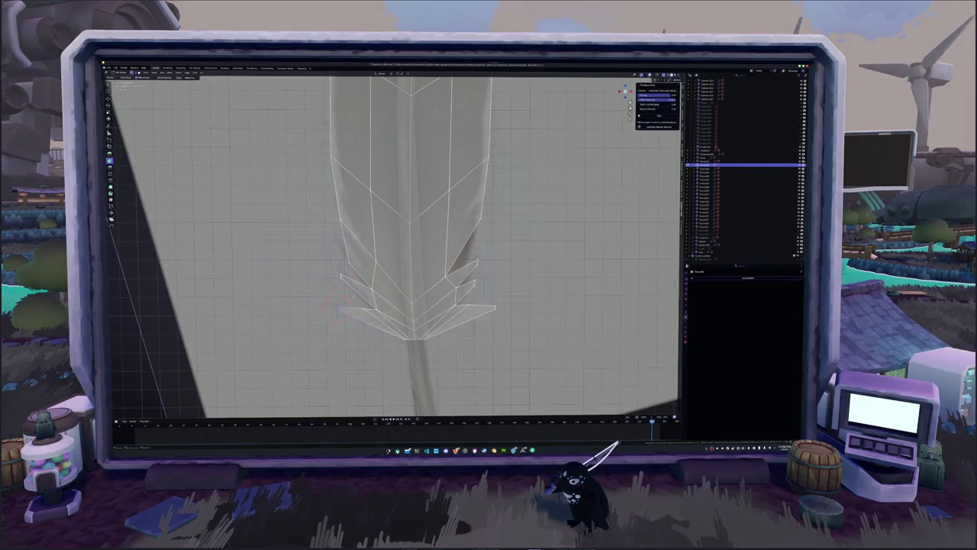
click(340, 309)
- Reposition the lower right barb vertices to match the reference outline
middle_drag(340, 309, 413, 149)
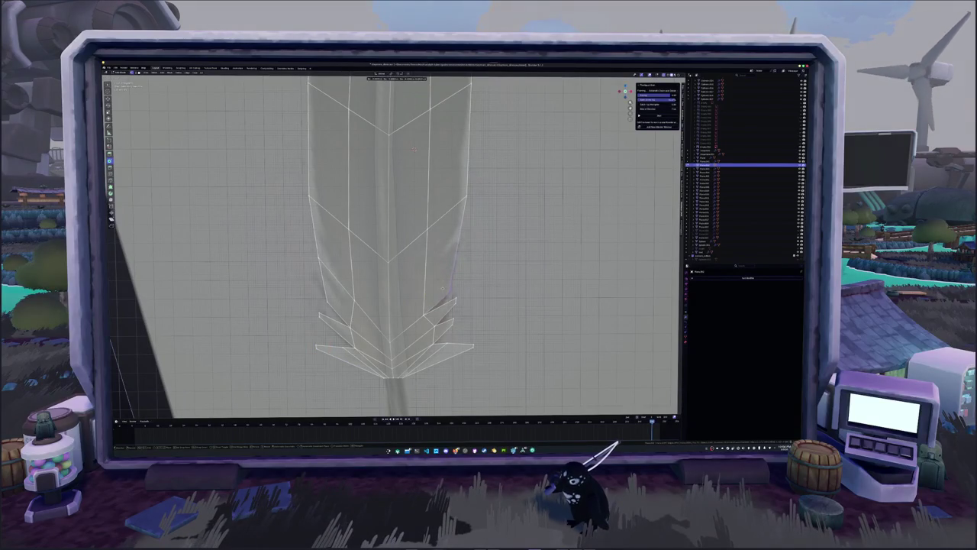
click(398, 249)
key(g)
click(407, 293)
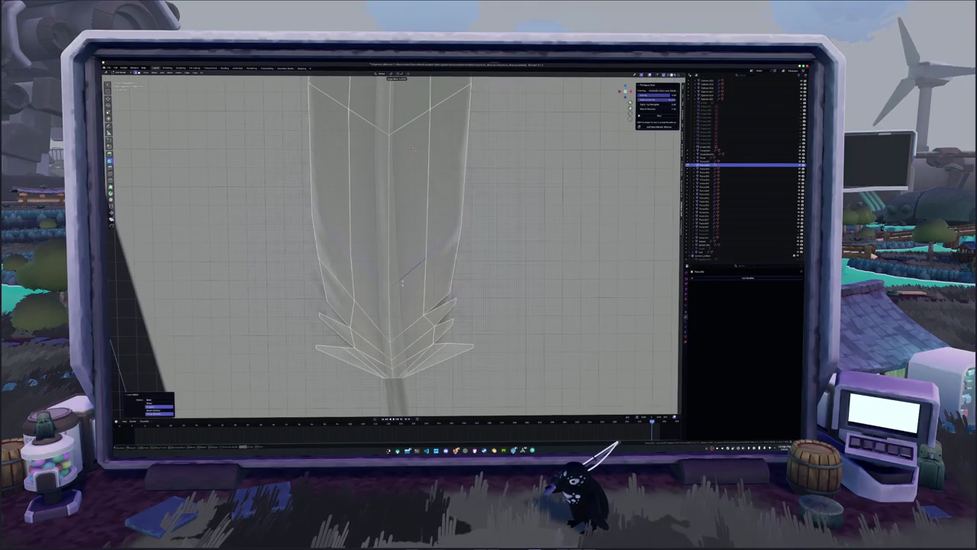
click(407, 292)
key(g)
key(g)
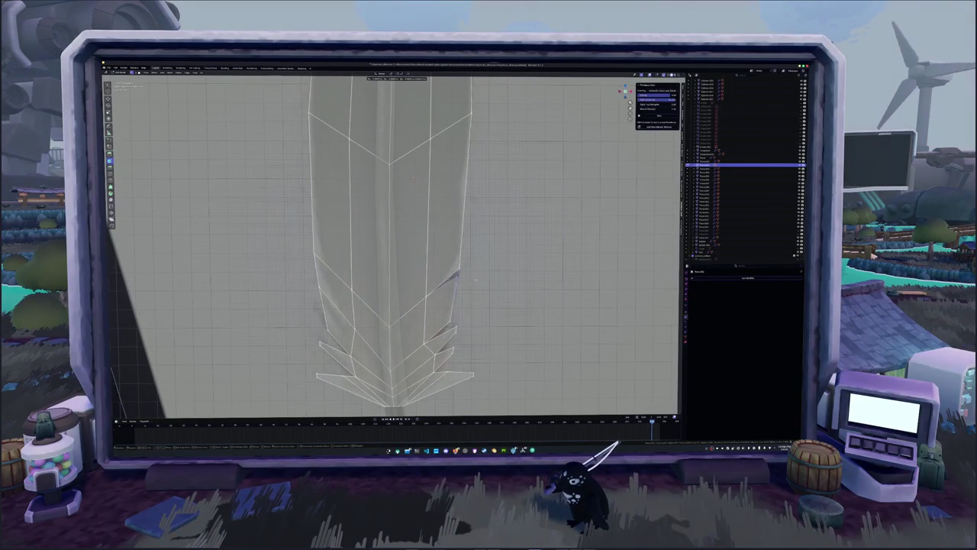
click(475, 282)
key(g)
click(459, 259)
key(g)
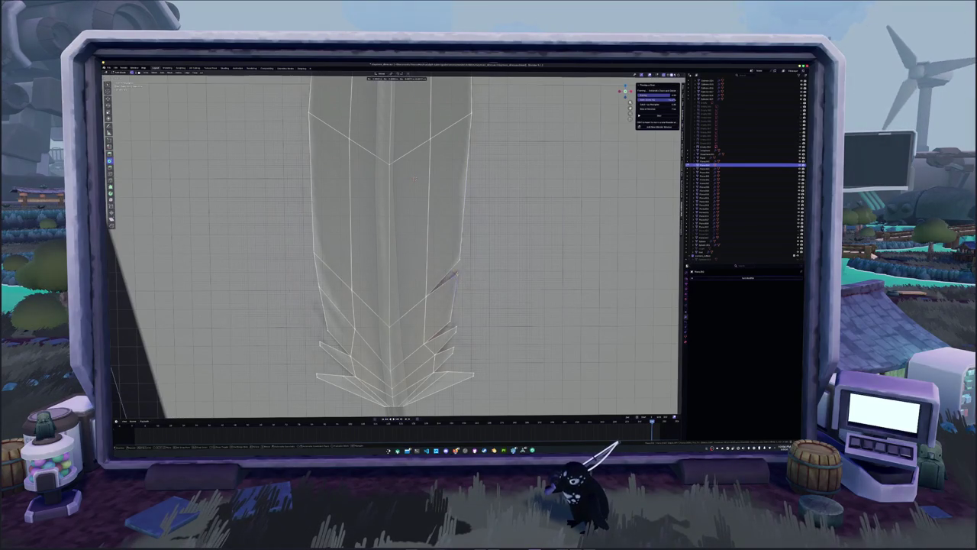
click(446, 323)
key(g)
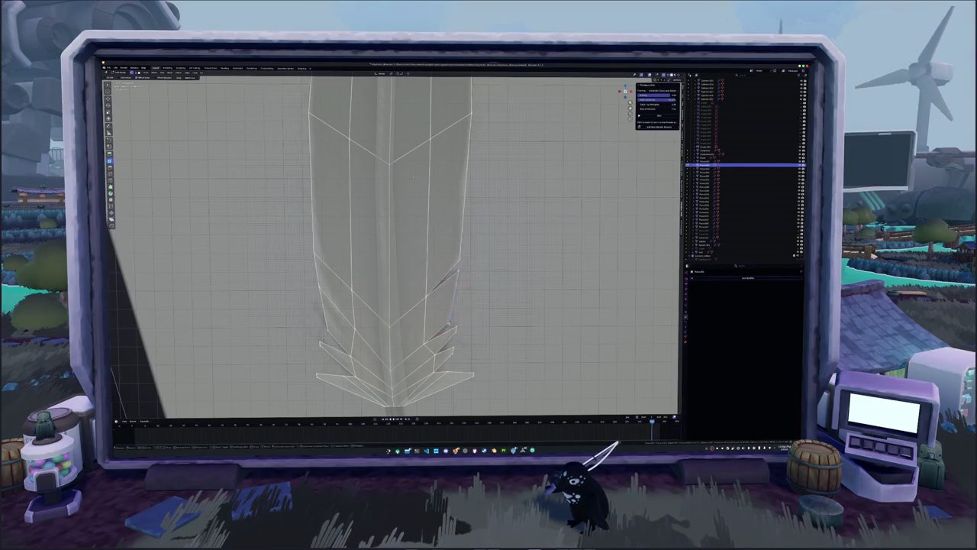
click(447, 323)
- Zoomed in, move a left-edge barb vertex to mirror the right side
mouse_move(447, 323)
middle_down()
mouse_move(452, 301)
mouse_move(379, 287)
middle_up()
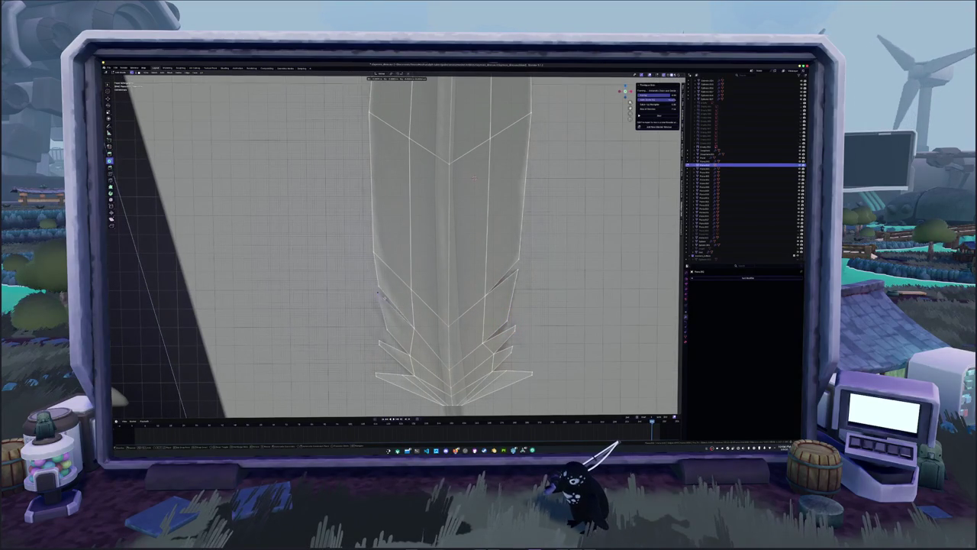
click(380, 287)
click(388, 331)
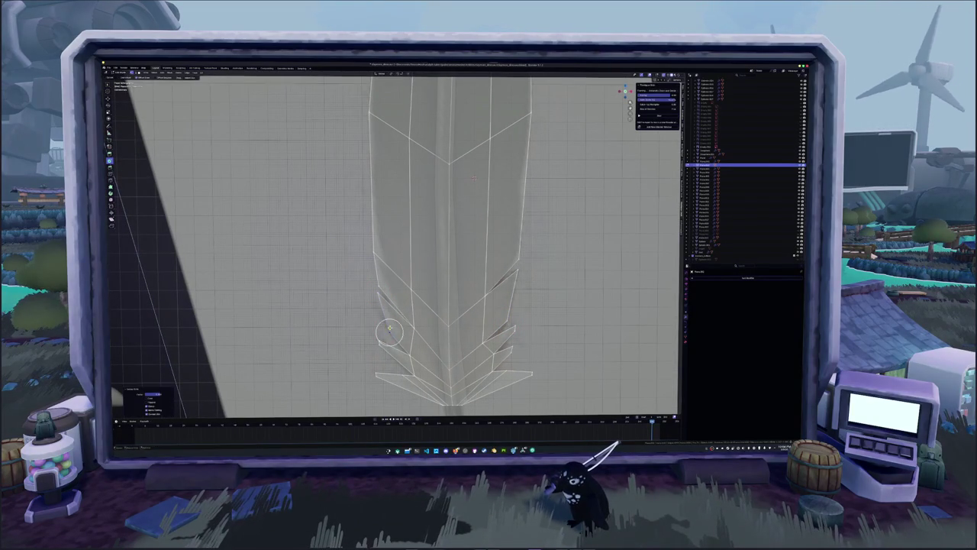
key(g)
click(378, 294)
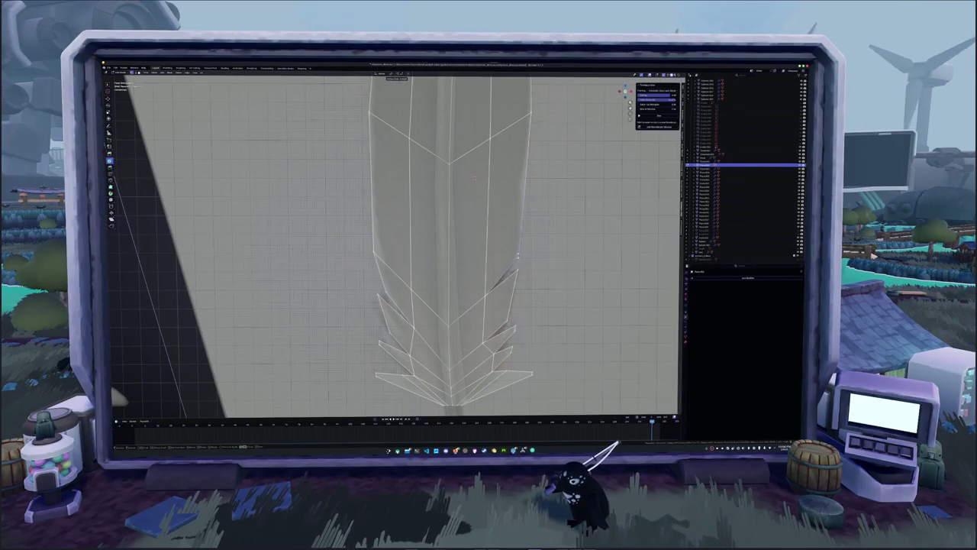
scroll(516, 254, down, 5)
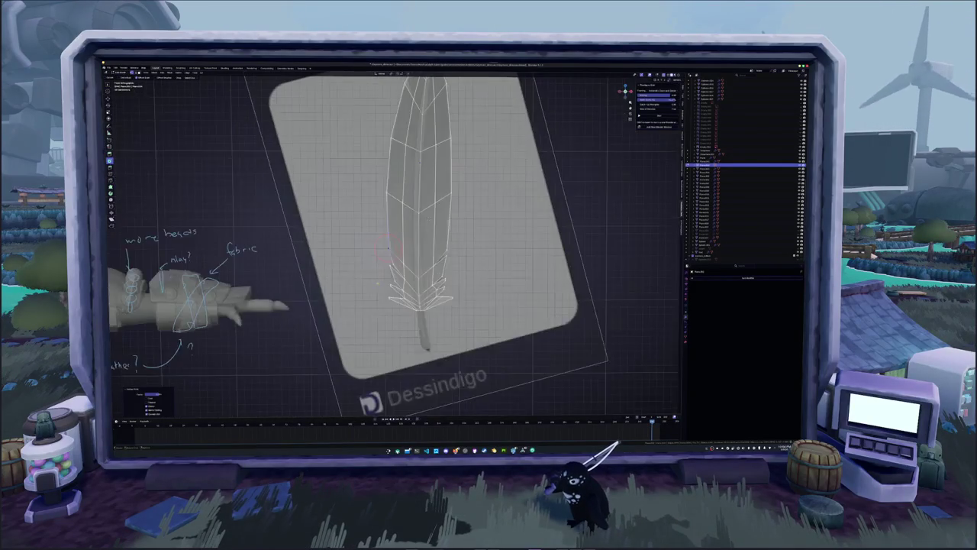
- Pull the tip's left-edge vertices outward into small notched barbs
scroll(383, 320, up, 3)
mouse_move(372, 376)
middle_down()
mouse_move(412, 344)
mouse_move(413, 363)
middle_up()
key(g)
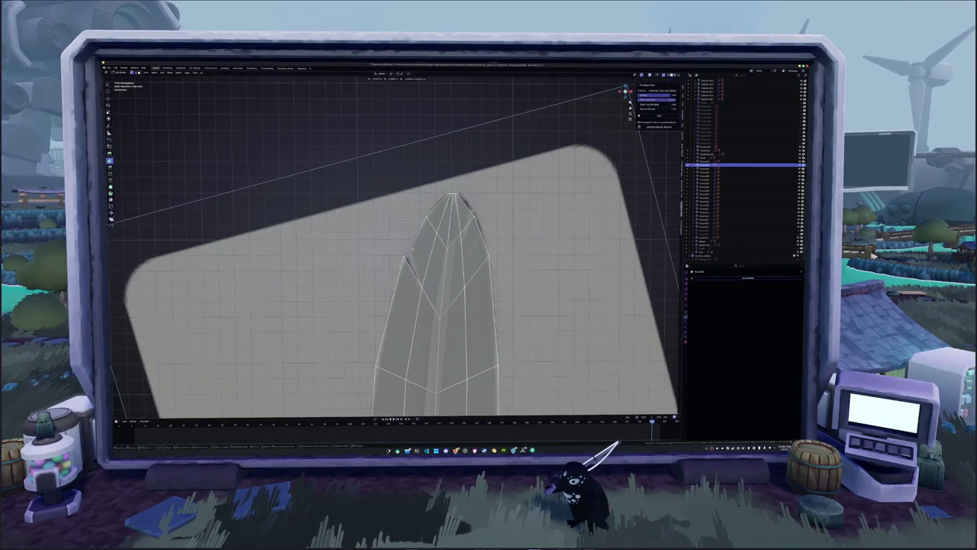
click(408, 250)
key(g)
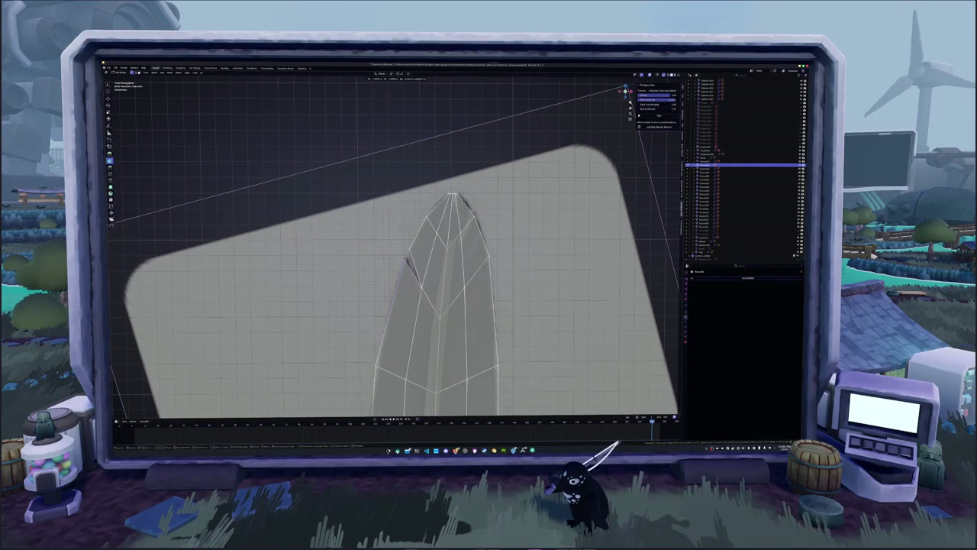
click(403, 255)
- Nudge the remaining tip vertices into notches on the other side, then leave Edit Mode
middle_drag(403, 255, 459, 254)
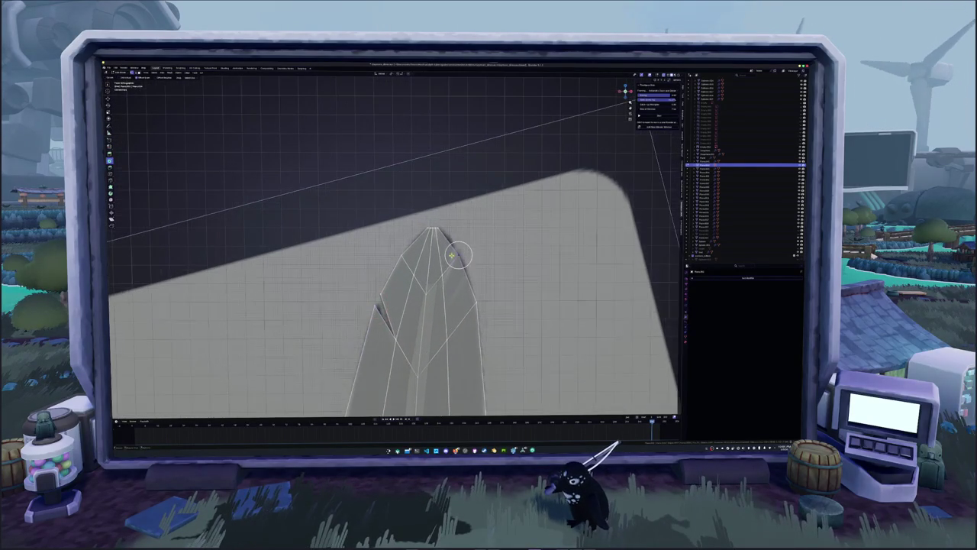
key(g)
click(457, 257)
key(g)
click(456, 257)
key(g)
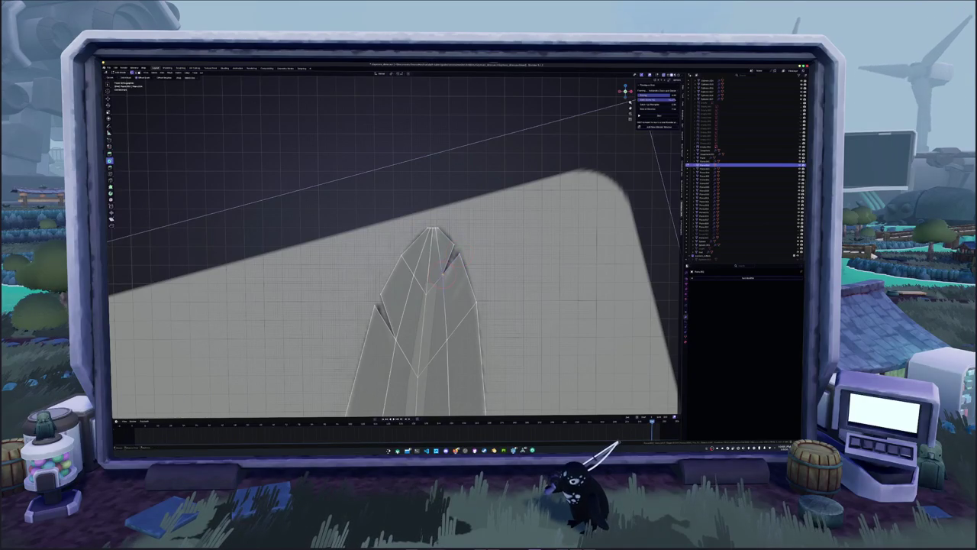
click(441, 282)
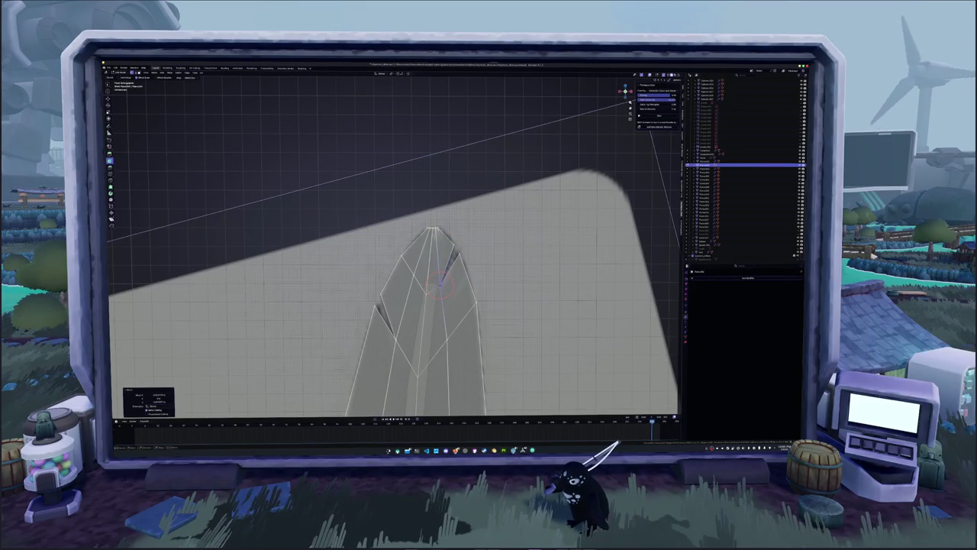
mouse_move(441, 282)
middle_down()
mouse_move(458, 295)
mouse_move(427, 305)
mouse_move(443, 290)
middle_up()
key(Tab)
scroll(457, 295, down, 8)
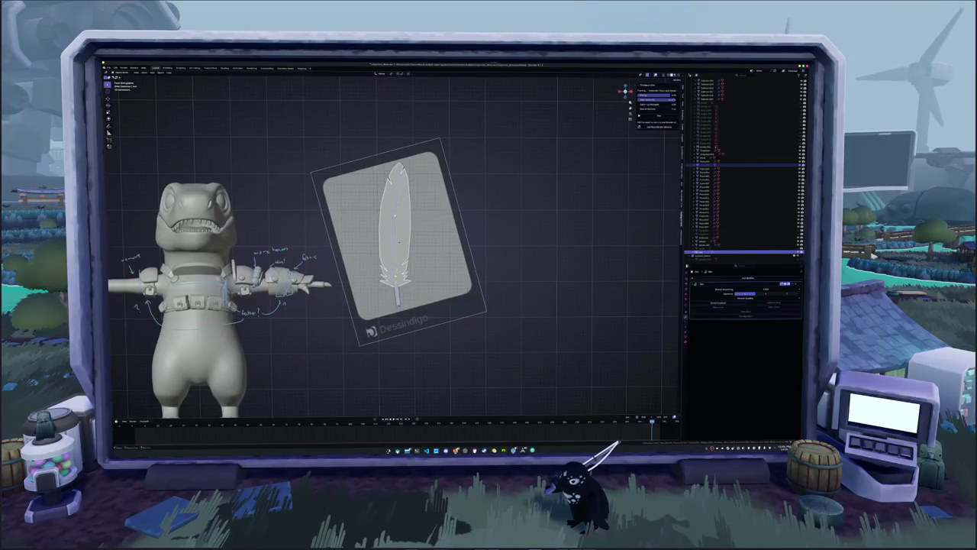
- Apply the feather's transforms, delete the reference image plane, and reselect the feather
scroll(397, 244, up, 3)
key(ctrl+a)
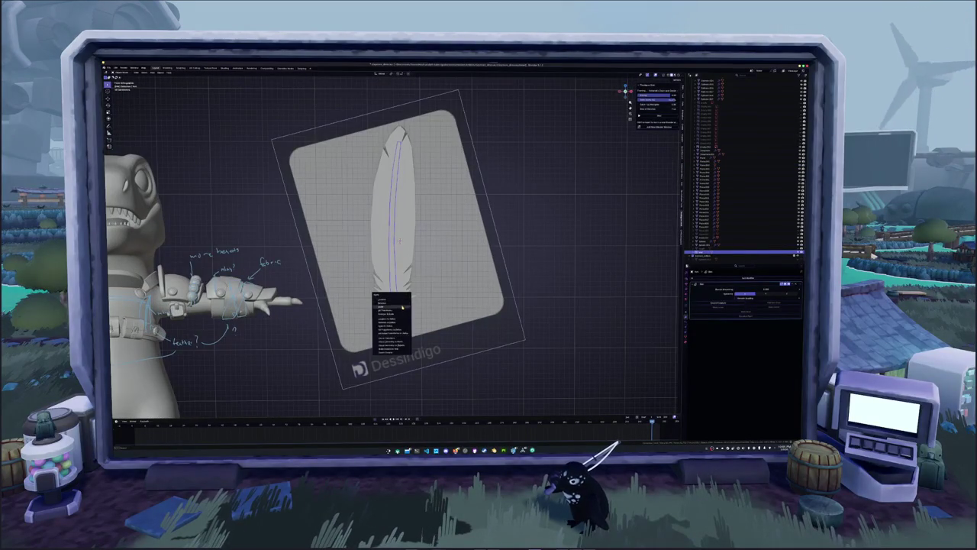
click(389, 320)
click(468, 296)
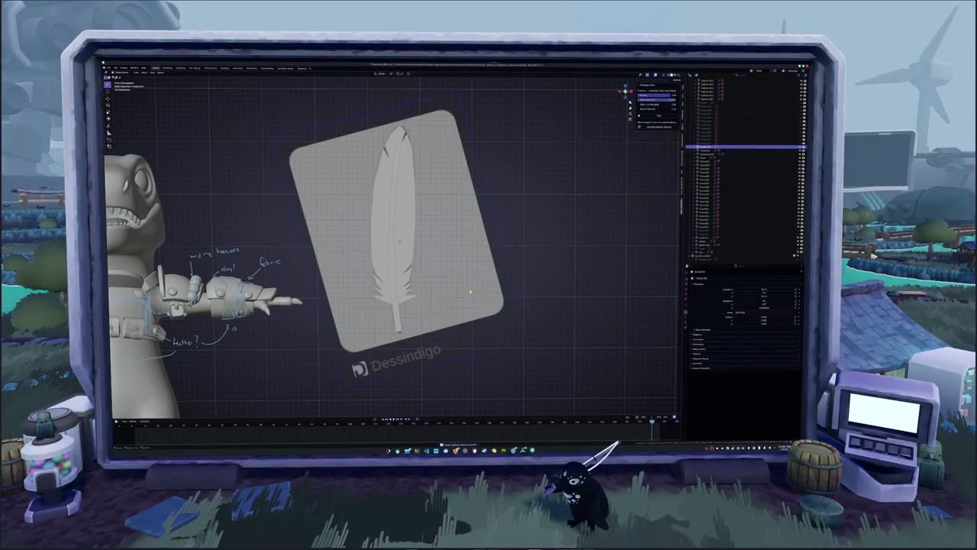
key(Delete)
click(744, 276)
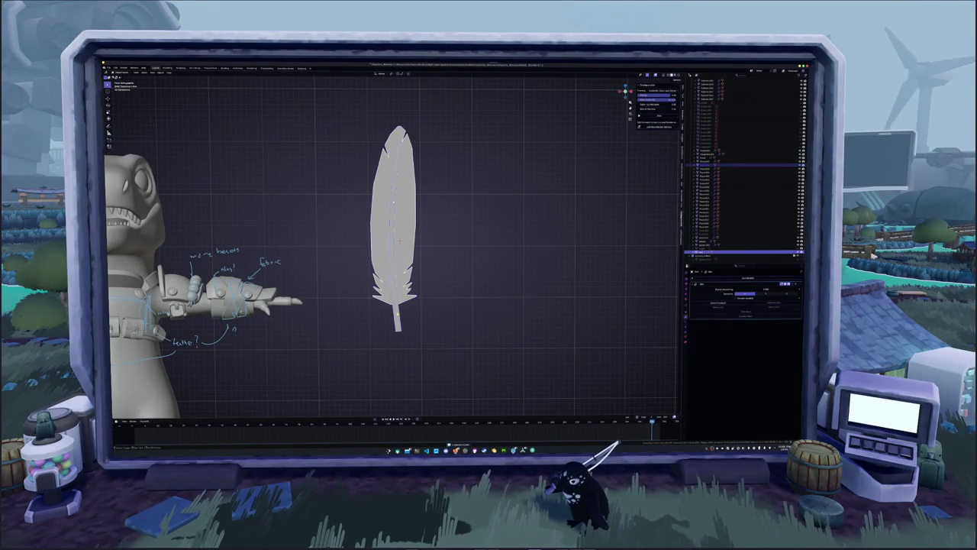
middle_drag(419, 297, 413, 306)
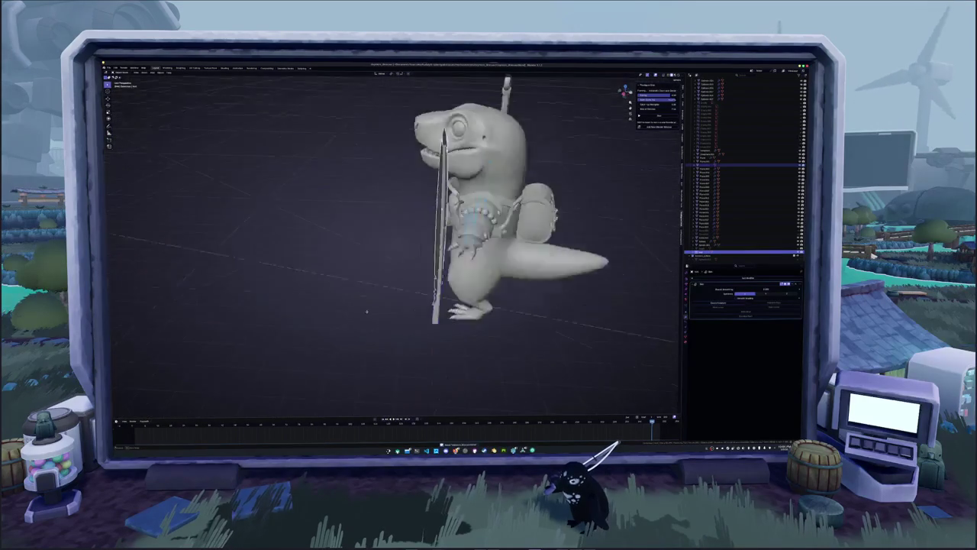
scroll(593, 285, up, 3)
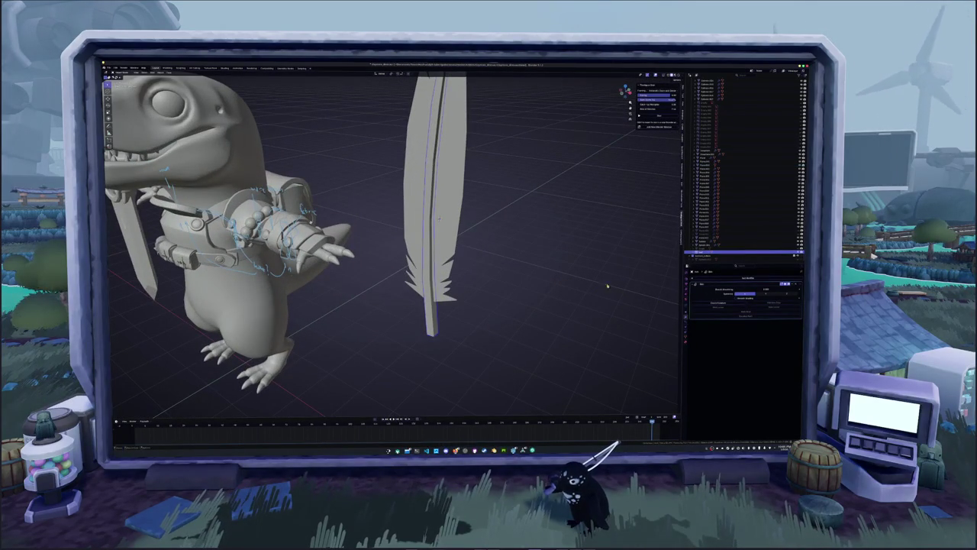
- Select all the feather's geometry in Edit Mode and frame it in front view
key(Tab)
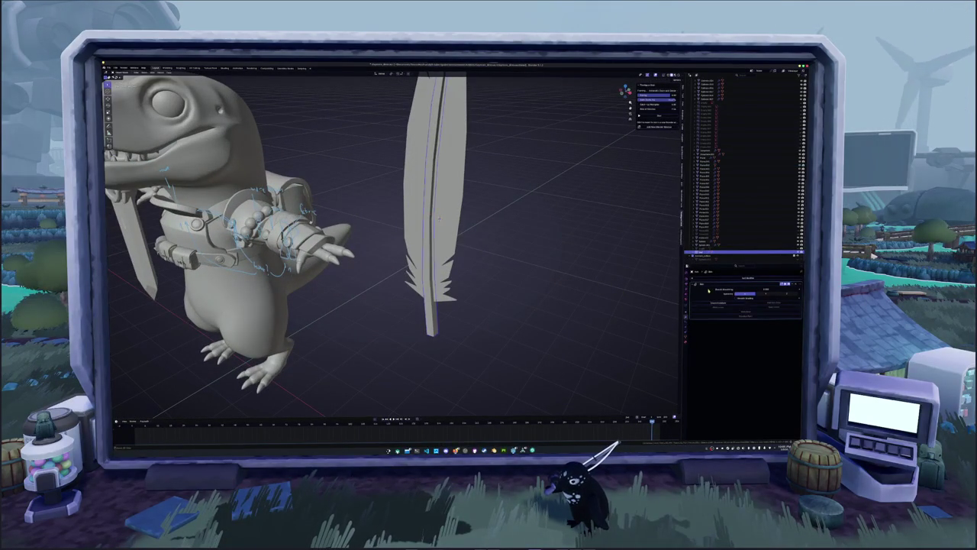
key(a)
middle_drag(610, 283, 567, 284)
key(KP_1)
key(KP_Decimal)
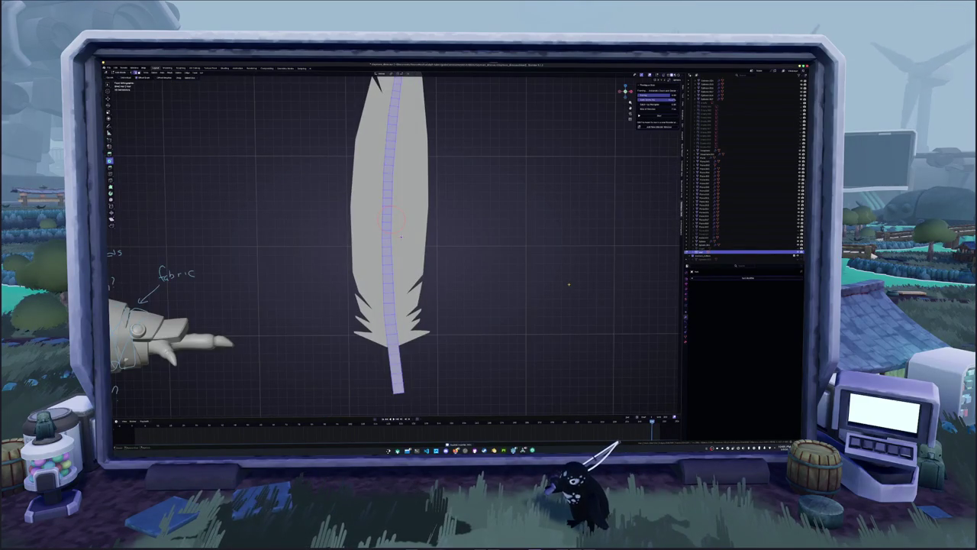
- Snap the 3D cursor to the vertex at the base of the feather's spine
shift+middle_drag(443, 317, 465, 294)
click(433, 355)
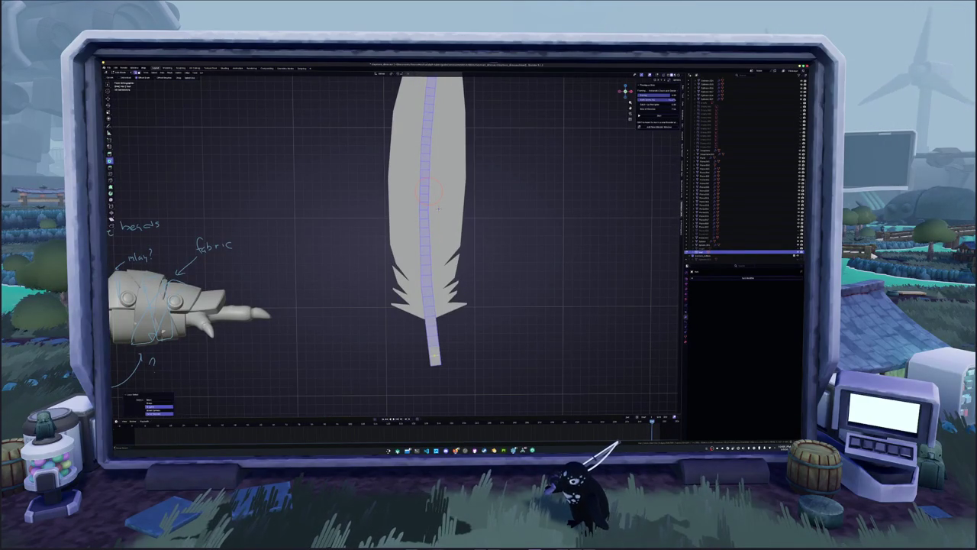
key(alt+a)
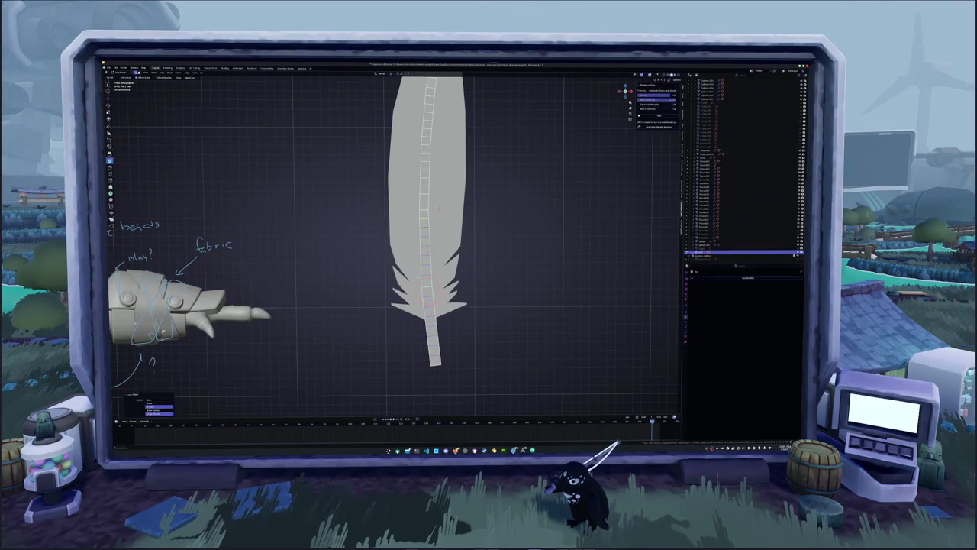
shift+middle_drag(437, 209, 438, 303)
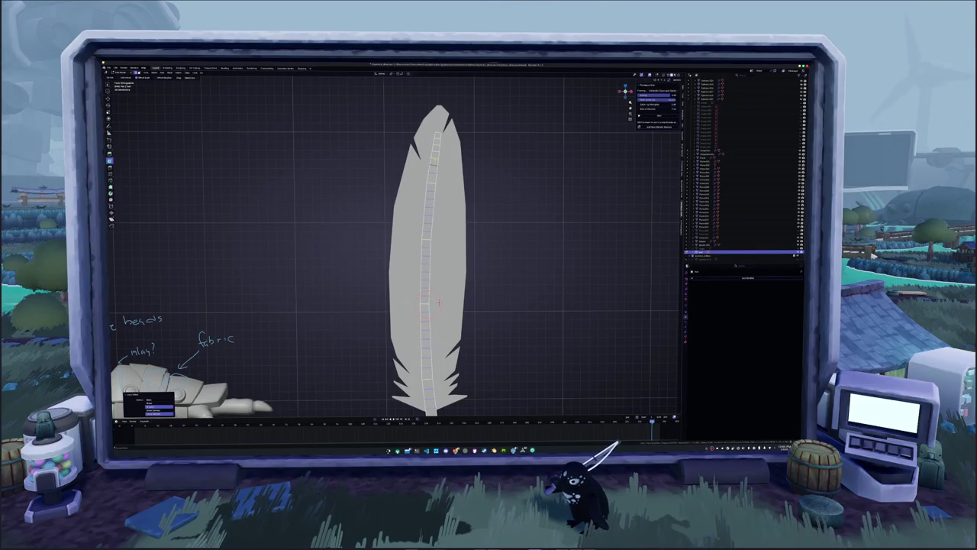
- Dissolve the extra edges along the feather's centre strip
key(x)
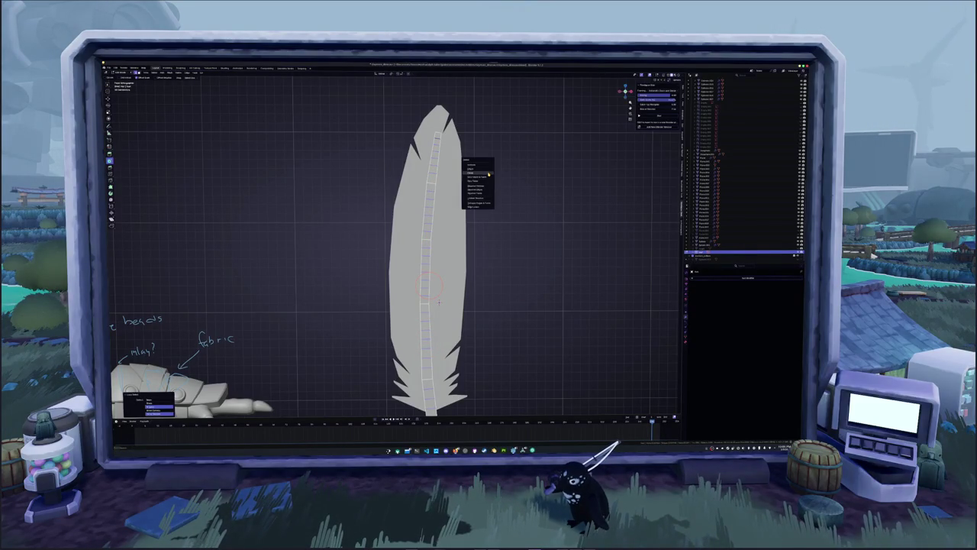
click(484, 188)
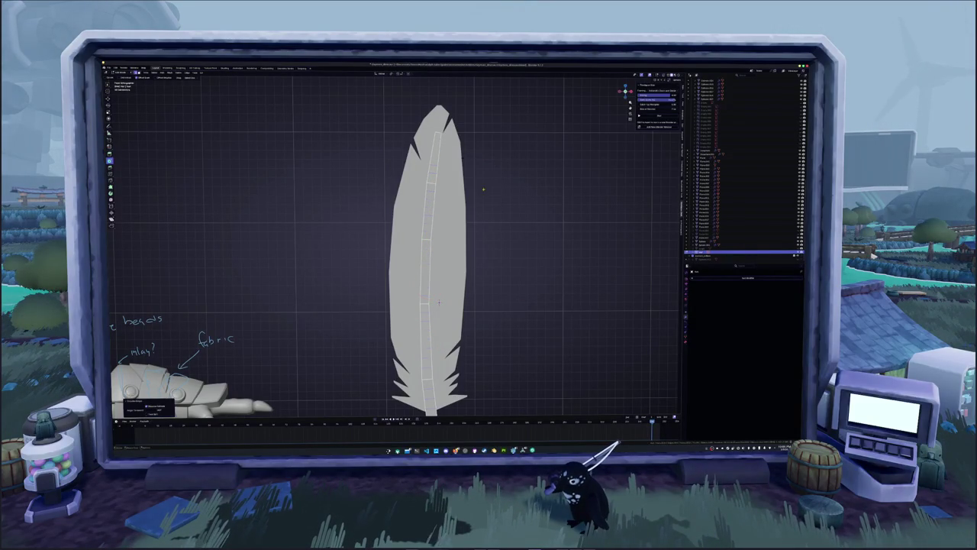
click(432, 184)
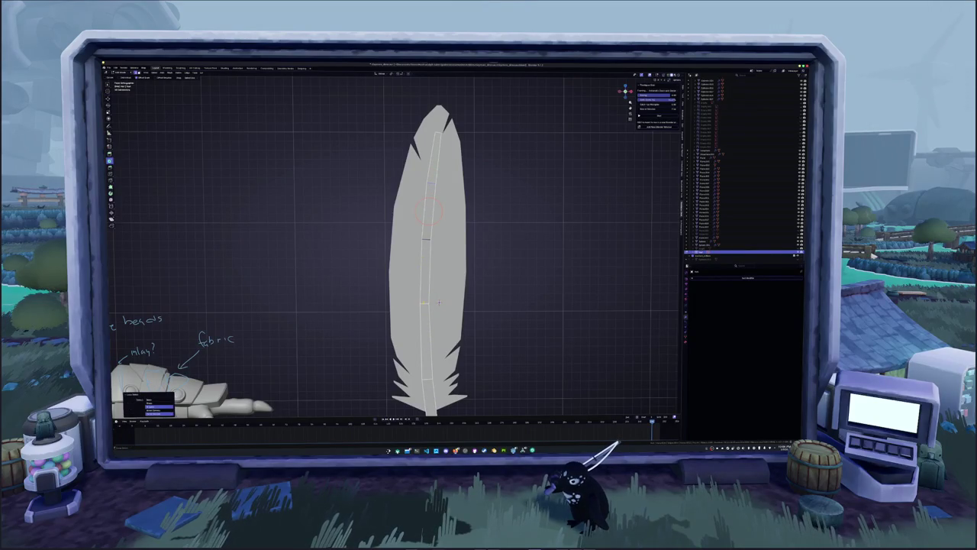
- Select the full centre strip and bevel it into a rounded quill
middle_drag(439, 302, 435, 245)
alt+click(434, 243)
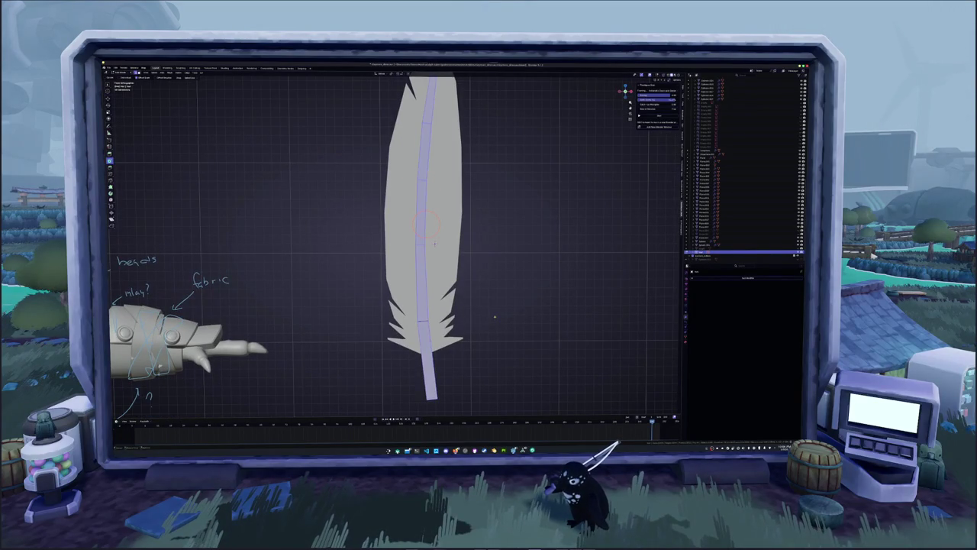
key(ctrl+b)
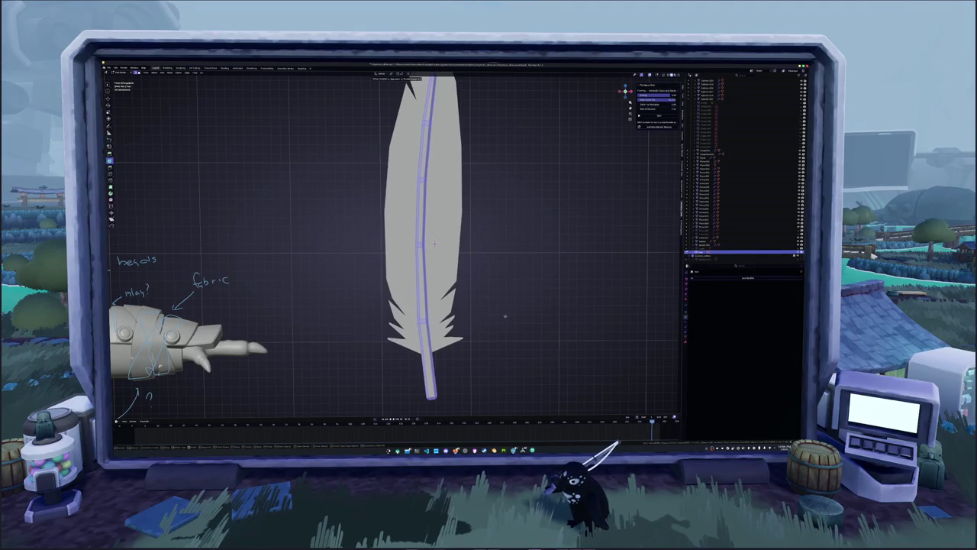
click(434, 243)
middle_drag(433, 243, 428, 244)
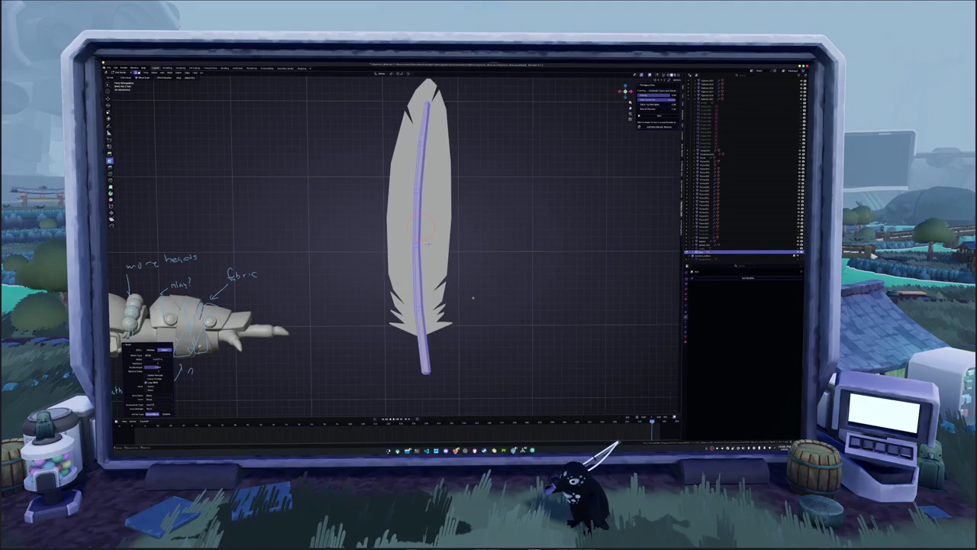
- Return to Object Mode and apply an option from the feather's right-click object menu
key(Tab)
right_click(405, 347)
click(413, 355)
middle_drag(429, 245, 395, 359)
click(464, 320)
middle_drag(464, 321, 556, 304)
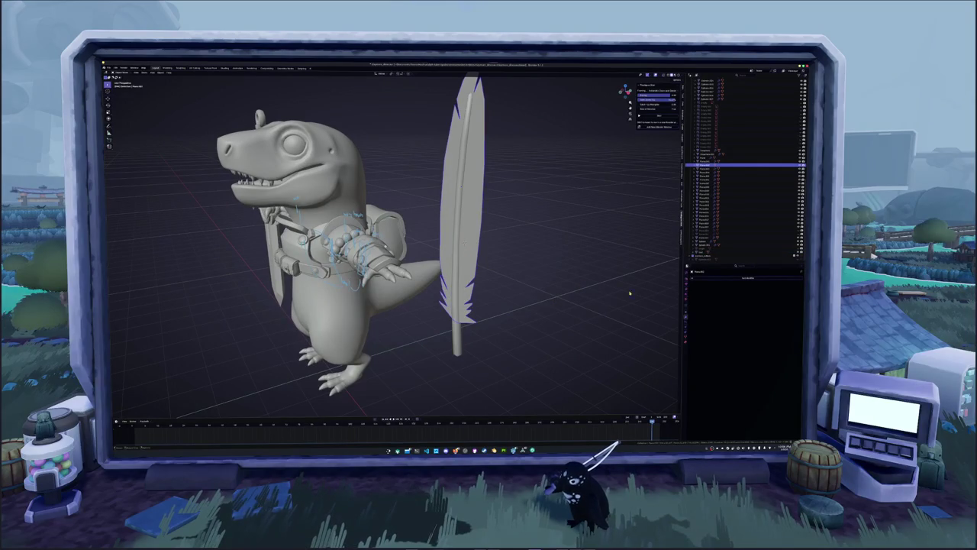
- Add a Solidify modifier, increase the feather's thickness, and apply it with Ctrl+A
click(710, 279)
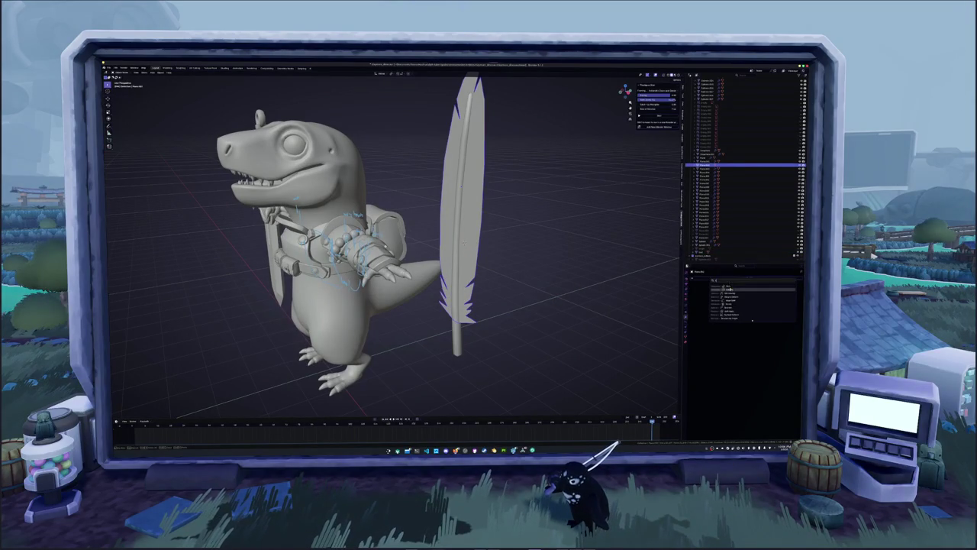
click(730, 290)
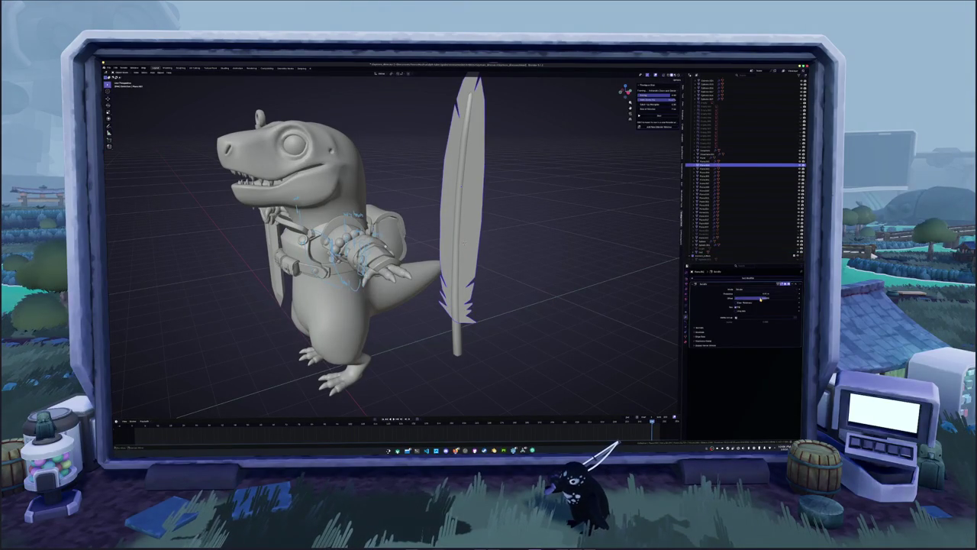
drag(760, 297, 773, 297)
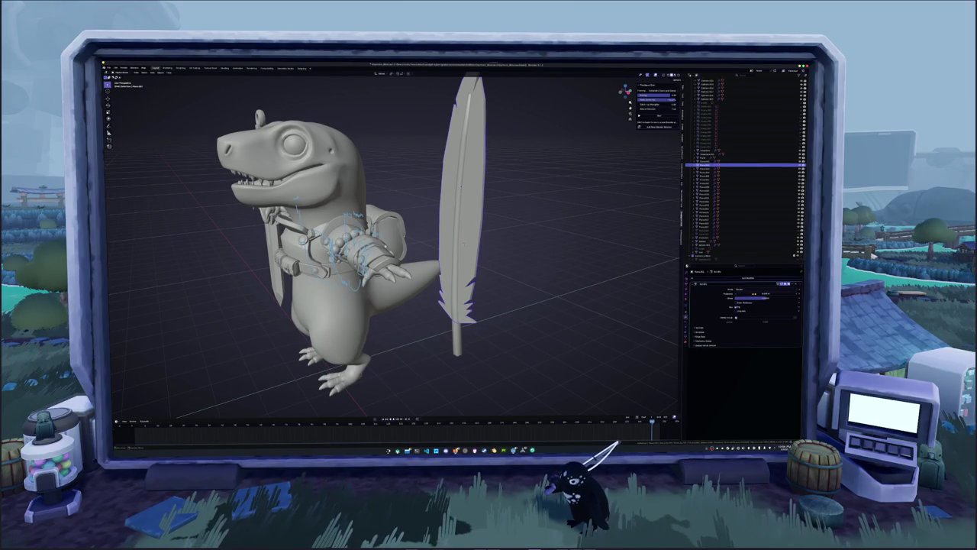
key(ctrl+a)
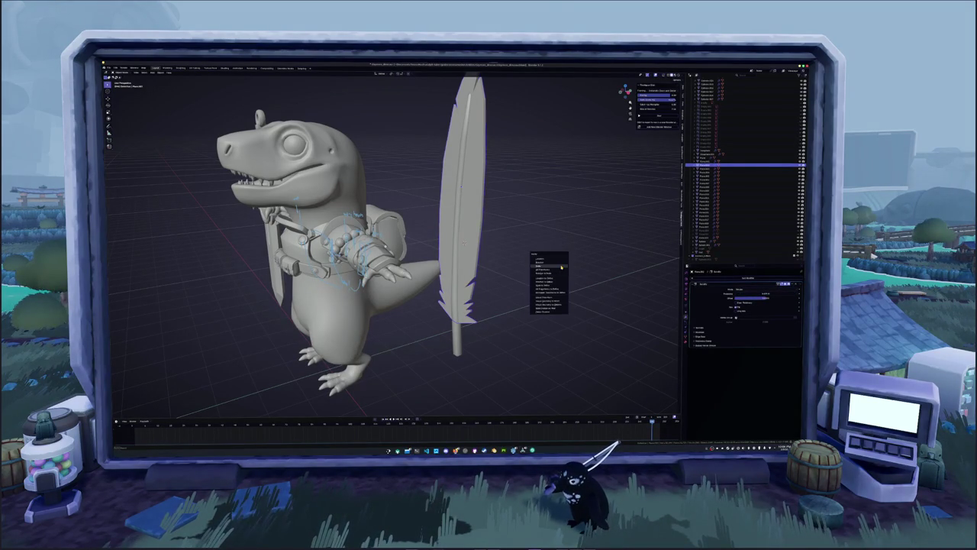
click(562, 265)
mouse_move(561, 267)
middle_down()
mouse_move(523, 306)
mouse_move(416, 357)
middle_up()
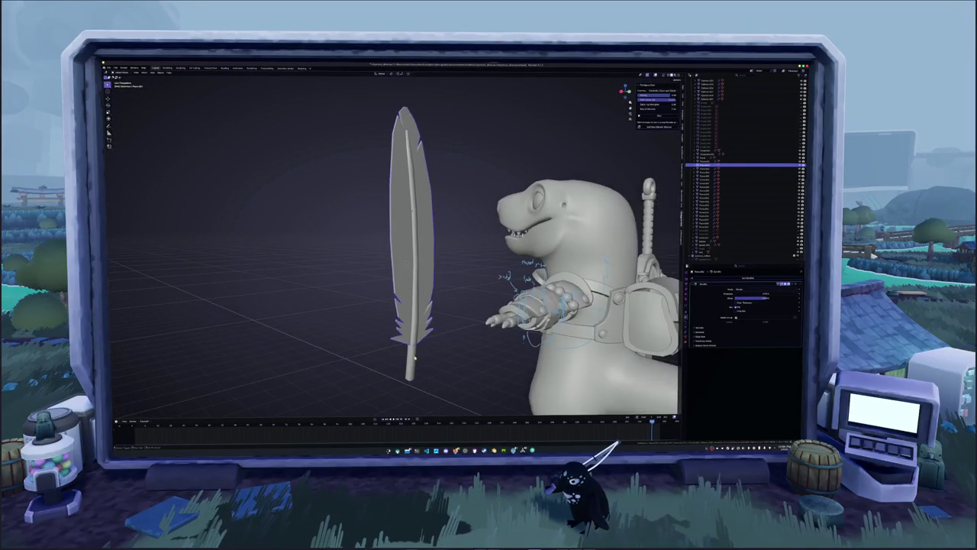
- Reset the feather's origin and scale it down to a small size
click(416, 357)
scroll(411, 344, down, 3)
right_click(404, 330)
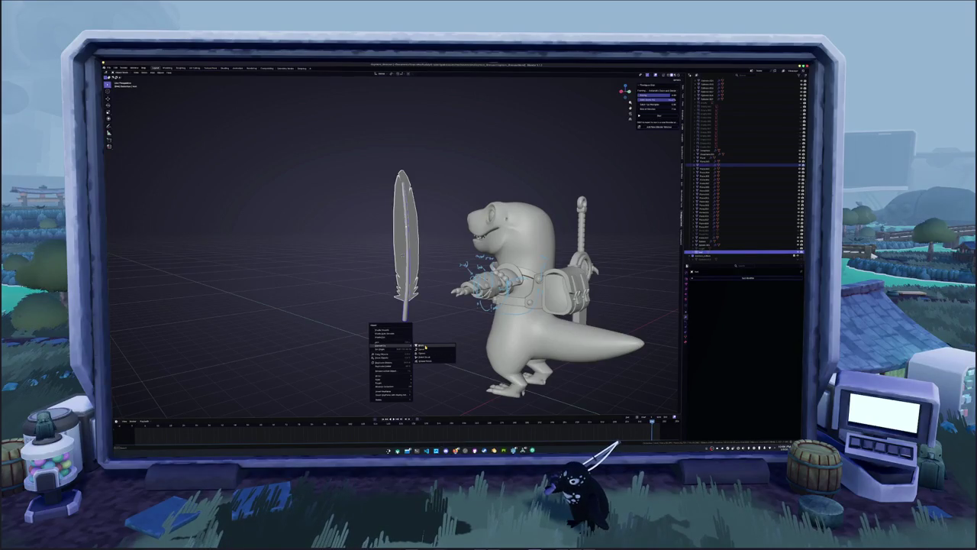
click(425, 347)
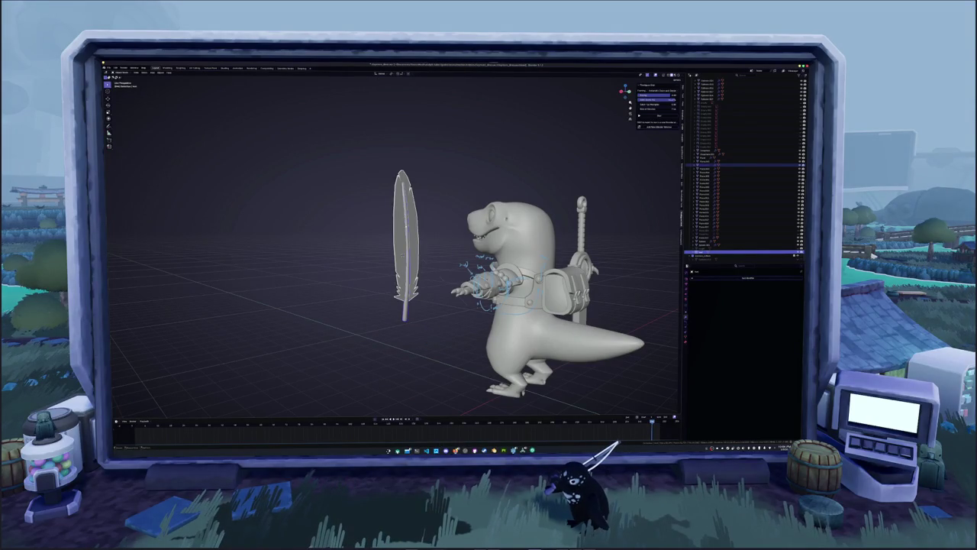
key(s)
click(418, 251)
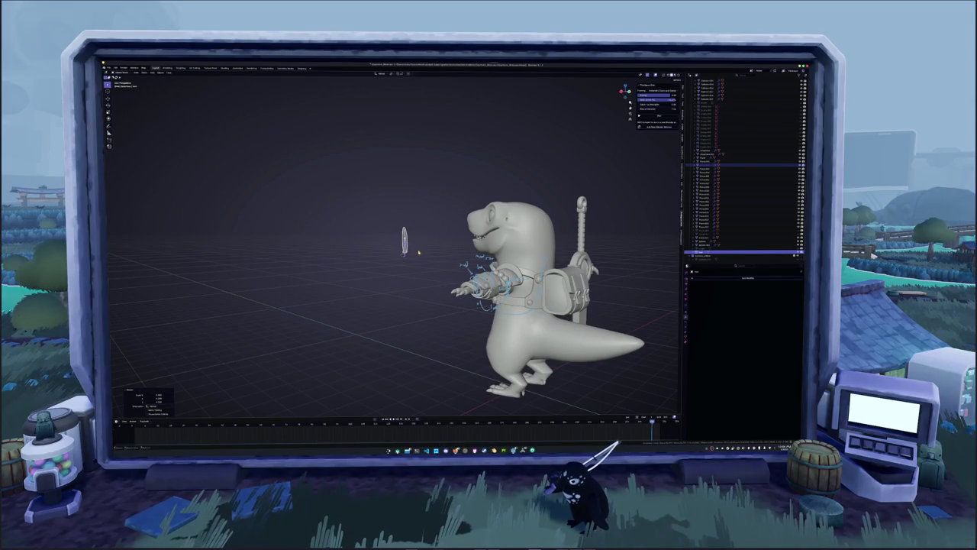
- Resize the feather and move it onto the dinosaur's shoulder from the front view
key(KP_1)
key(s)
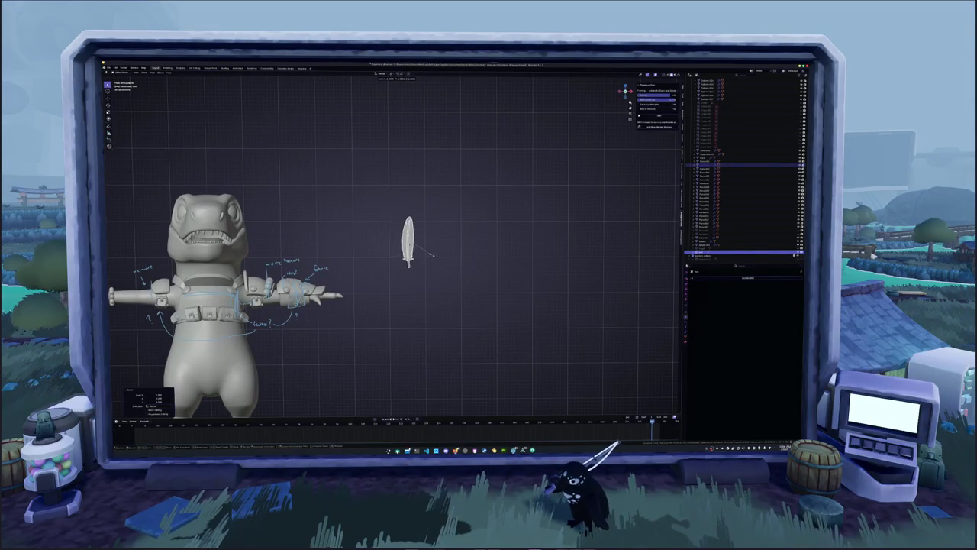
key(g)
shift+middle_drag(429, 256, 549, 241)
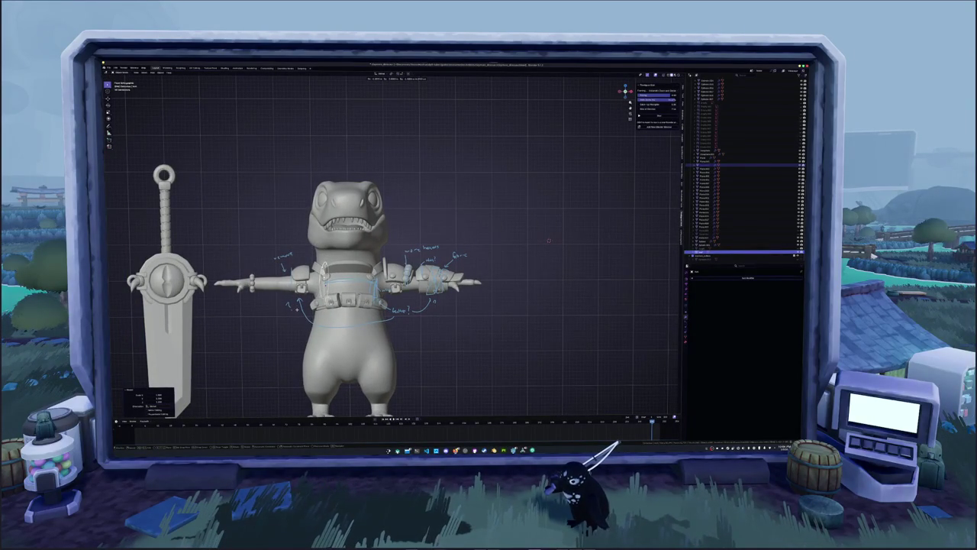
mouse_move(548, 241)
middle_down()
mouse_move(519, 229)
mouse_move(489, 237)
mouse_move(472, 190)
mouse_move(671, 175)
middle_up()
scroll(519, 229, up, 3)
scroll(472, 189, up, 3)
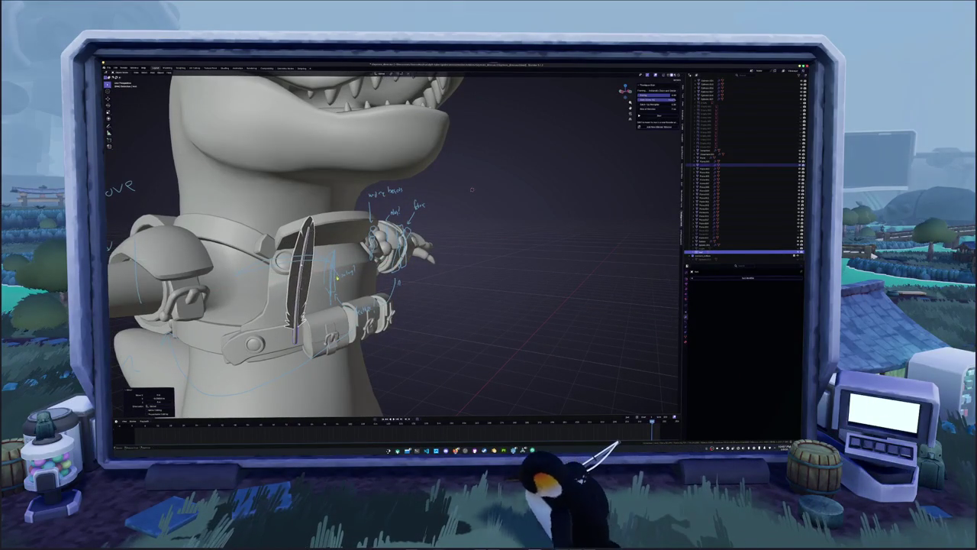
scroll(670, 175, down, 3)
- Mirror the feather along negative X to the matching spot on the left arm
key(g)
key(x)
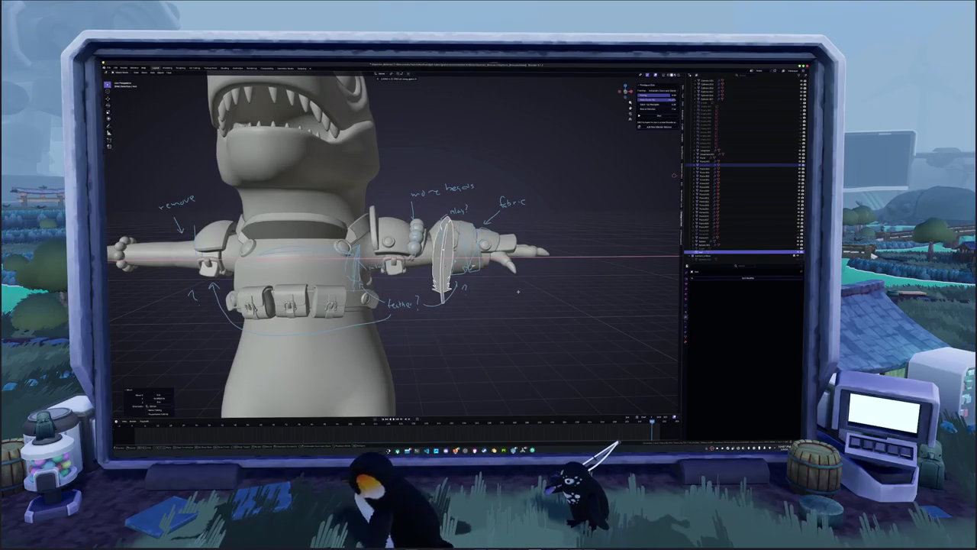
key(minus)
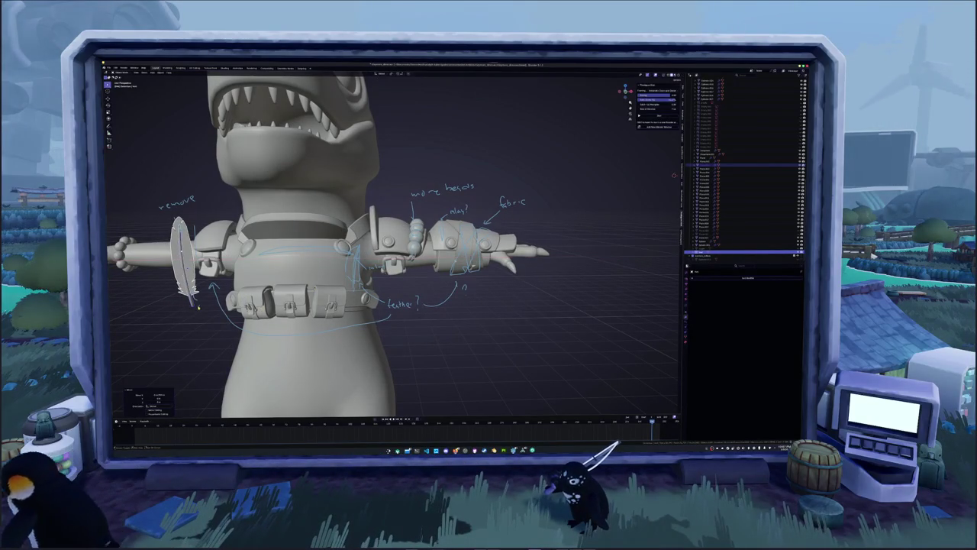
shift+middle_drag(305, 229, 417, 229)
key(KP_1)
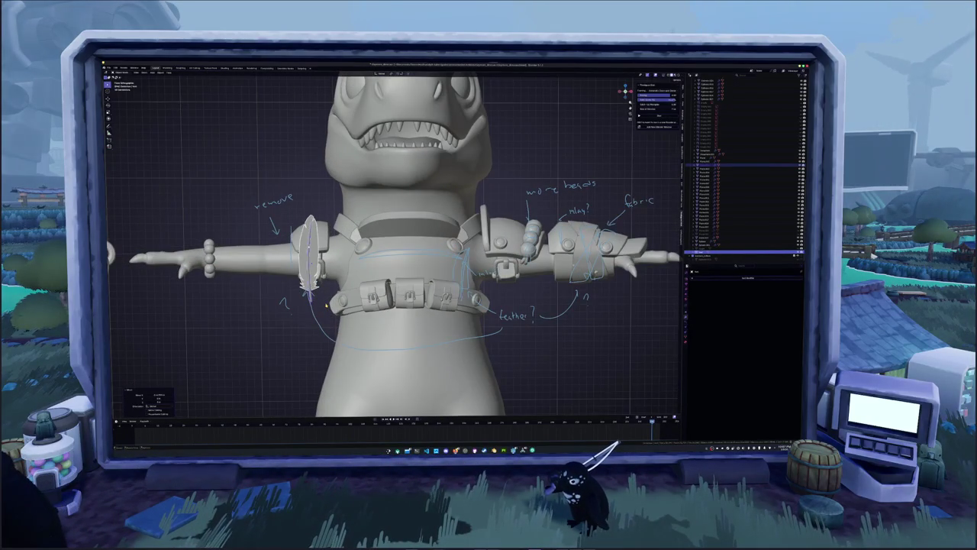
- Raise the feather vertically along Z up onto the shoulder strap
key(g)
key(z)
mouse_move(458, 229)
middle_down()
mouse_move(557, 166)
mouse_move(229, 145)
mouse_move(282, 93)
middle_up()
scroll(556, 166, up, 5)
- Rotate the feather diagonally, then refine the rotation about its local X axis
key(r)
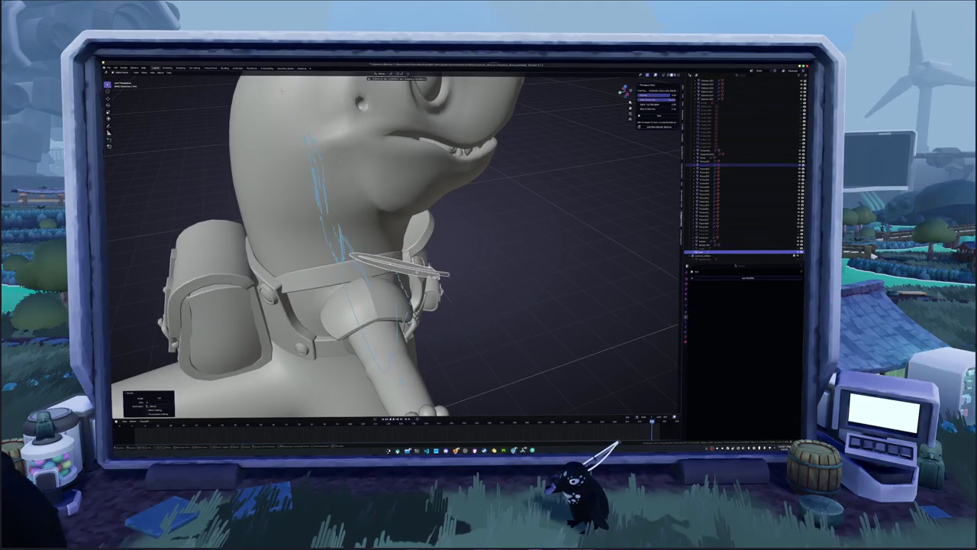
click(676, 201)
middle_drag(676, 201, 535, 176)
key(r)
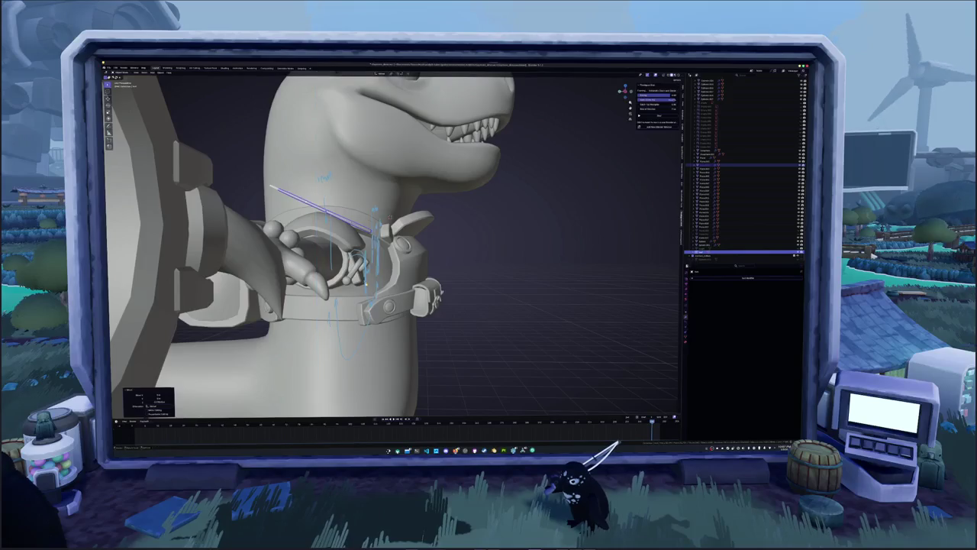
middle_drag(496, 221, 456, 220)
key(x)
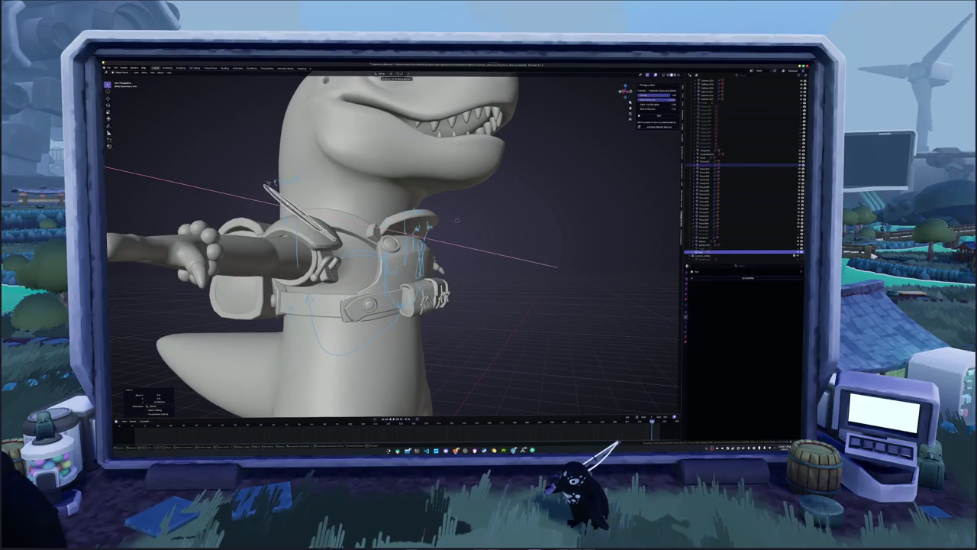
key(x)
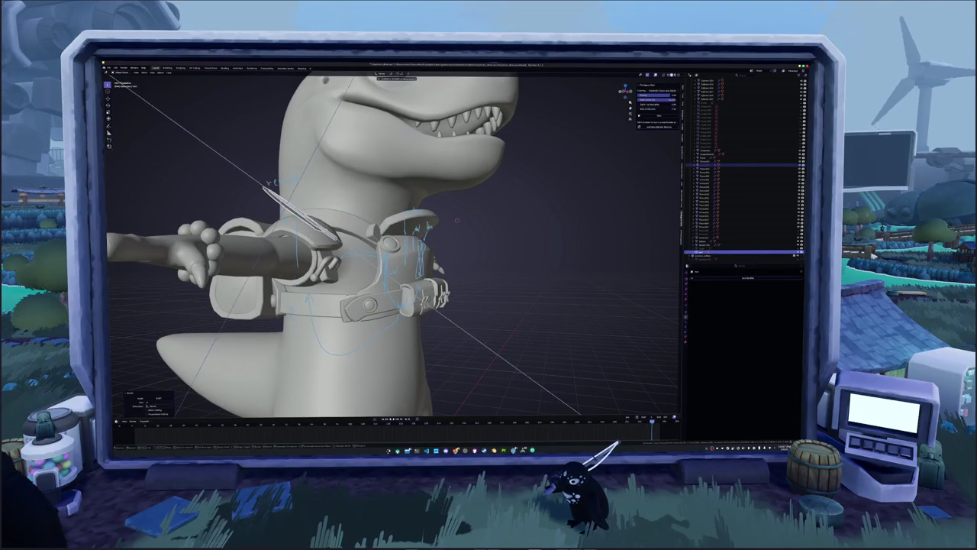
middle_drag(457, 221, 375, 242)
scroll(393, 245, up, 3)
- Tilt the feather further so it leans against the armour
key(r)
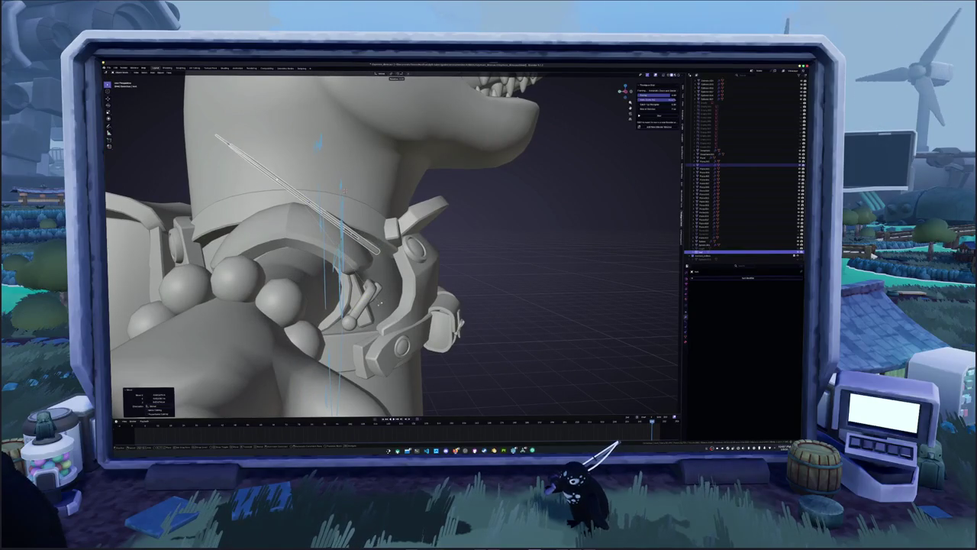
click(380, 304)
scroll(367, 305, down, 2)
mouse_move(379, 304)
middle_down()
mouse_move(349, 308)
mouse_move(336, 329)
mouse_move(252, 328)
middle_up()
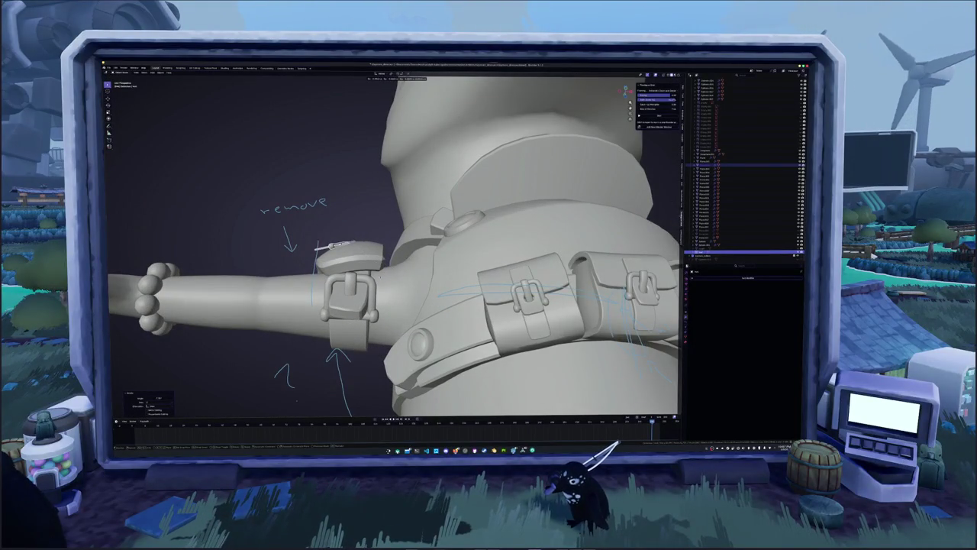
- Give the feather a slight final rotation and review the full character from the front
middle_drag(397, 290, 439, 260)
key(r)
key(r)
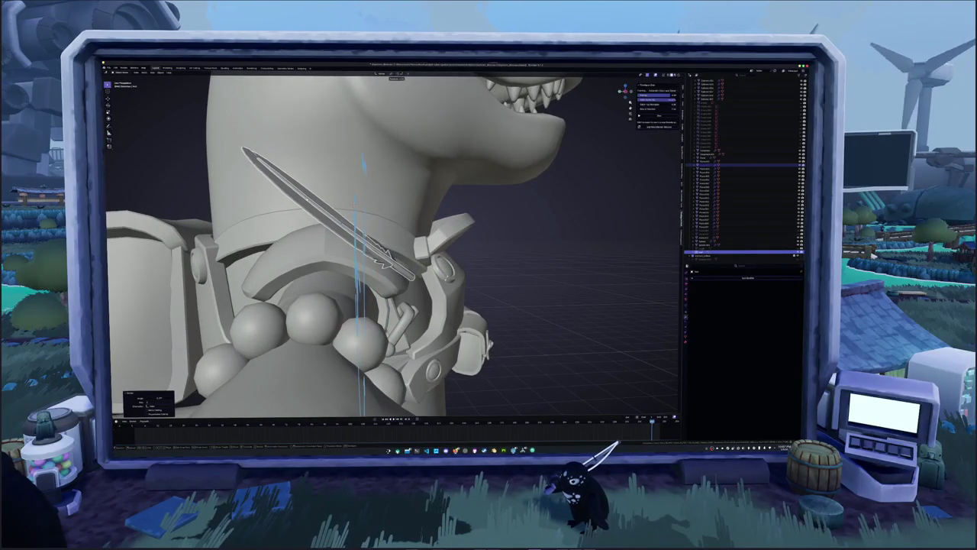
middle_drag(439, 260, 404, 279)
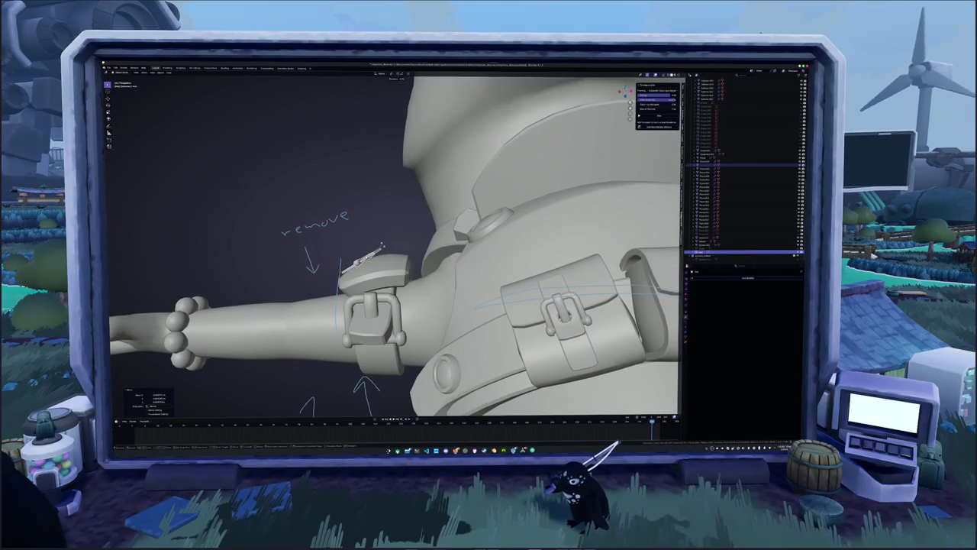
scroll(381, 248, down, 3)
scroll(366, 282, down, 2)
mouse_move(359, 298)
middle_down()
mouse_move(347, 309)
mouse_move(358, 302)
middle_up()
scroll(348, 310, down, 2)
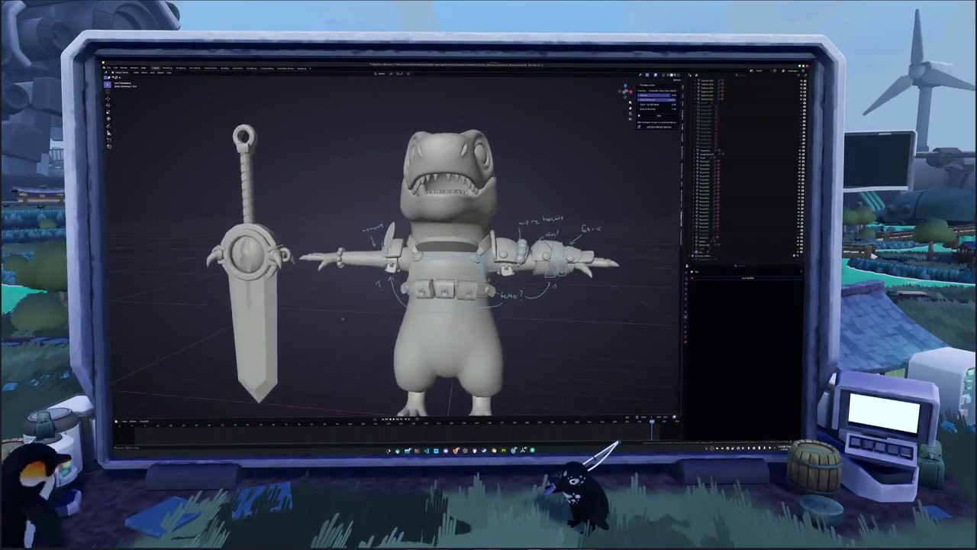
scroll(358, 303, up, 3)
- Add a new circle at the left shoulder in see-through view
click(391, 248)
key(alt+z)
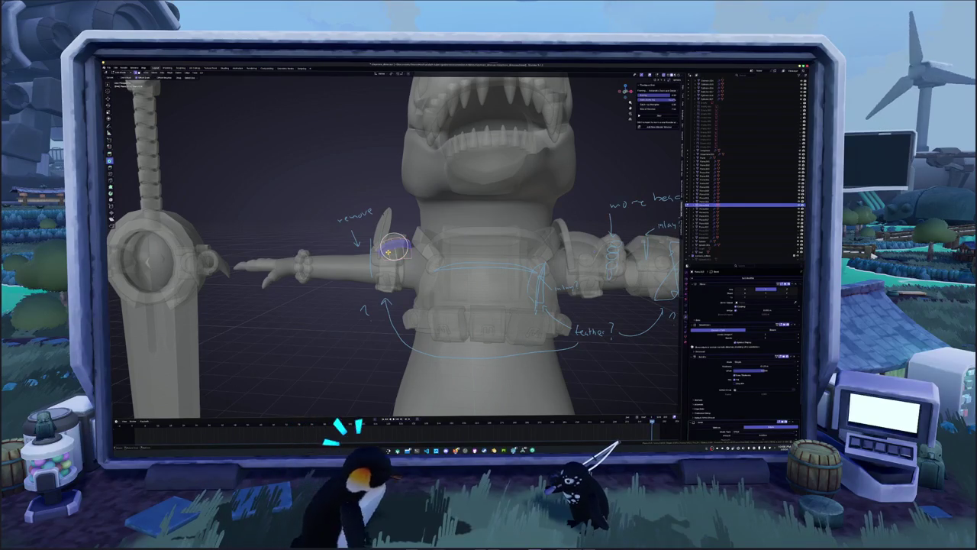
middle_drag(345, 309, 344, 285)
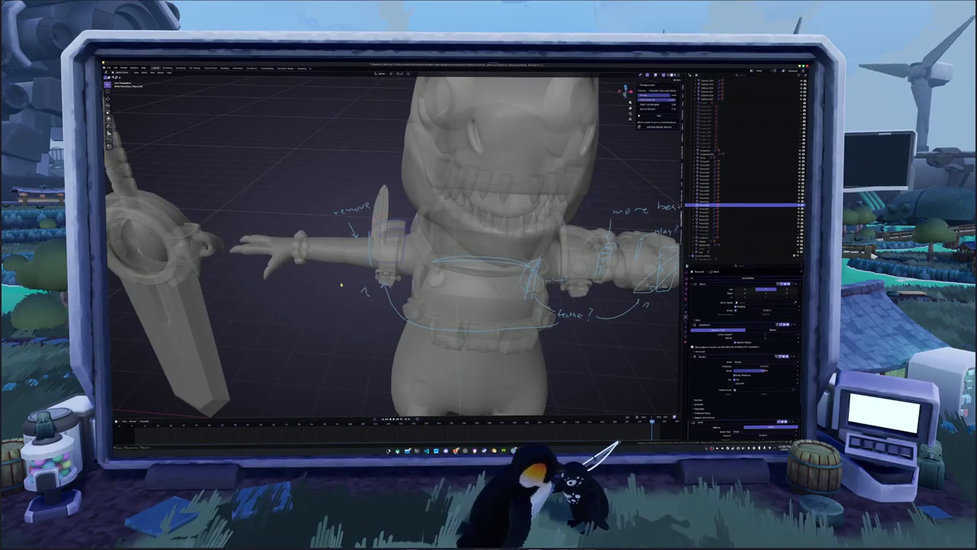
key(shift+a)
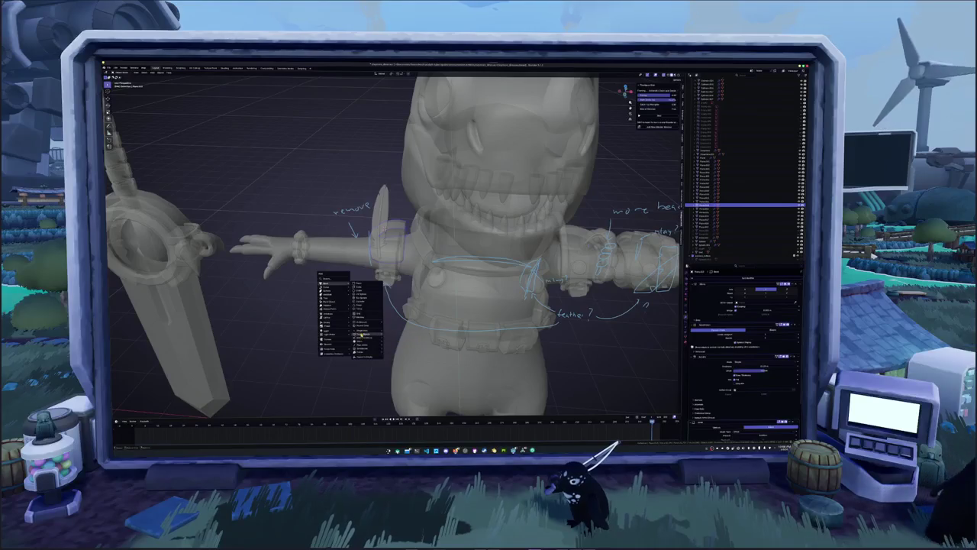
mouse_move(333, 291)
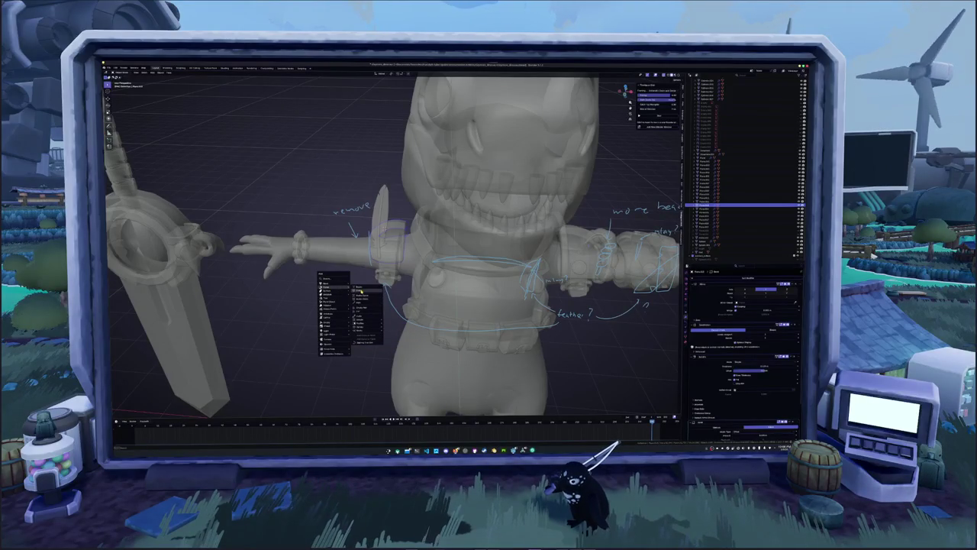
click(361, 290)
middle_drag(361, 290, 298, 291)
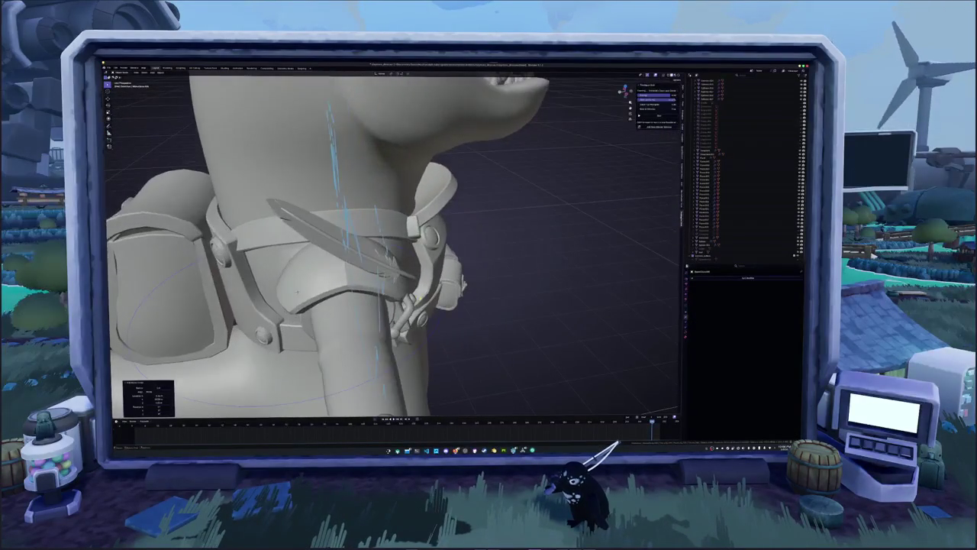
- Slide the new circle along X and switch to the front orthographic view
key(g)
key(x)
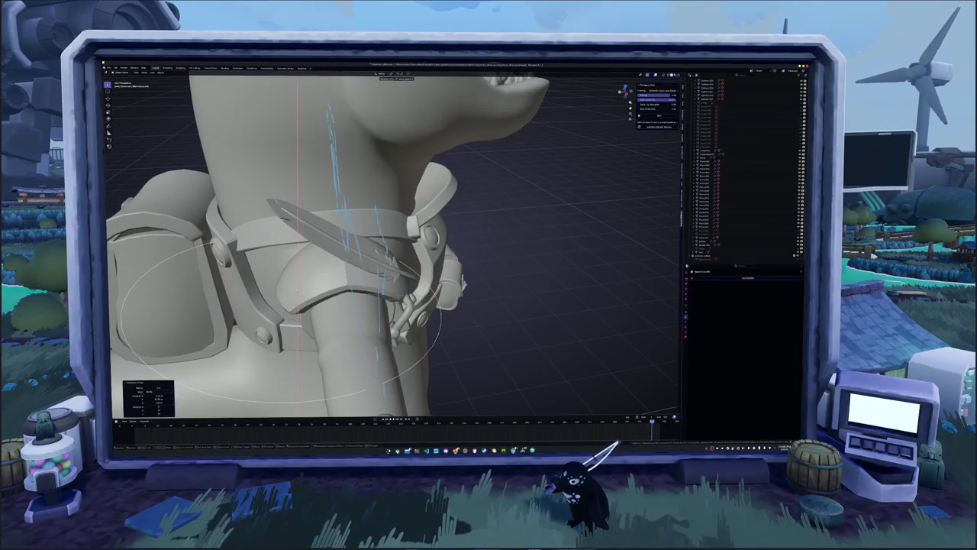
key(Return)
key(KP_1)
middle_drag(298, 291, 321, 275)
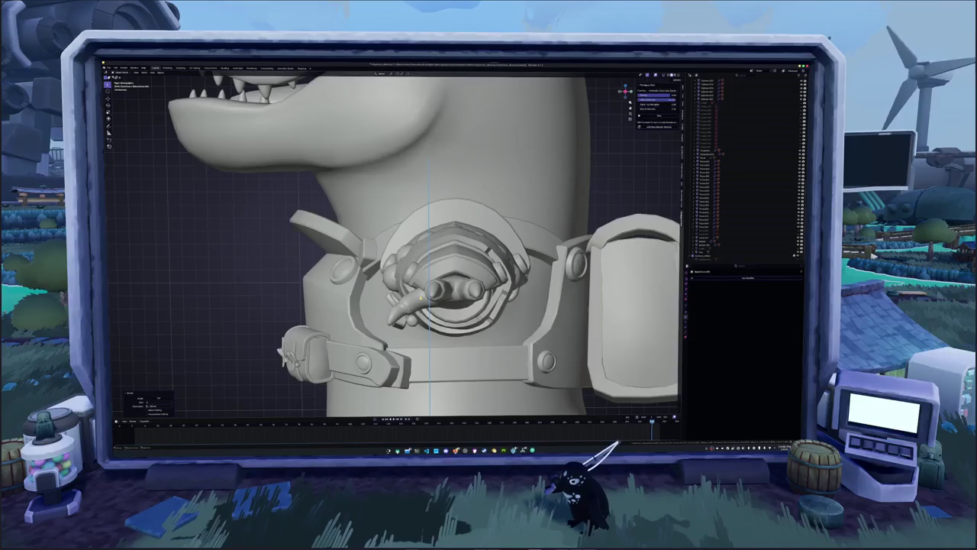
key(alt+z)
- Circle-select the edge loop around the arm ring in front view
key(g)
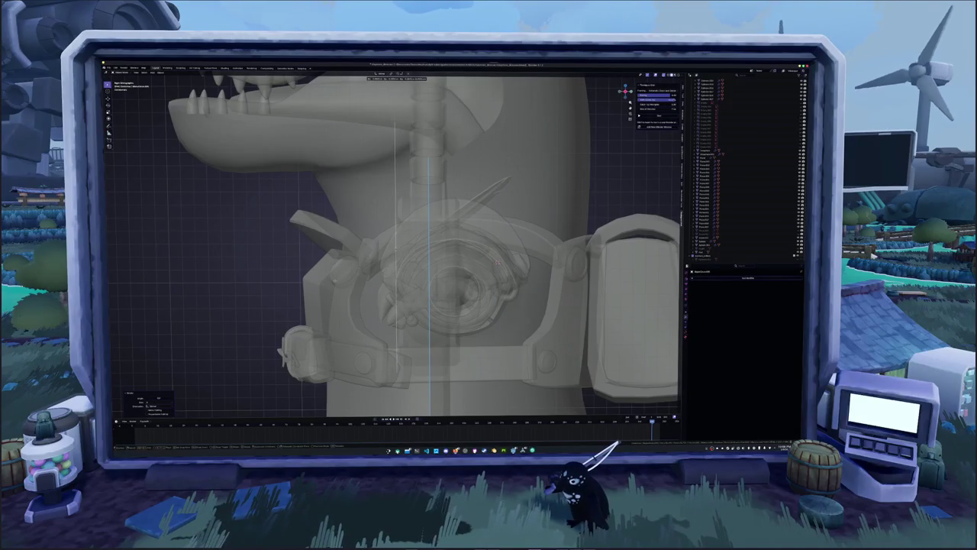
mouse_move(397, 244)
middle_down()
mouse_move(427, 252)
mouse_move(423, 271)
middle_up()
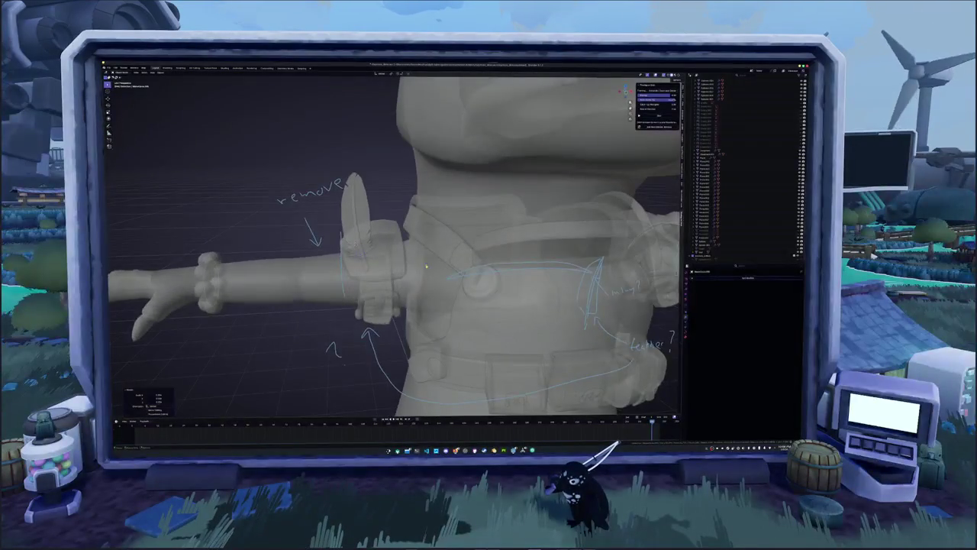
scroll(423, 271, up, 1)
key(KP_1)
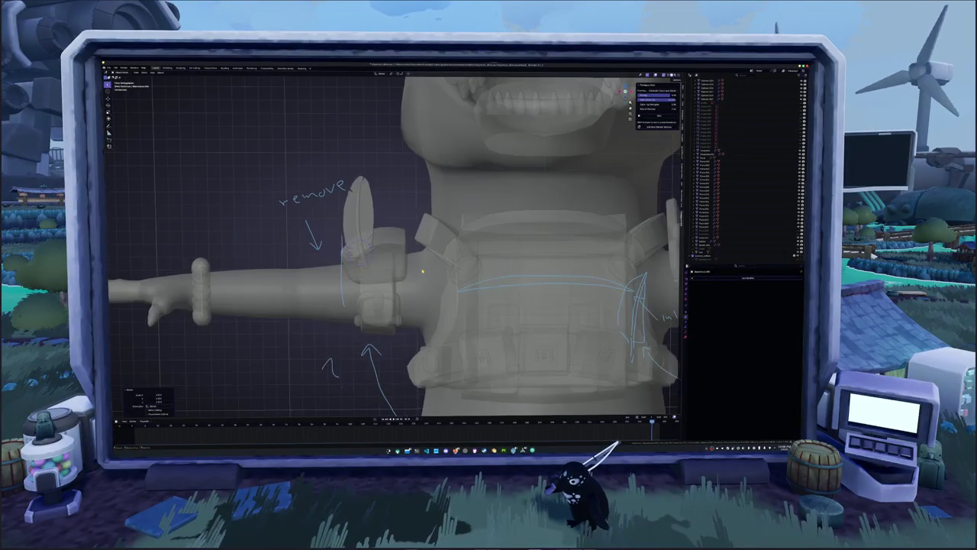
key(c)
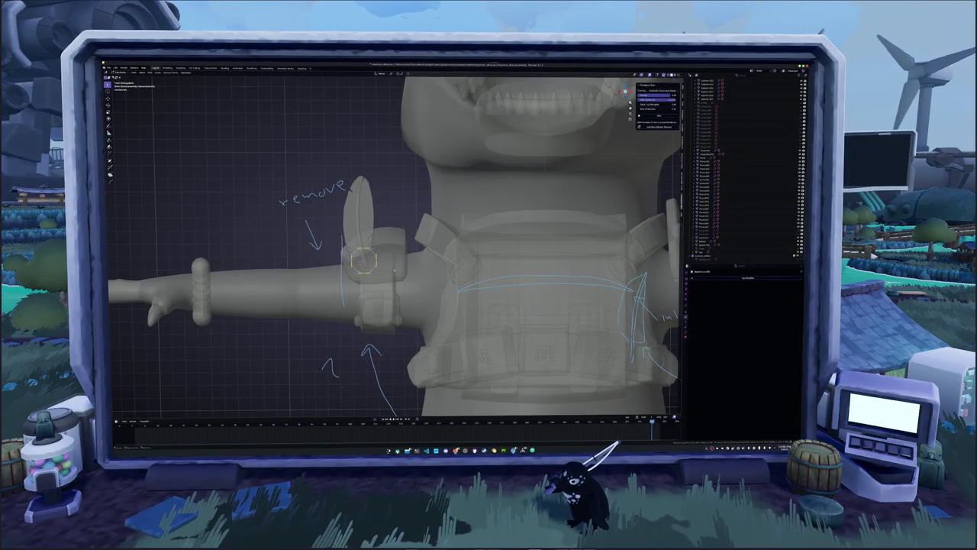
scroll(361, 262, up, 1)
drag(360, 262, 391, 262)
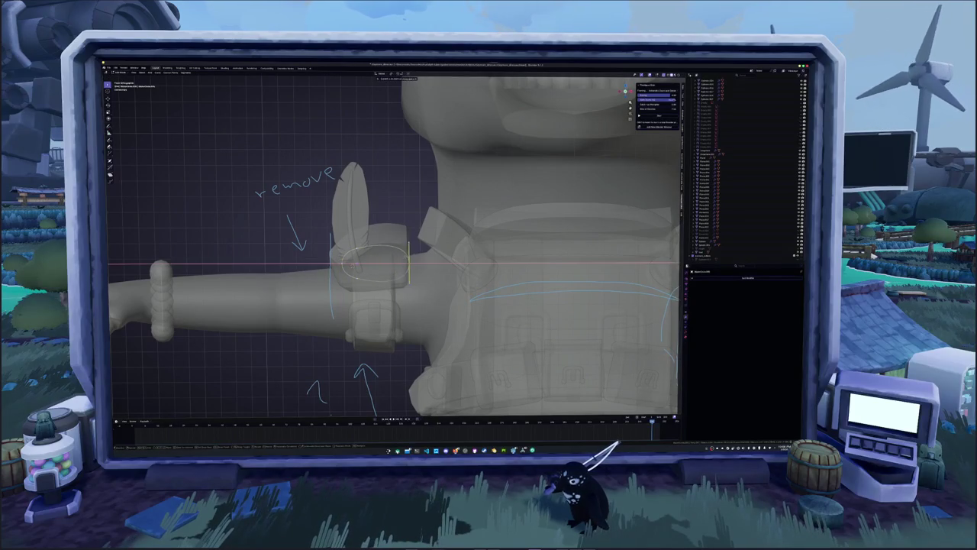
key(Escape)
- Move the selected loop sideways along X, then adjust its height along Z
key(g)
key(x)
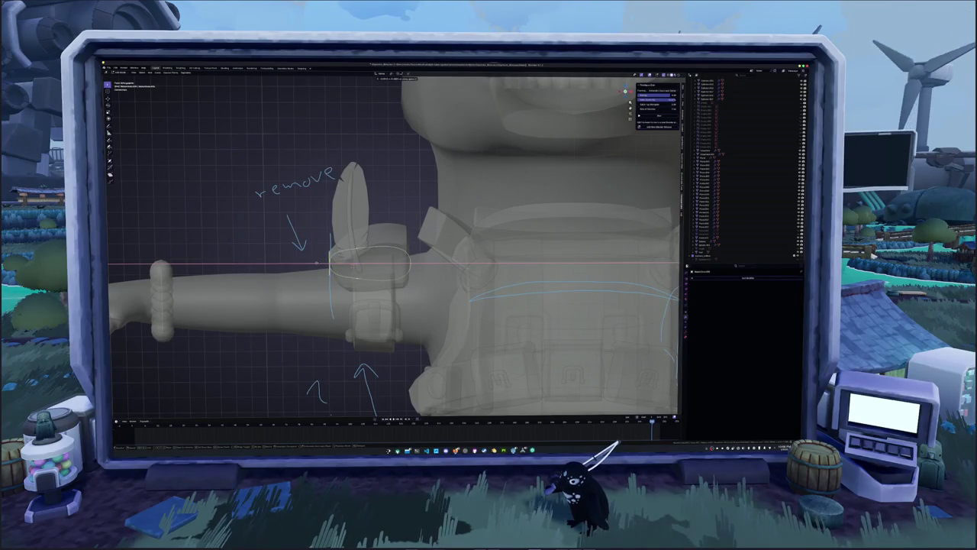
click(317, 262)
key(g)
key(z)
click(322, 265)
key(g)
key(z)
click(354, 268)
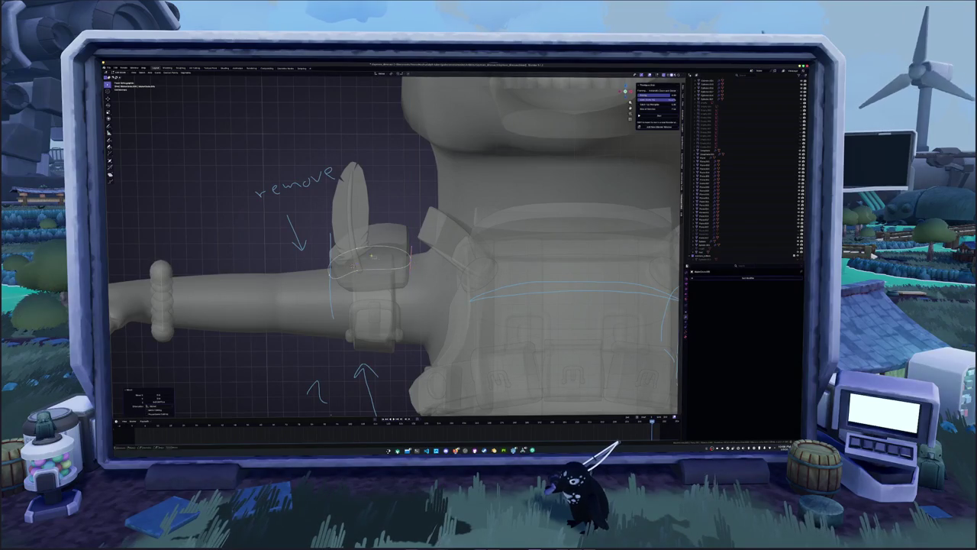
- Frame the collar area, confirm a sideways adjustment, and scale the loop
key(alt+z)
mouse_move(353, 267)
middle_down()
mouse_move(382, 260)
mouse_move(336, 245)
middle_up()
key(KP_Decimal)
key(x)
key(Return)
key(alt+z)
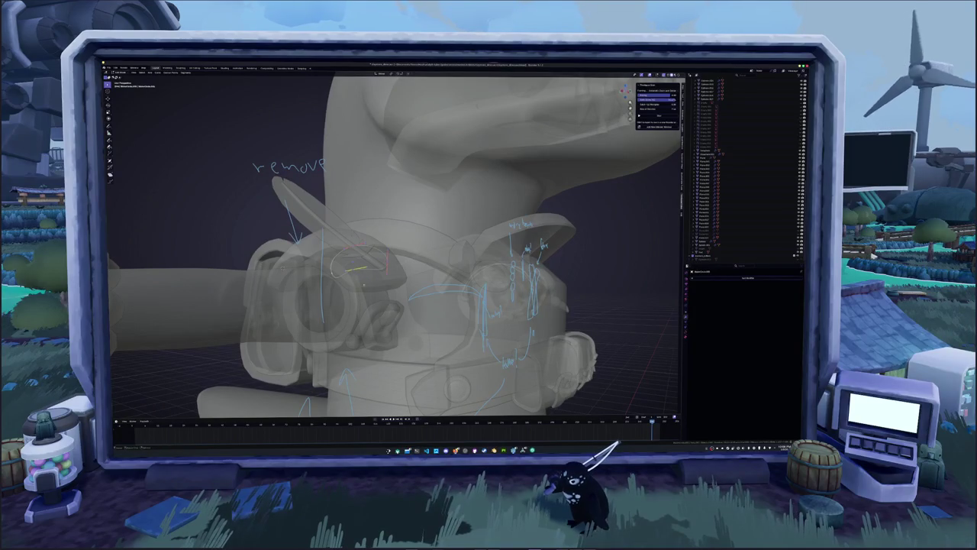
key(Return)
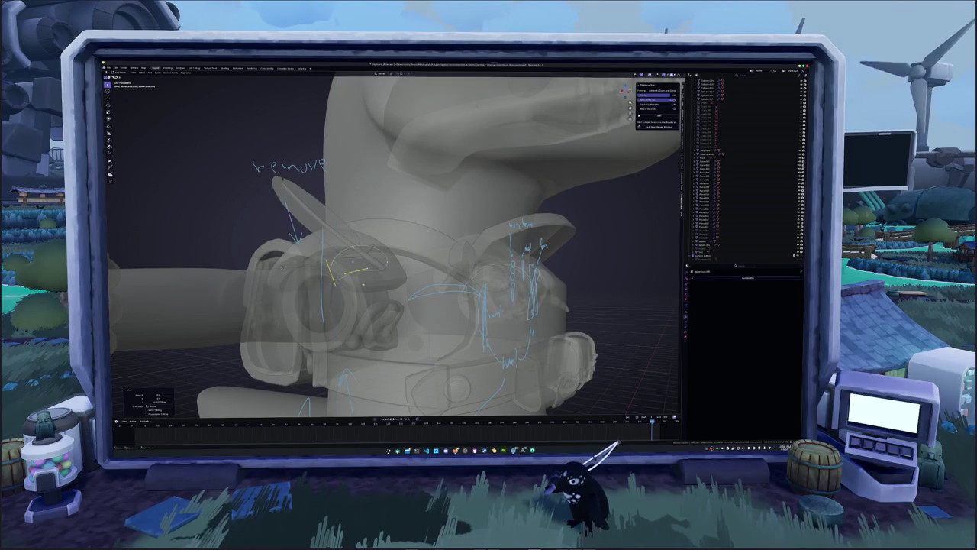
- Raise the feather piece along Z in two vertical moves
middle_drag(382, 260, 321, 252)
key(g)
key(z)
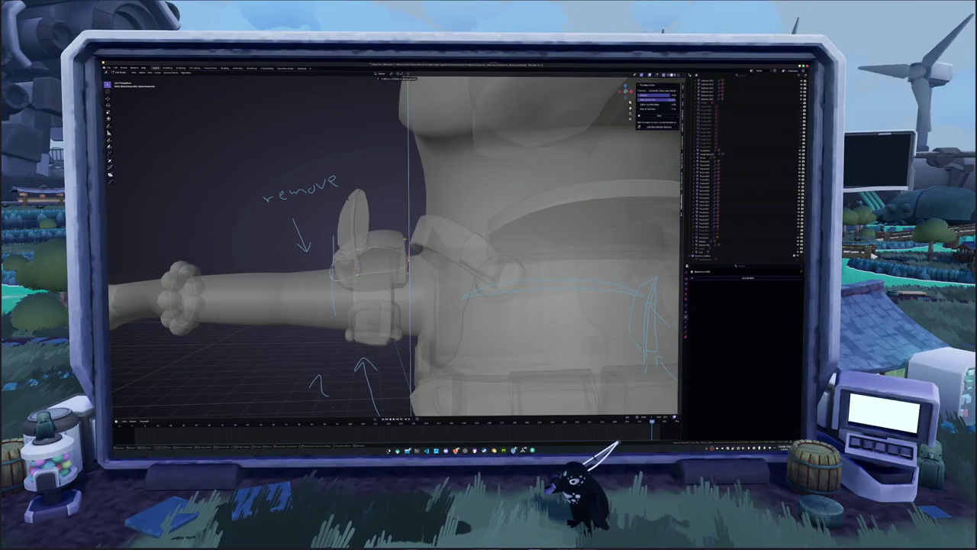
key(Return)
key(alt+z)
middle_drag(382, 252, 366, 252)
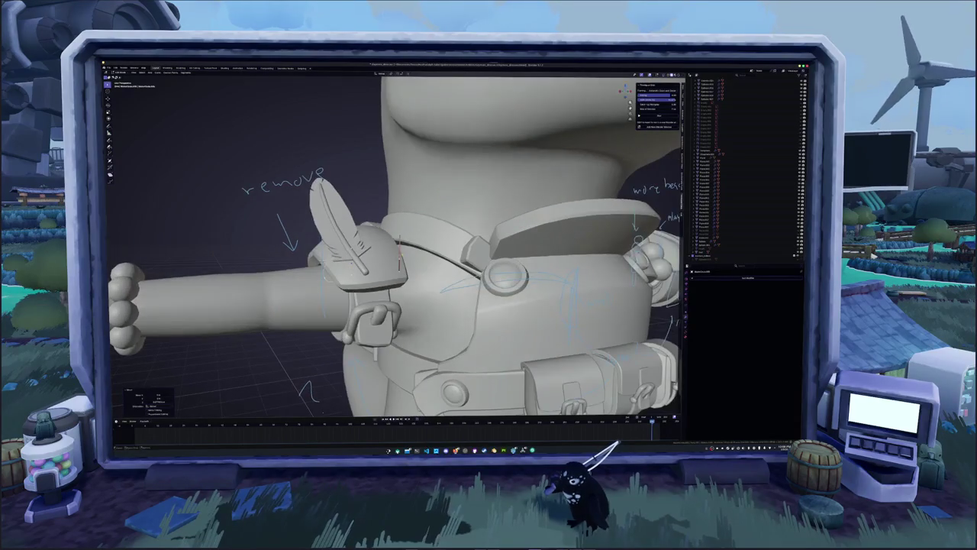
key(g)
key(z)
key(Return)
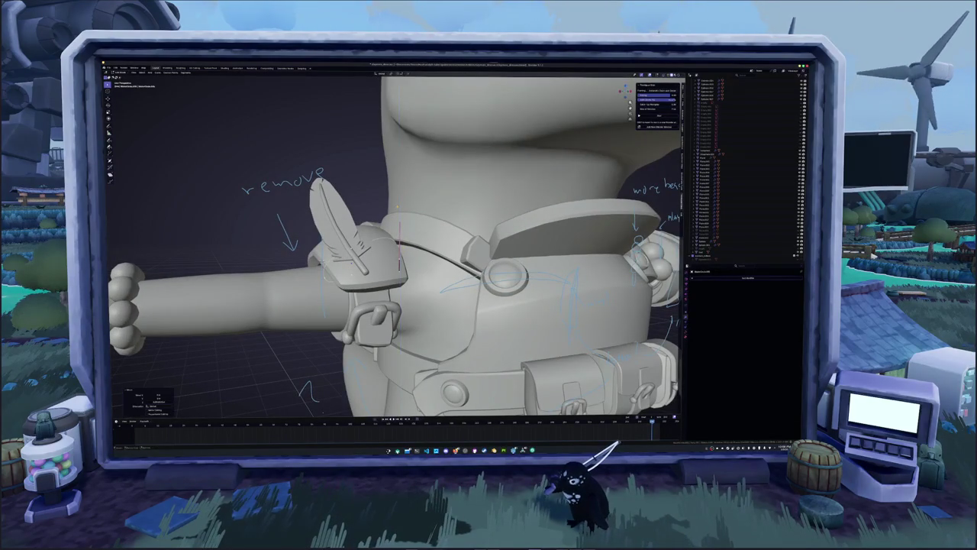
- Slide the feather sideways along X across the arm guard
mouse_move(381, 252)
middle_down()
mouse_move(336, 252)
mouse_move(352, 252)
middle_up()
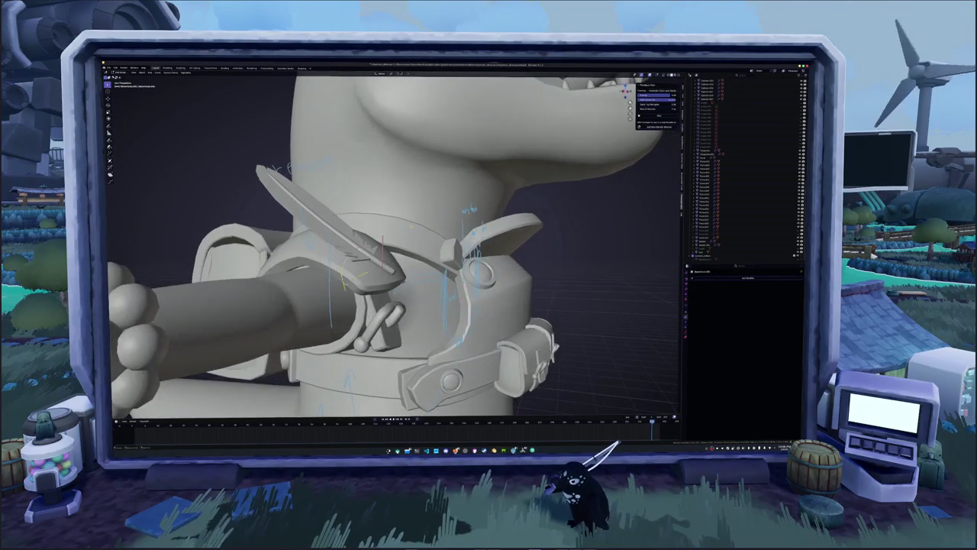
key(g)
key(x)
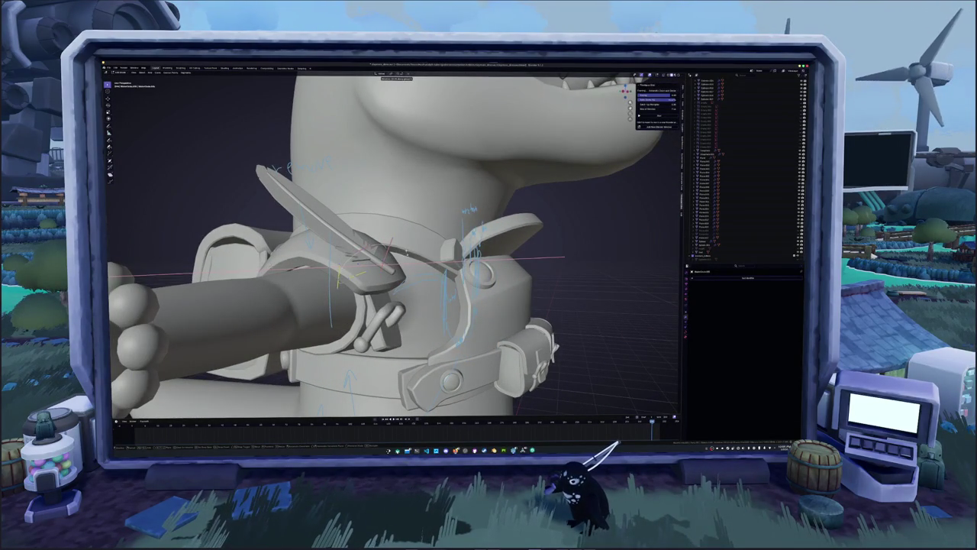
key(Return)
mouse_move(382, 252)
middle_down()
mouse_move(351, 252)
mouse_move(412, 244)
middle_up()
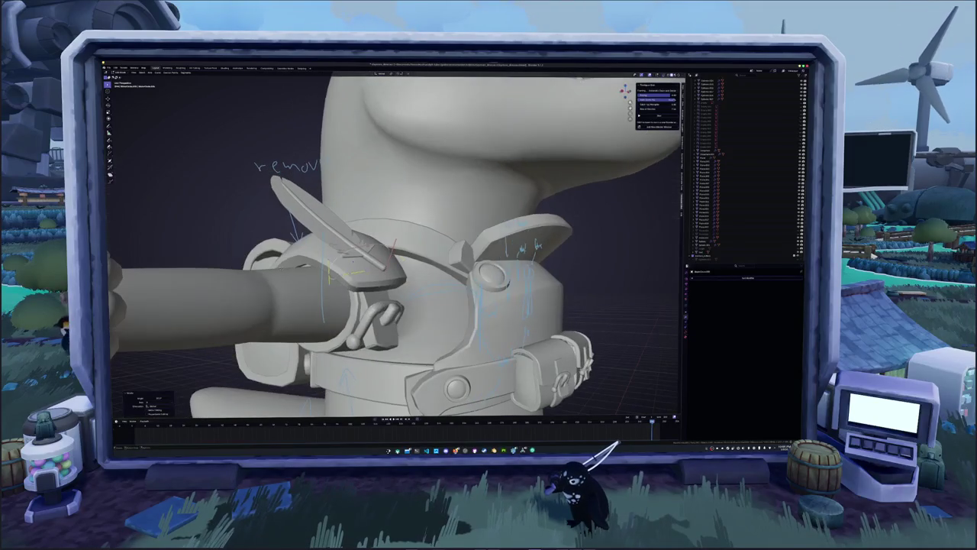
click(708, 277)
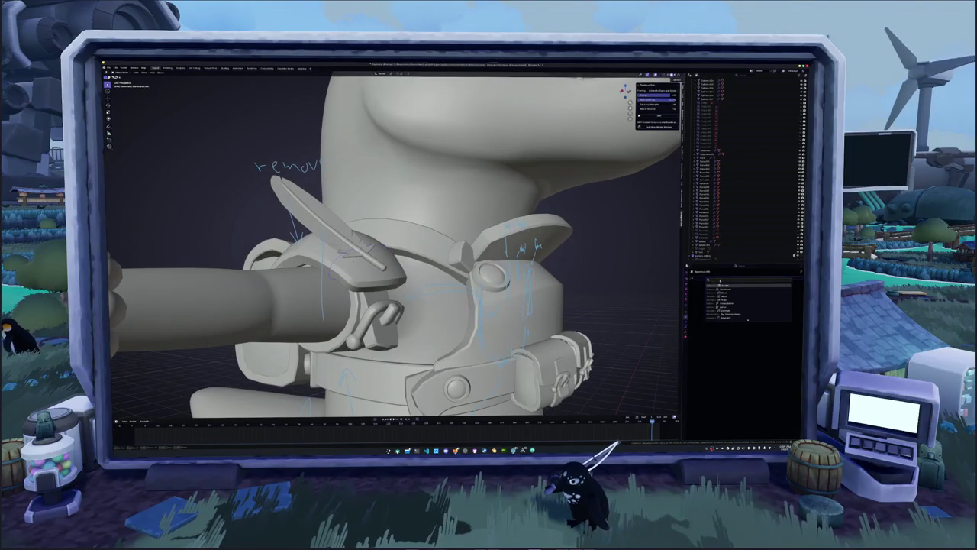
- Switch the lower-right editor to Properties and enable X-ray
click(722, 300)
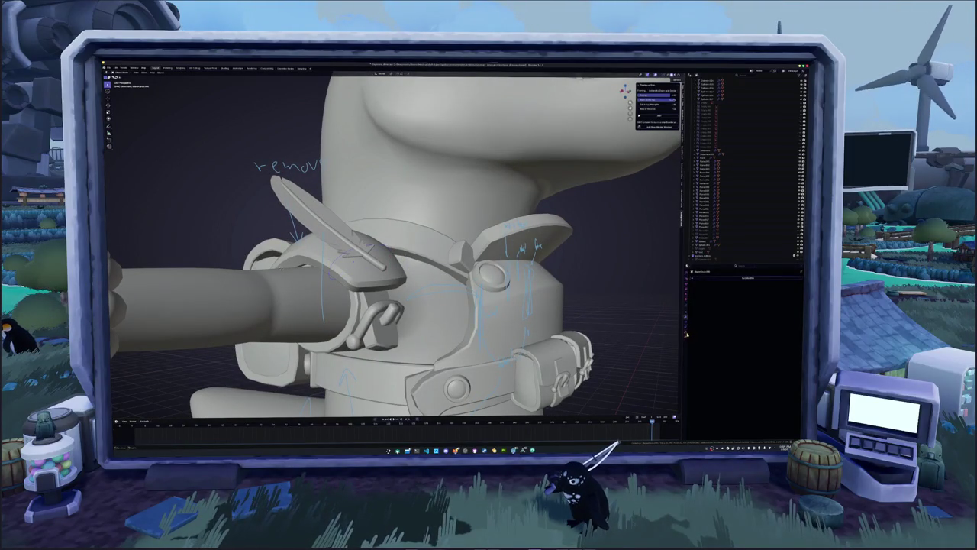
click(686, 334)
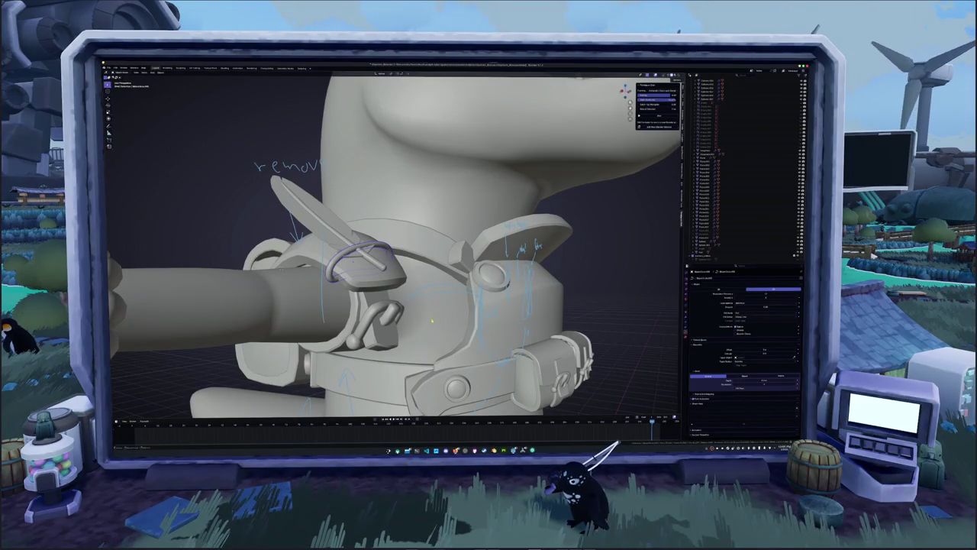
mouse_move(235, 201)
middle_down()
mouse_move(235, 239)
mouse_move(267, 221)
mouse_move(261, 259)
middle_up()
key(alt+z)
key(alt+z)
- Try moving the selected piece near the arm buckle, leaving it in place
key(g)
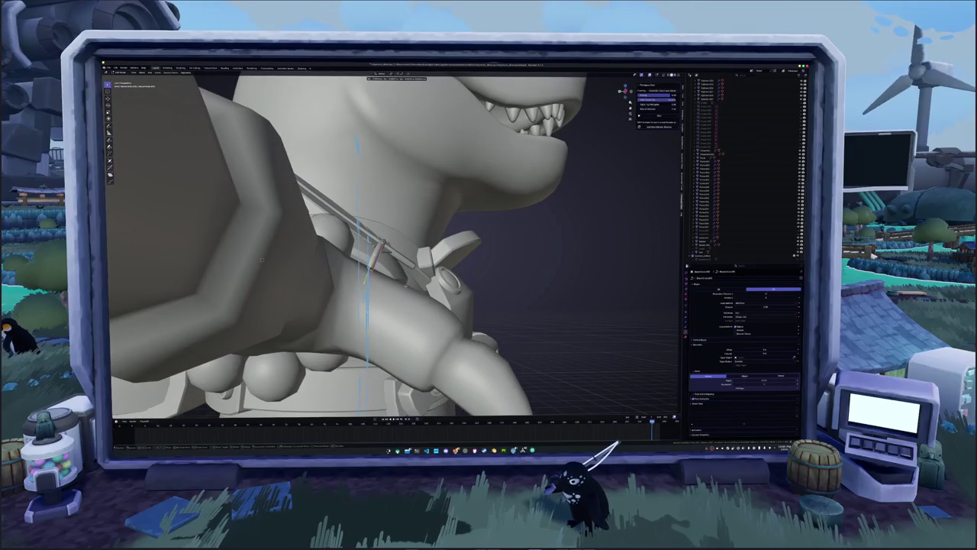
middle_drag(359, 252, 306, 221)
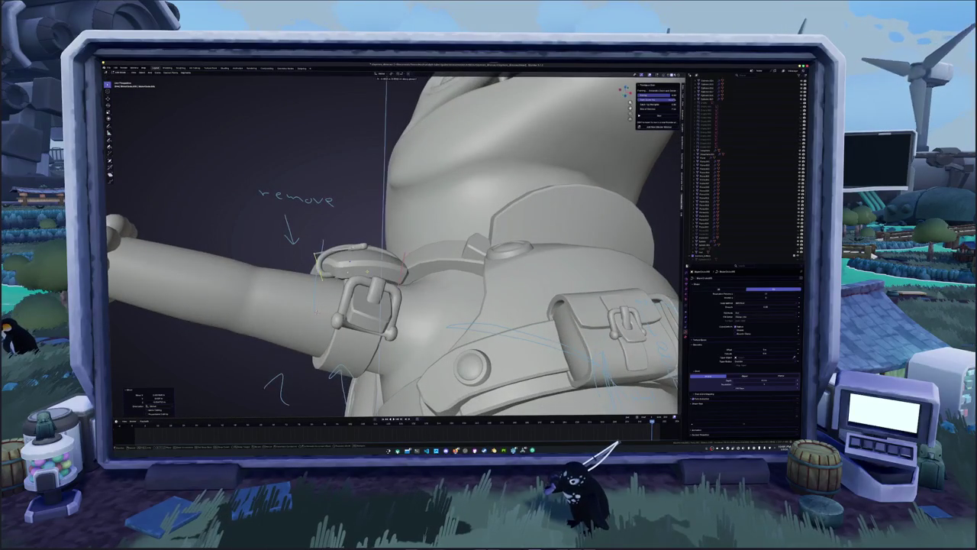
key(Return)
key(alt+z)
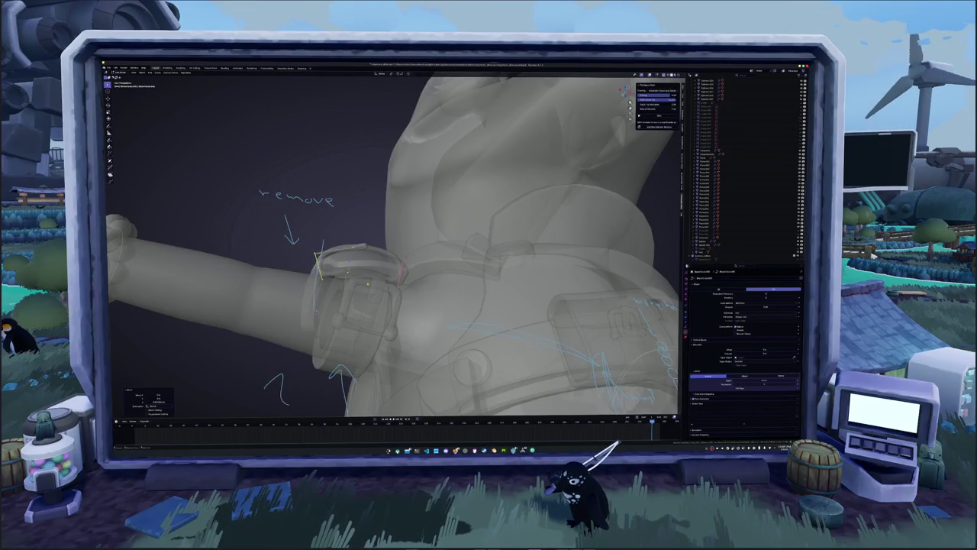
middle_drag(305, 221, 298, 213)
- Slide the band along X to line it up with the arm, then restore solid shading
middle_drag(352, 275, 359, 272)
key(g)
key(x)
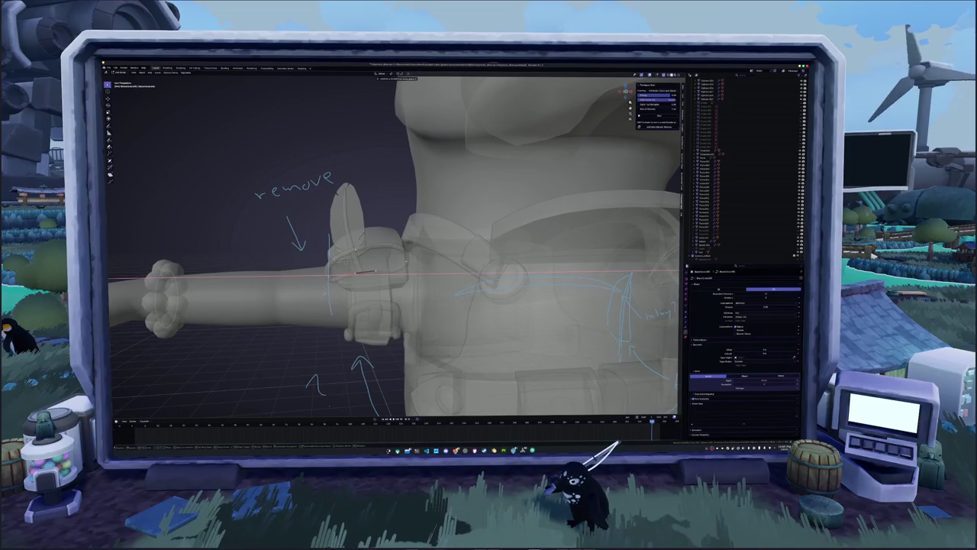
key(Escape)
key(alt+z)
mouse_move(382, 268)
middle_down()
mouse_move(397, 252)
mouse_move(367, 267)
mouse_move(374, 252)
mouse_move(359, 237)
middle_up()
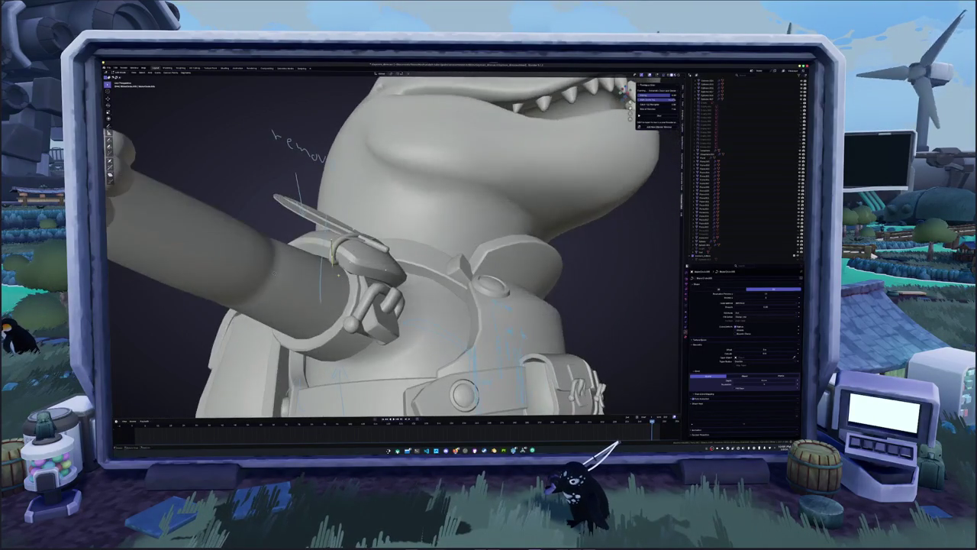
- Move the buckle piece along Z, checking overlap in see-through view
key(g)
key(z)
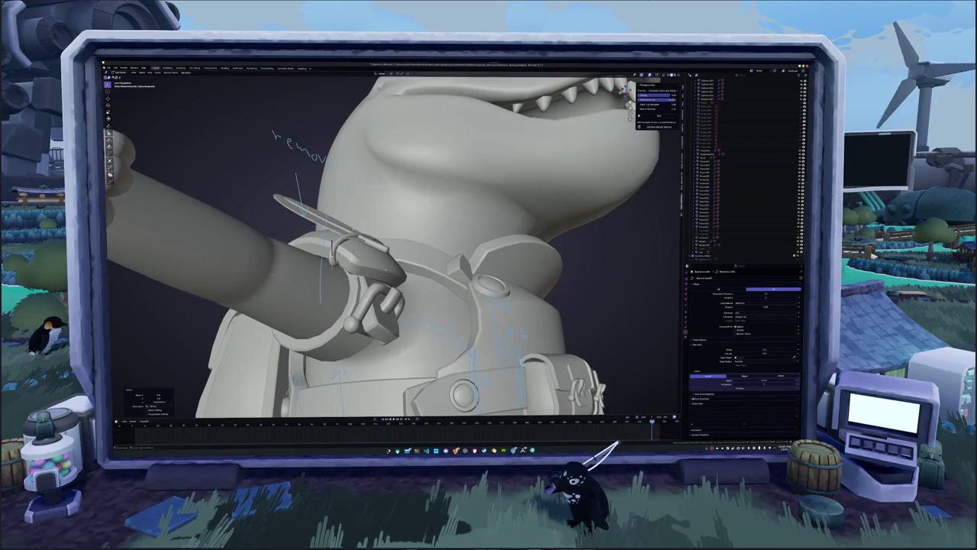
key(alt+z)
key(alt+z)
mouse_move(338, 277)
middle_down()
mouse_move(352, 268)
mouse_move(329, 97)
mouse_move(340, 229)
mouse_move(330, 272)
middle_up()
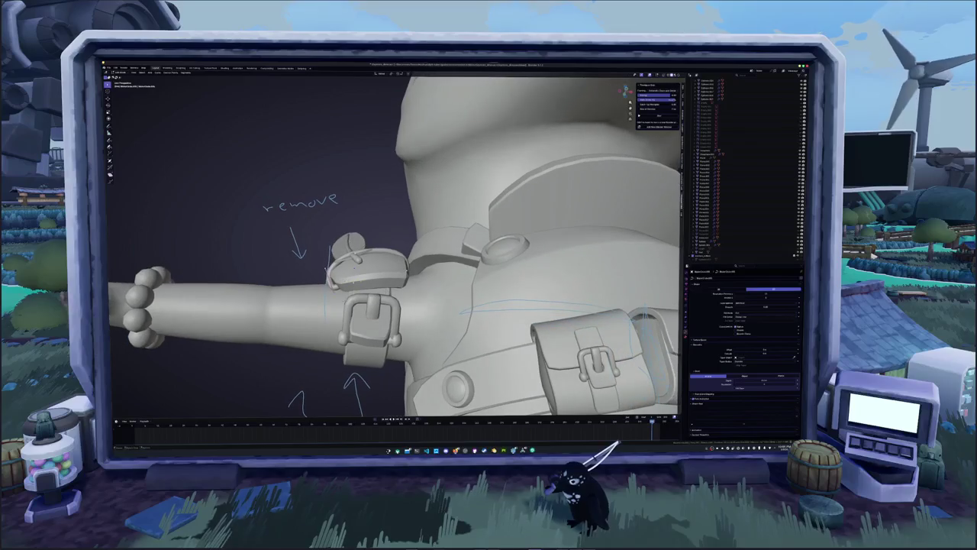
click(330, 272)
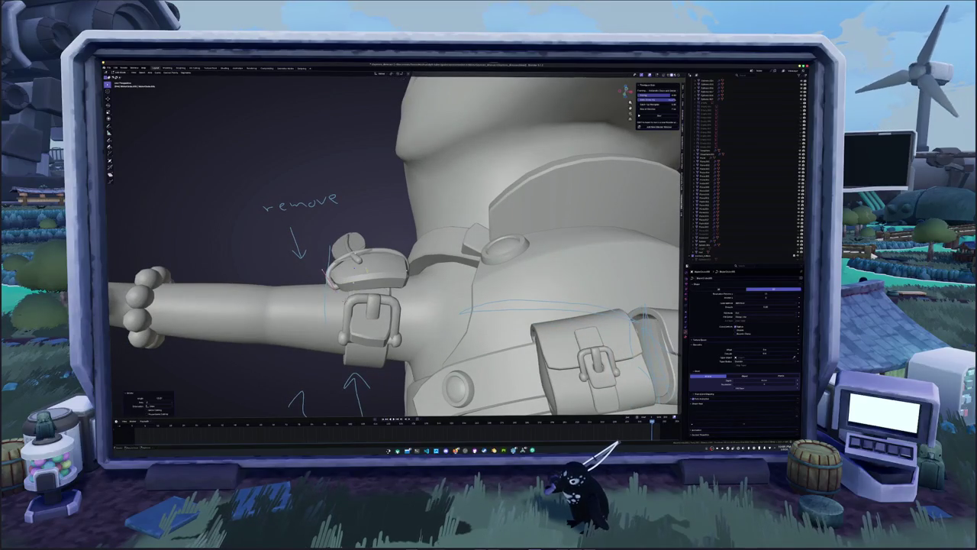
- Rotate the selected band so it wraps around the feather, constraining to X
mouse_move(323, 271)
middle_down()
mouse_move(389, 260)
mouse_move(381, 254)
middle_up()
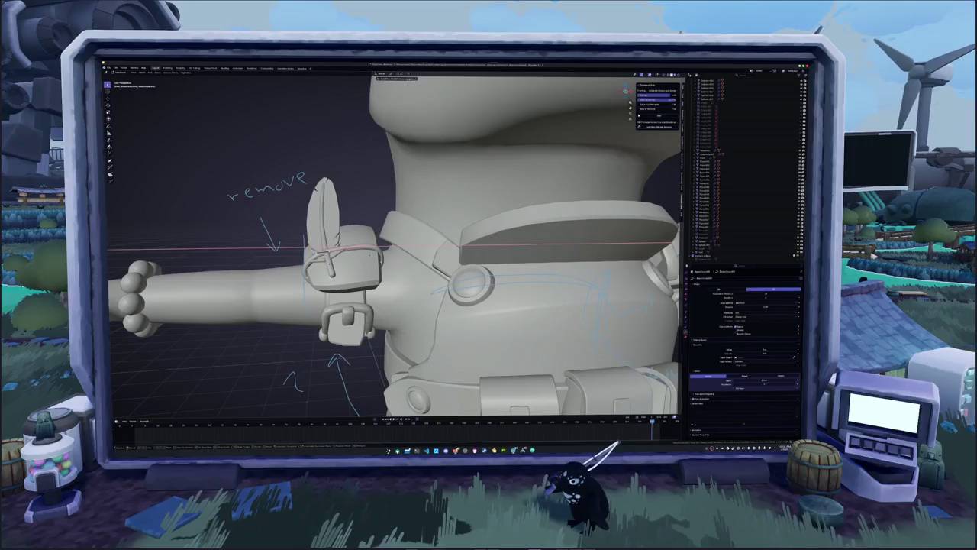
middle_drag(381, 254, 240, 256)
key(r)
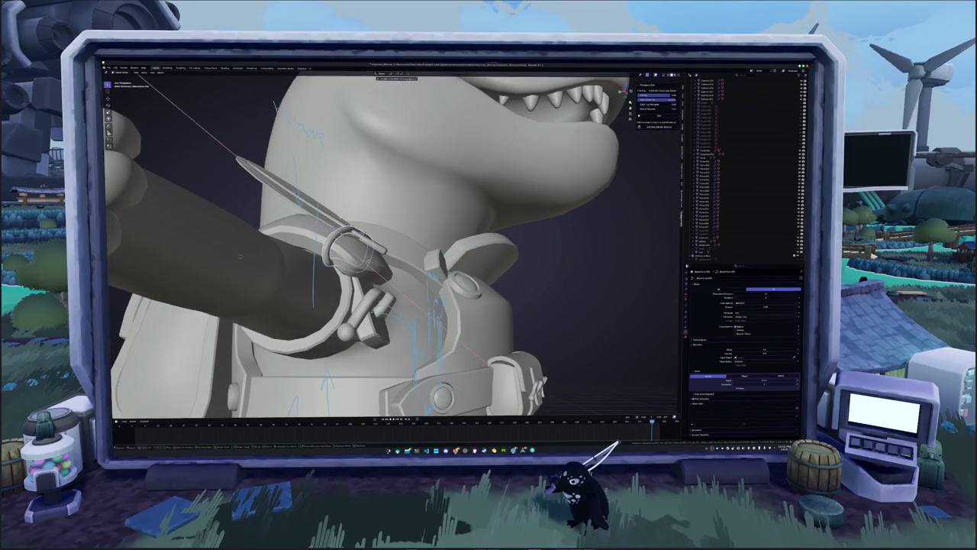
click(142, 207)
middle_drag(142, 207, 229, 237)
key(r)
key(x)
key(x)
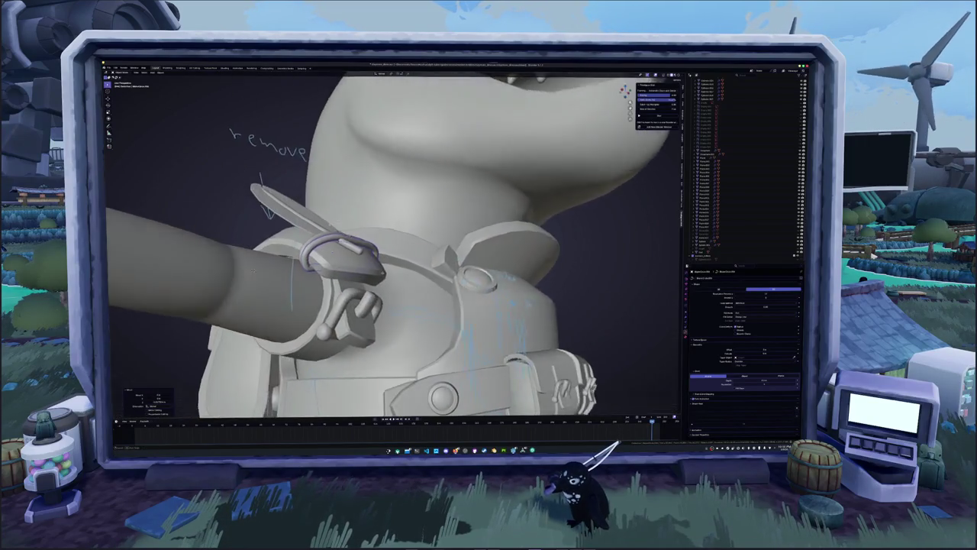
- Tilt the strap about the X axis to hug the wrist buckle
middle_drag(381, 268, 474, 290)
key(r)
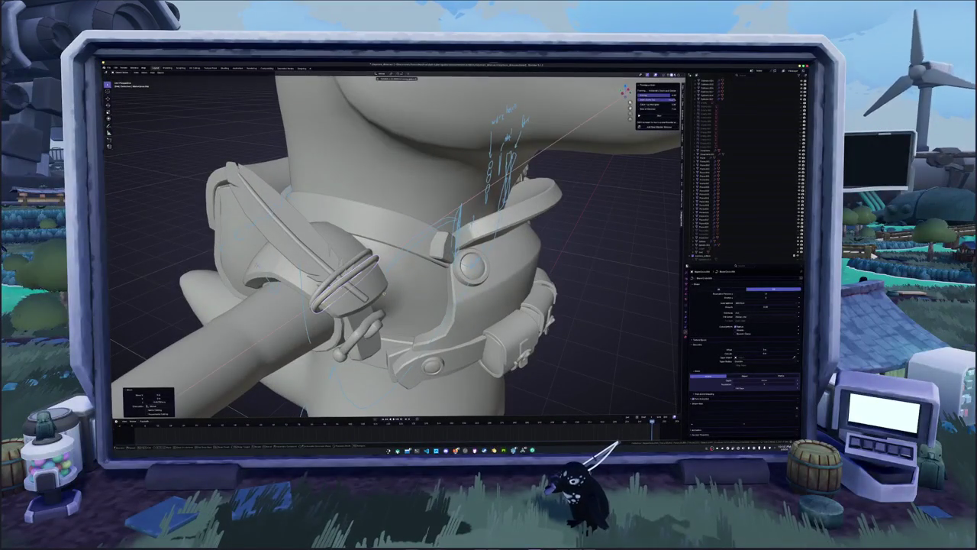
key(x)
mouse_move(382, 267)
middle_down()
mouse_move(401, 225)
mouse_move(427, 252)
mouse_move(412, 229)
middle_up()
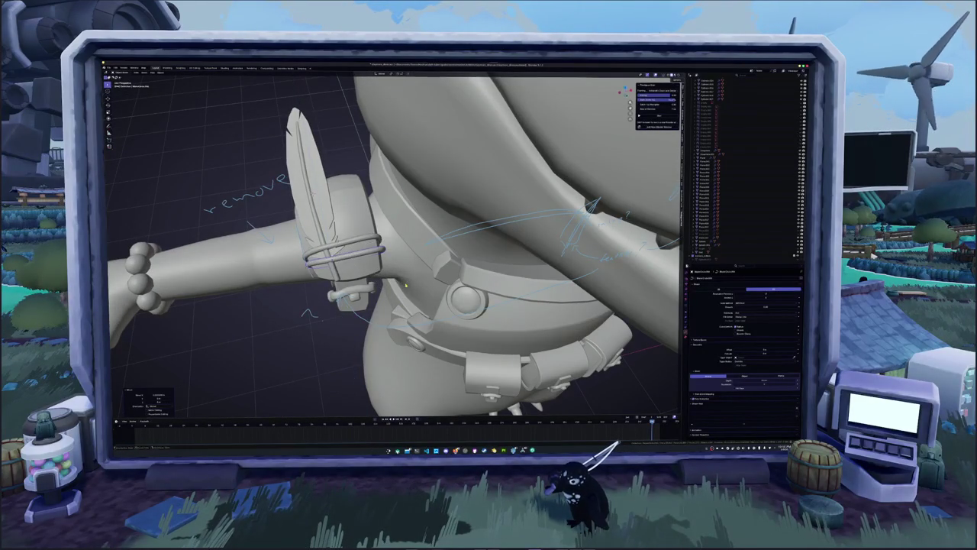
middle_drag(406, 282, 412, 273)
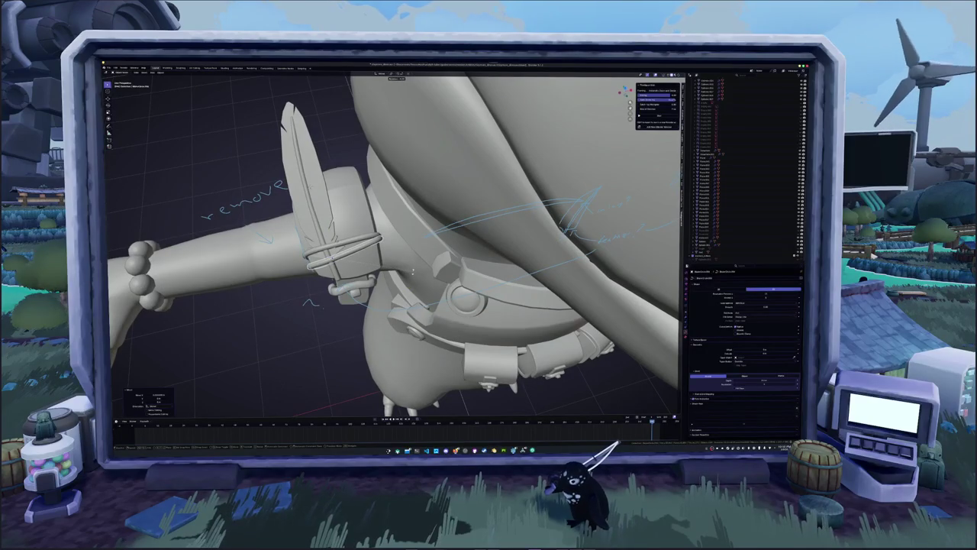
mouse_move(411, 271)
middle_down()
mouse_move(343, 264)
mouse_move(344, 249)
middle_up()
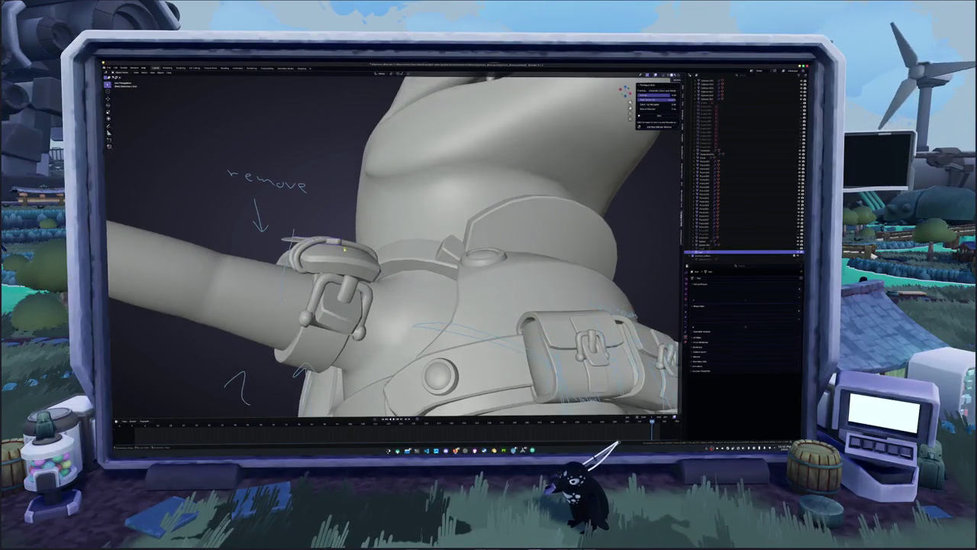
- Slide the selected bracer piece along Z onto the wrist buckle
mouse_move(336, 240)
middle_down()
mouse_move(340, 267)
mouse_move(313, 229)
middle_up()
click(341, 269)
key(g)
key(z)
click(328, 252)
- Deselect the feather and reposition the next band piece around the buckle
click(345, 264)
mouse_move(345, 264)
middle_down()
mouse_move(302, 279)
mouse_move(334, 260)
middle_up()
scroll(298, 278, up, 3)
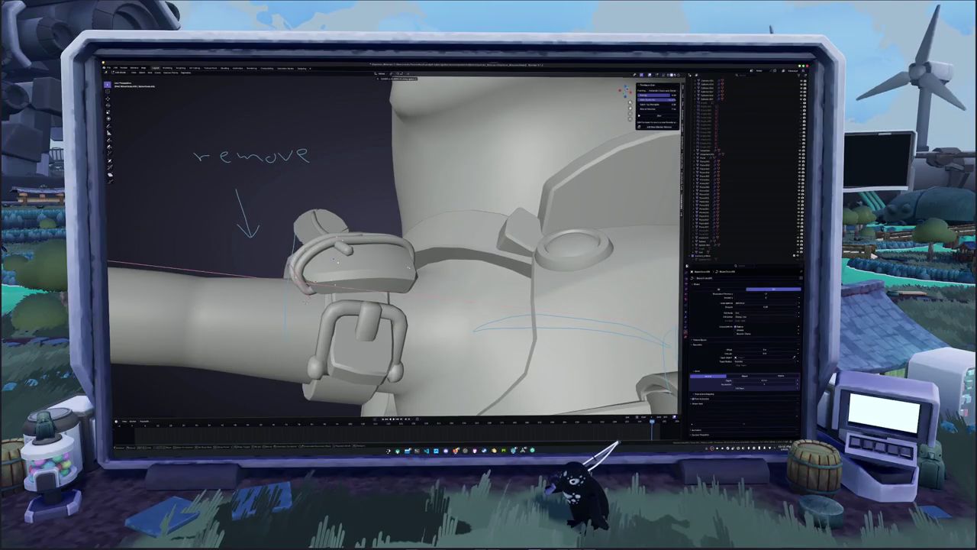
middle_drag(304, 299, 303, 284)
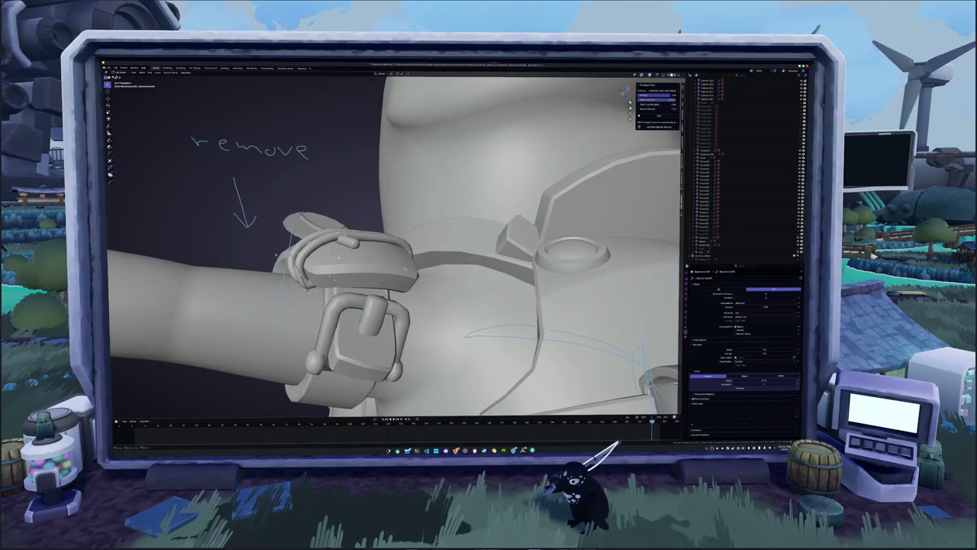
key(g)
click(273, 248)
- Move another band into place, then frame the whole dinosaur and sword
mouse_move(273, 248)
middle_down()
mouse_move(321, 274)
mouse_move(336, 267)
mouse_move(321, 275)
mouse_move(328, 271)
middle_up()
key(g)
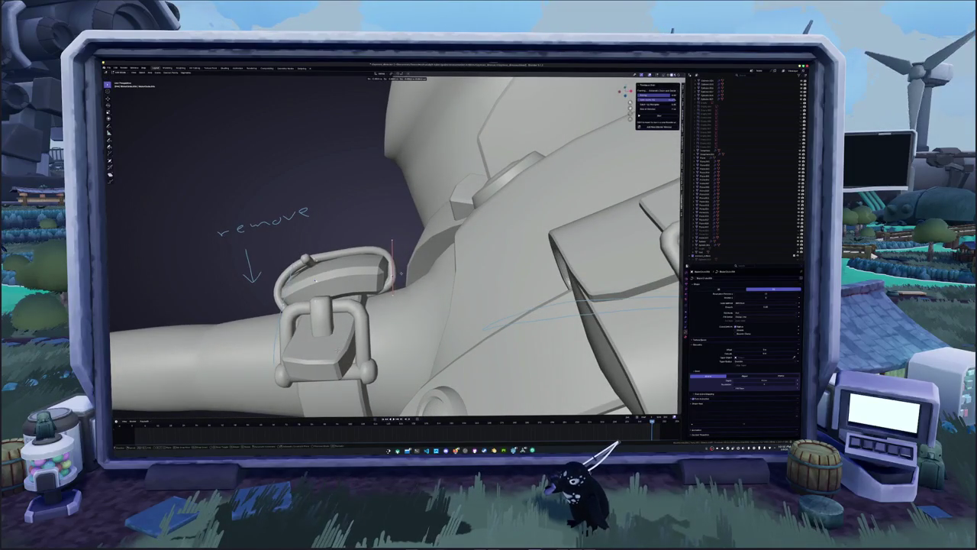
click(391, 223)
middle_drag(391, 222, 261, 91)
key(Home)
mouse_move(305, 229)
middle_down()
mouse_move(351, 295)
mouse_move(314, 298)
middle_up()
scroll(317, 298, up, 5)
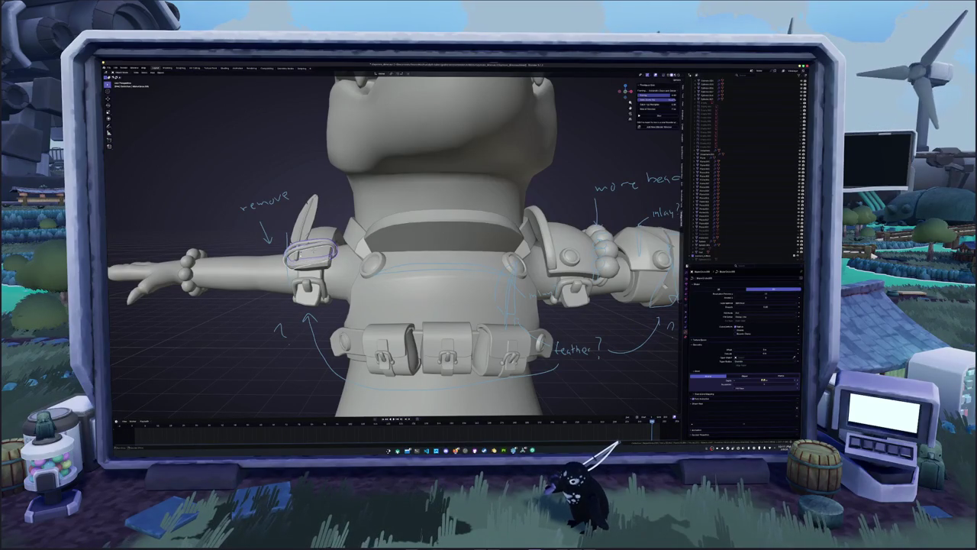
scroll(453, 360, up, 2)
mouse_move(453, 359)
middle_down()
mouse_move(289, 312)
mouse_move(559, 324)
middle_up()
scroll(288, 312, up, 5)
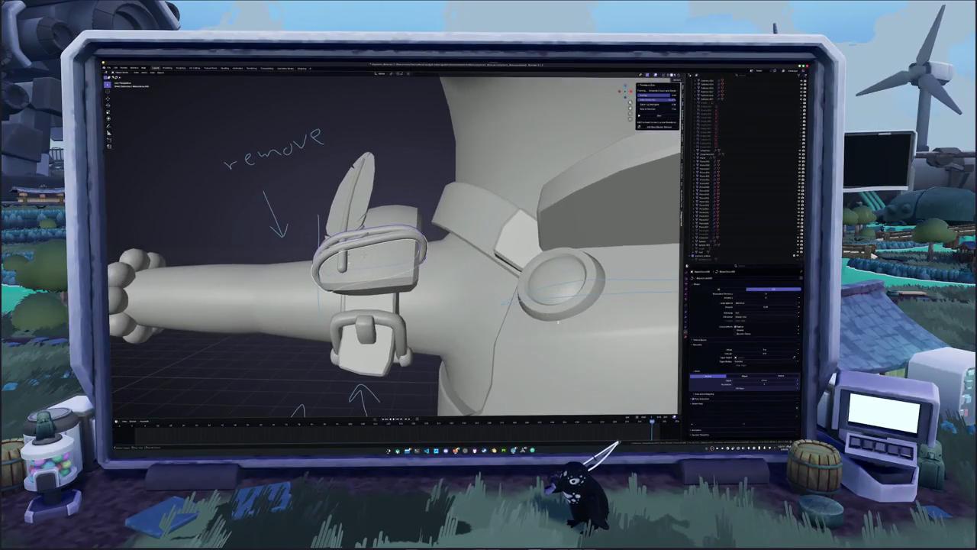
click(764, 380)
key(KP_1)
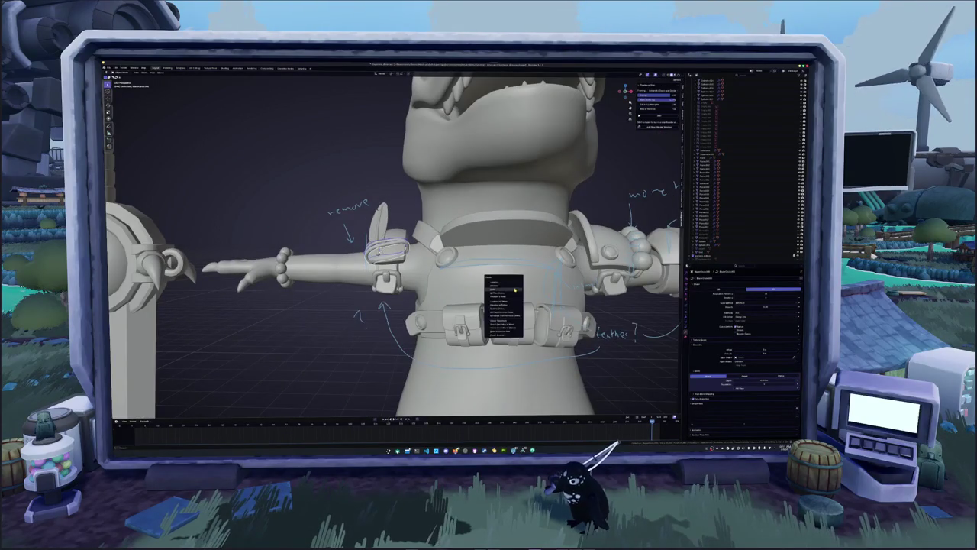
scroll(341, 334, down, 5)
mouse_move(340, 334)
middle_down()
mouse_move(313, 342)
mouse_move(333, 334)
middle_up()
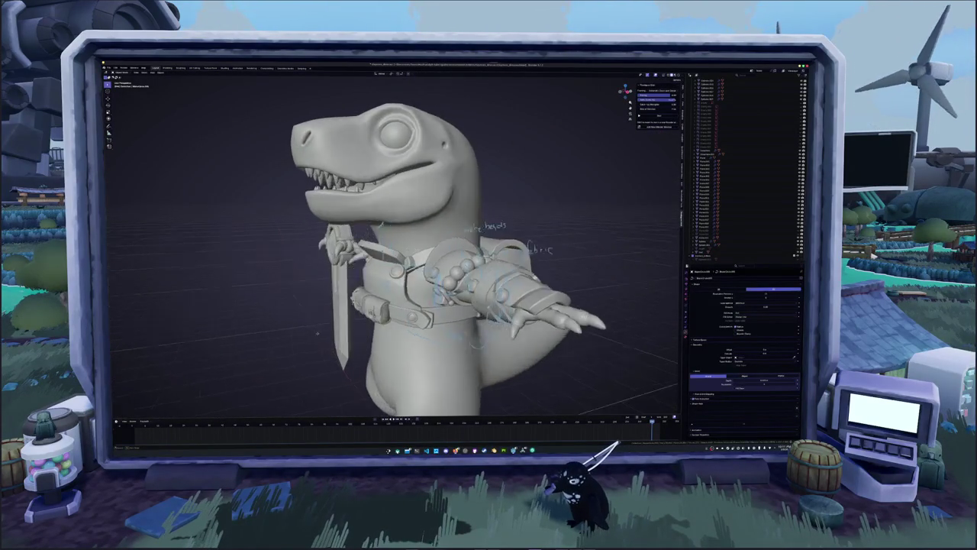
scroll(333, 334, down, 2)
scroll(333, 334, down, 1)
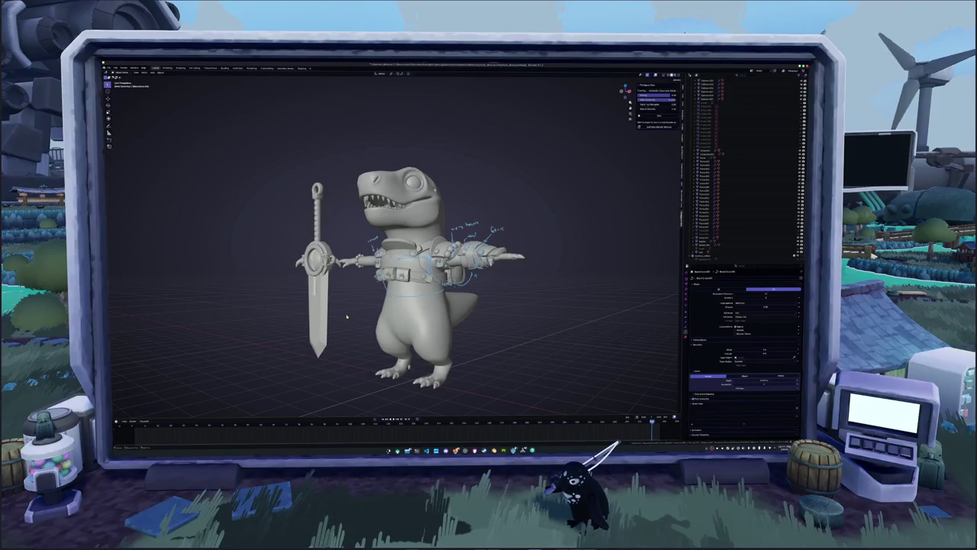
- Select everything and browse the sidebar's Item, Tool and workspace panels
middle_drag(347, 317, 351, 323)
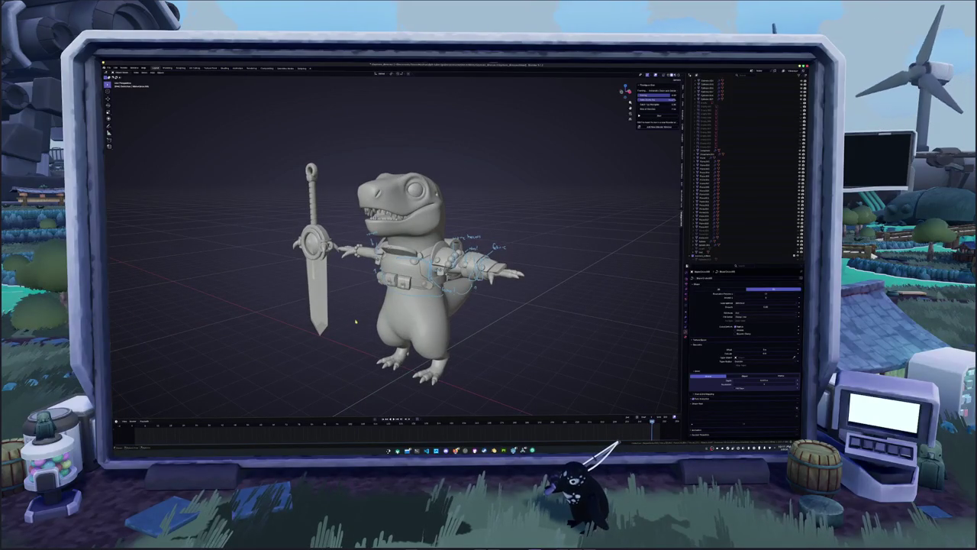
key(a)
scroll(370, 292, up, 1)
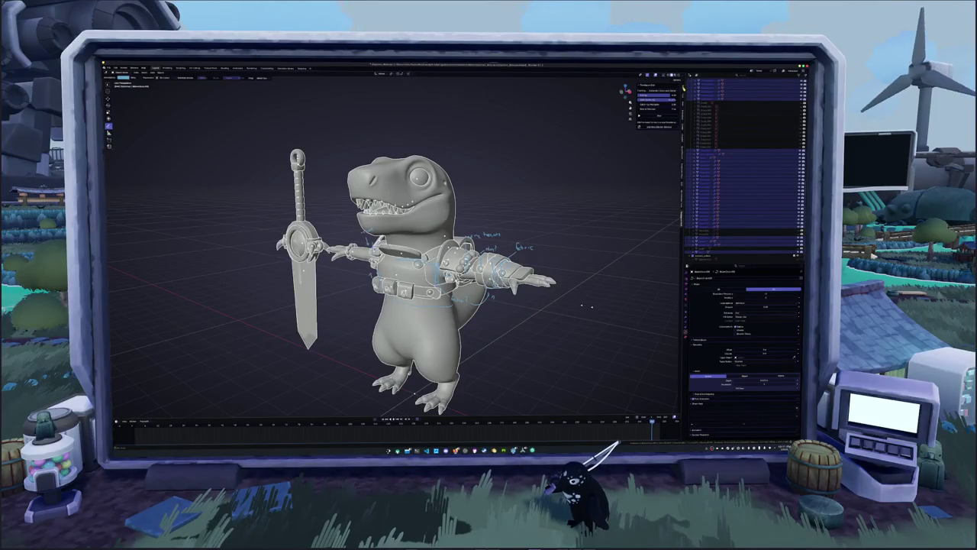
click(683, 98)
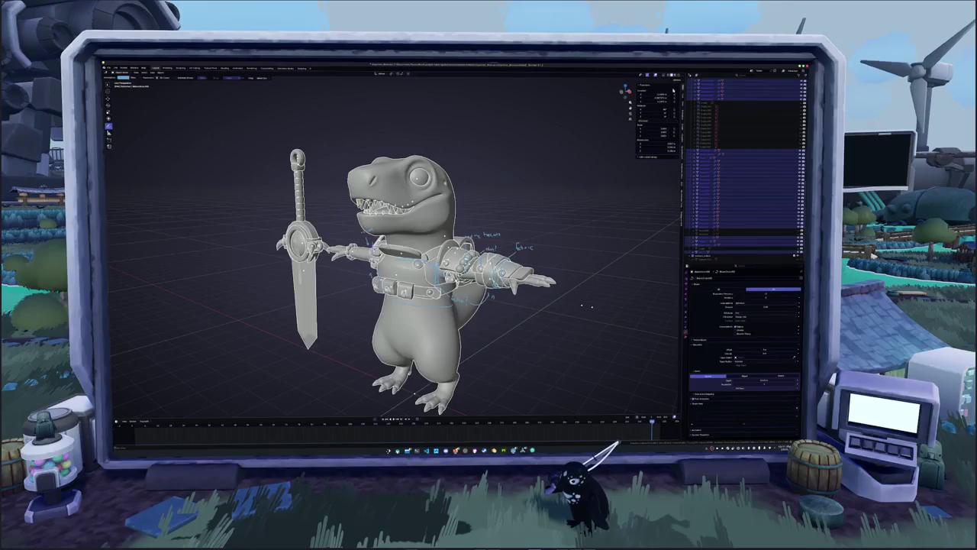
click(683, 114)
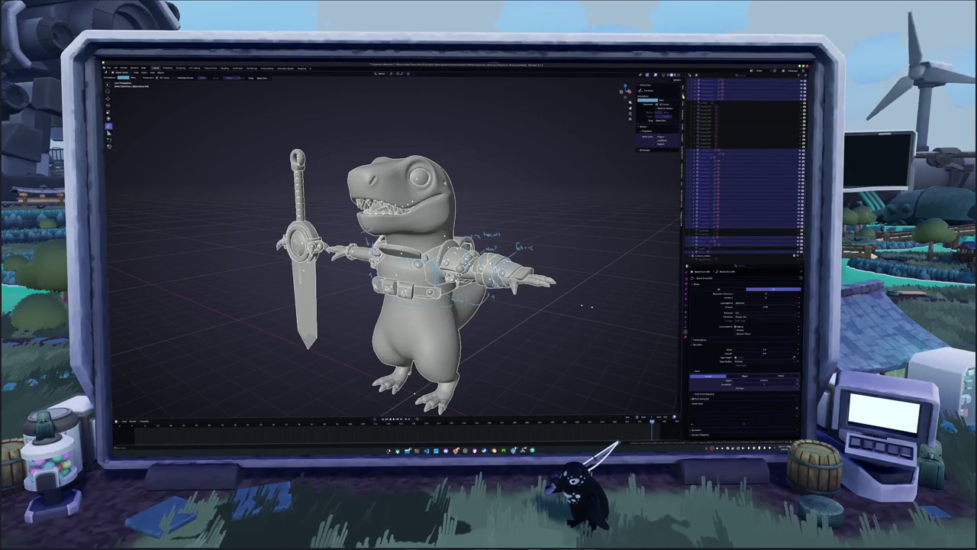
click(645, 148)
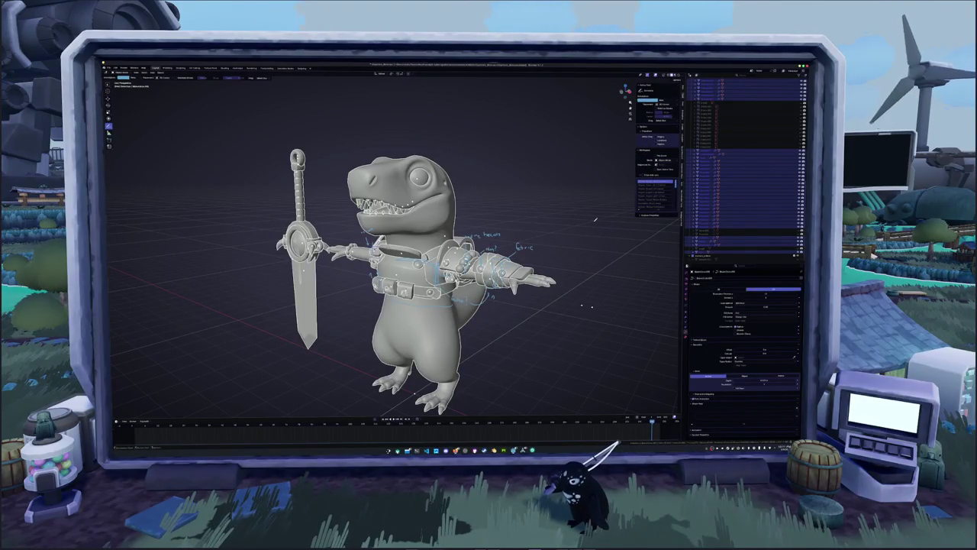
- Delete the annotation layer under View > Annotations, deselect all, then select the arm bracer
click(678, 122)
click(643, 194)
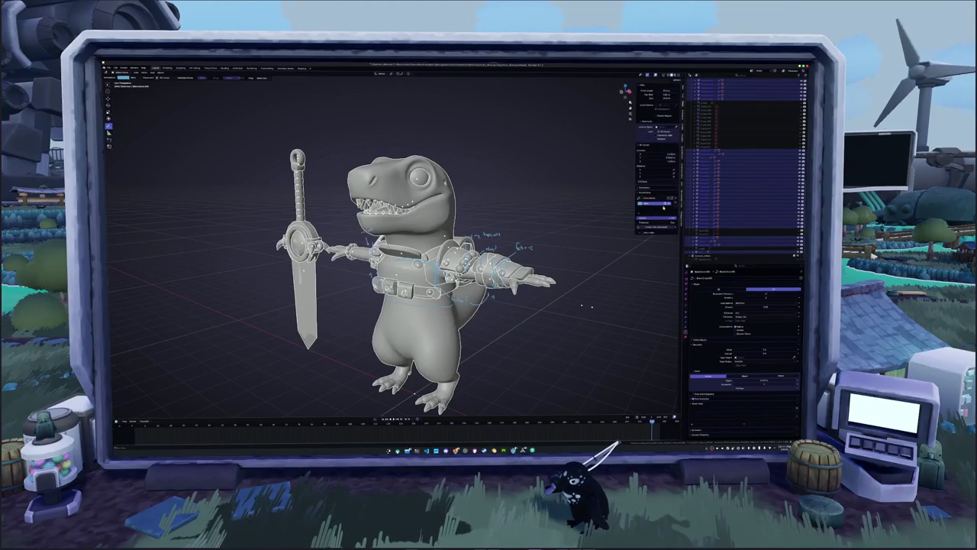
click(675, 207)
middle_drag(560, 233, 490, 227)
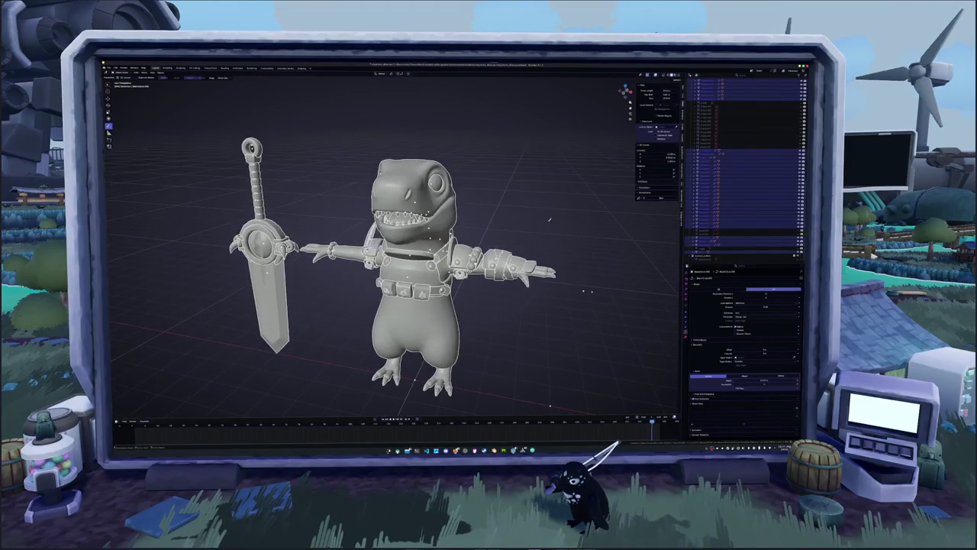
click(643, 192)
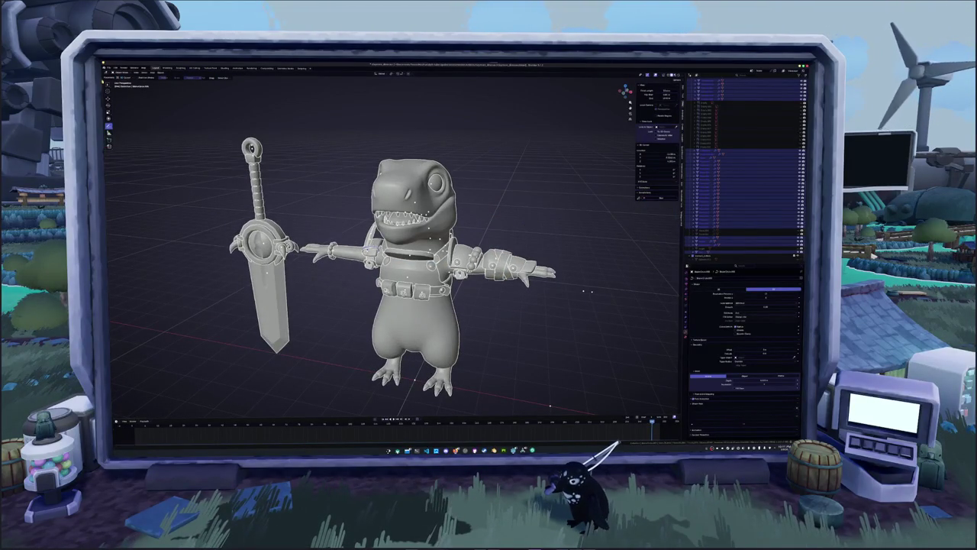
click(585, 291)
mouse_move(584, 291)
middle_down()
mouse_move(145, 306)
mouse_move(291, 275)
mouse_move(284, 257)
mouse_move(300, 263)
mouse_move(293, 295)
mouse_move(297, 267)
middle_up()
click(505, 220)
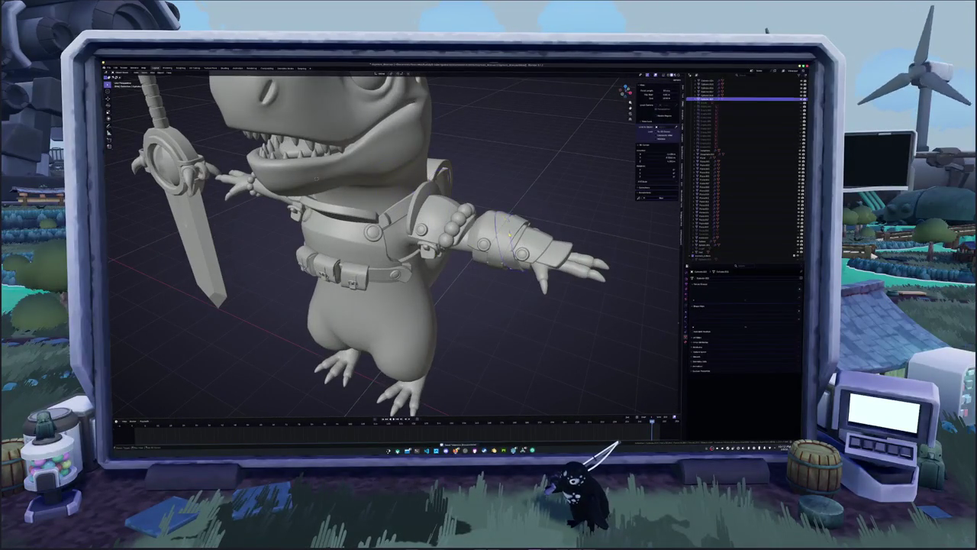
- Switch to front orthographic view, inspect the bracer's modifiers and deselect it
scroll(512, 229, down, 5)
key(KP_1)
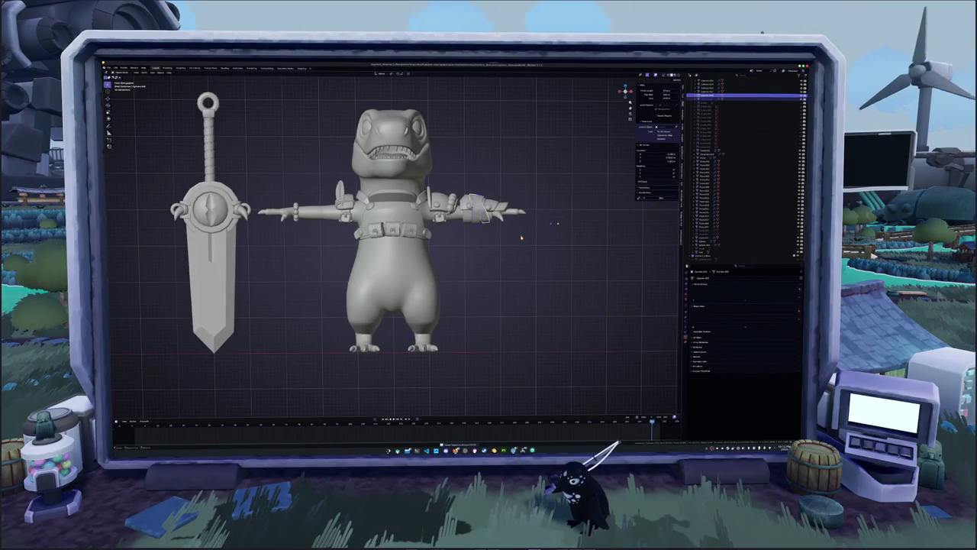
click(685, 312)
key(alt+a)
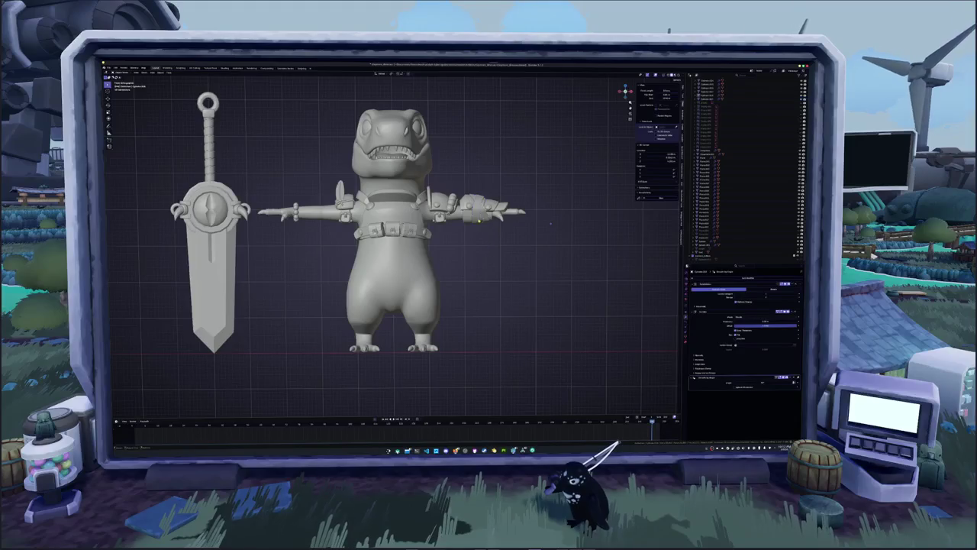
shift+middle_drag(313, 234, 412, 241)
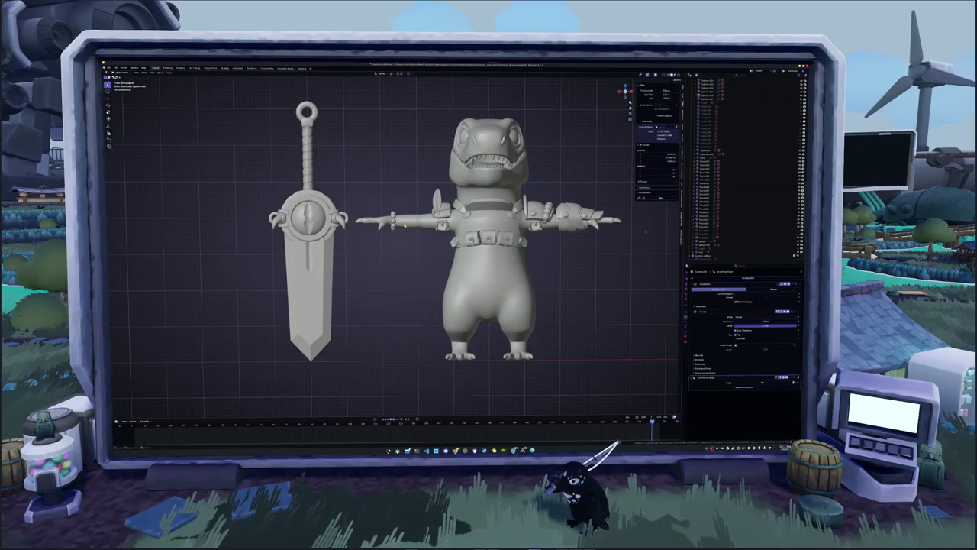
- Select the character's body, clear its modifier stack and rename it
click(405, 223)
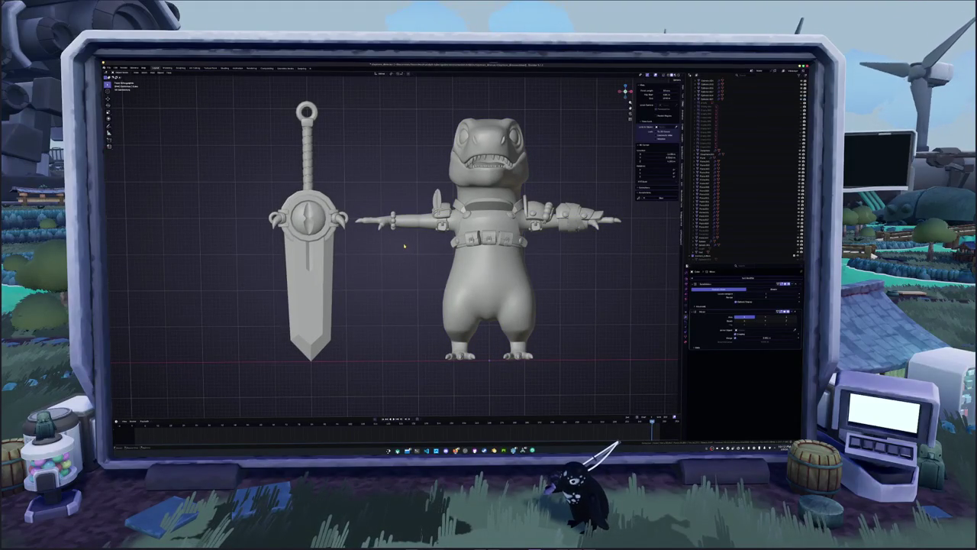
click(486, 278)
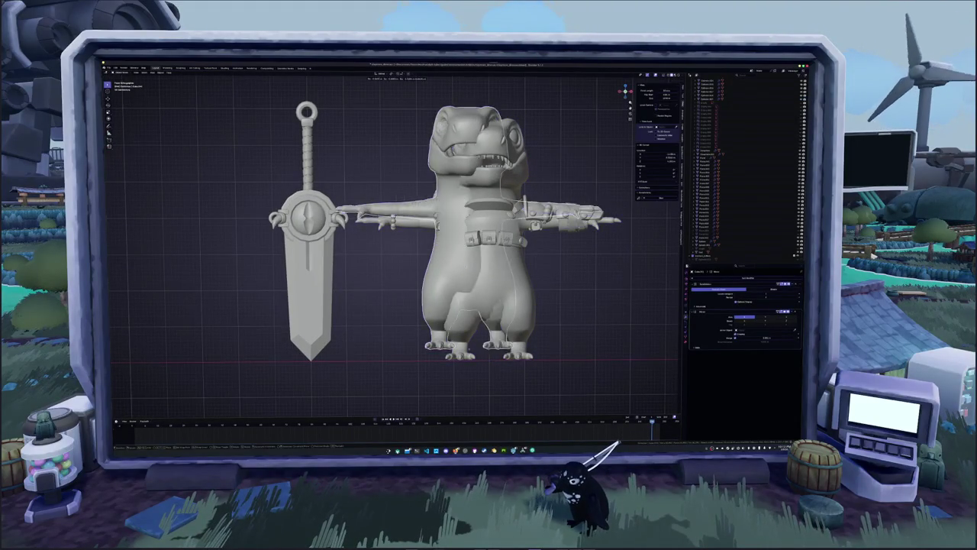
key(ctrl+a)
key(ctrl+a)
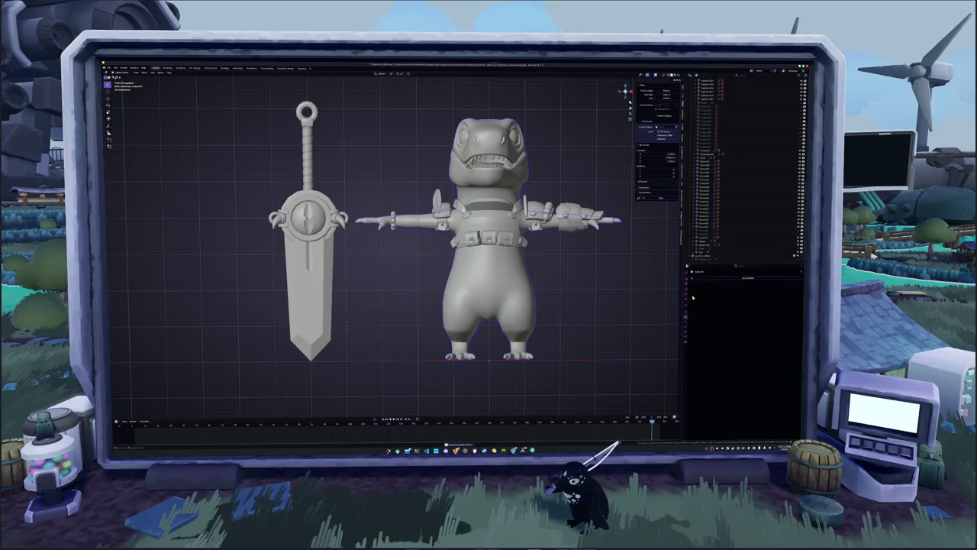
key(F3)
key(Escape)
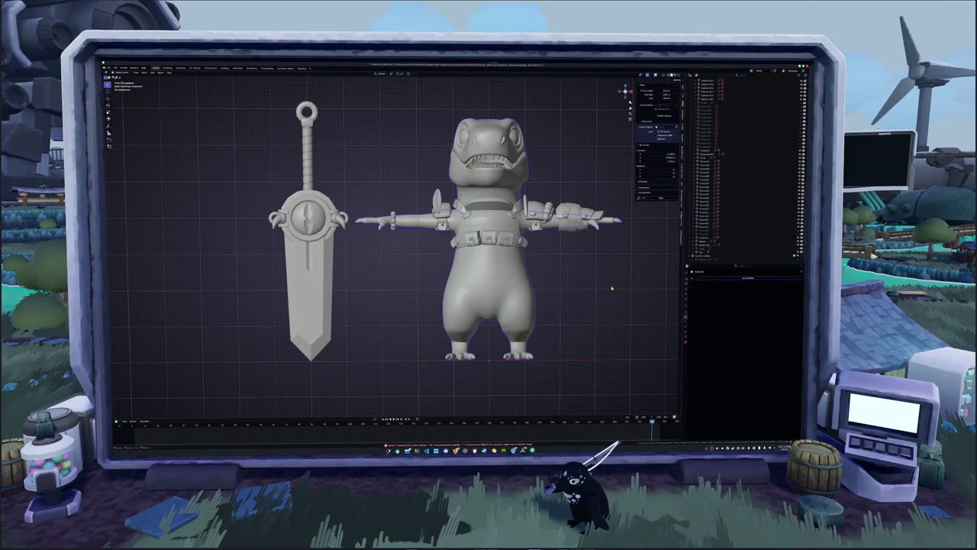
key(F2)
key(Return)
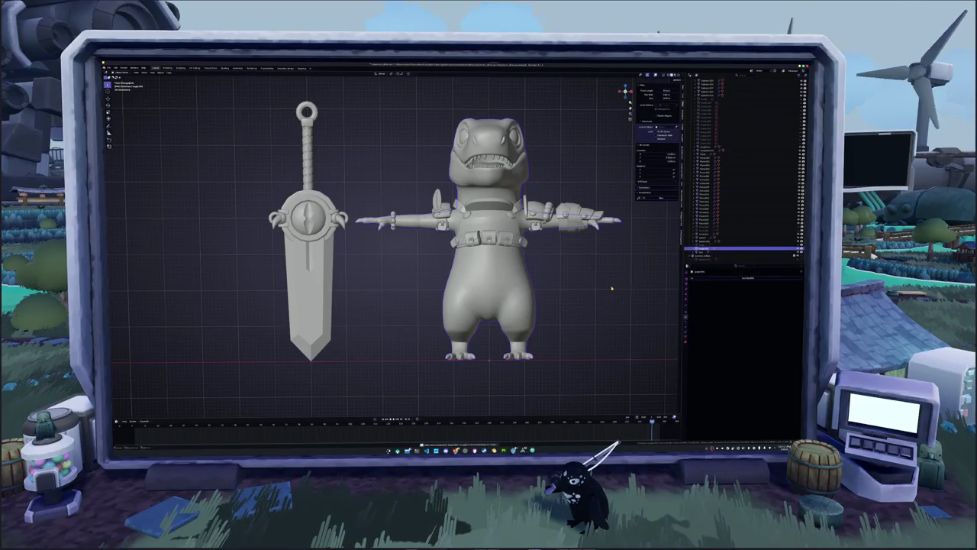
scroll(612, 288, up, 2)
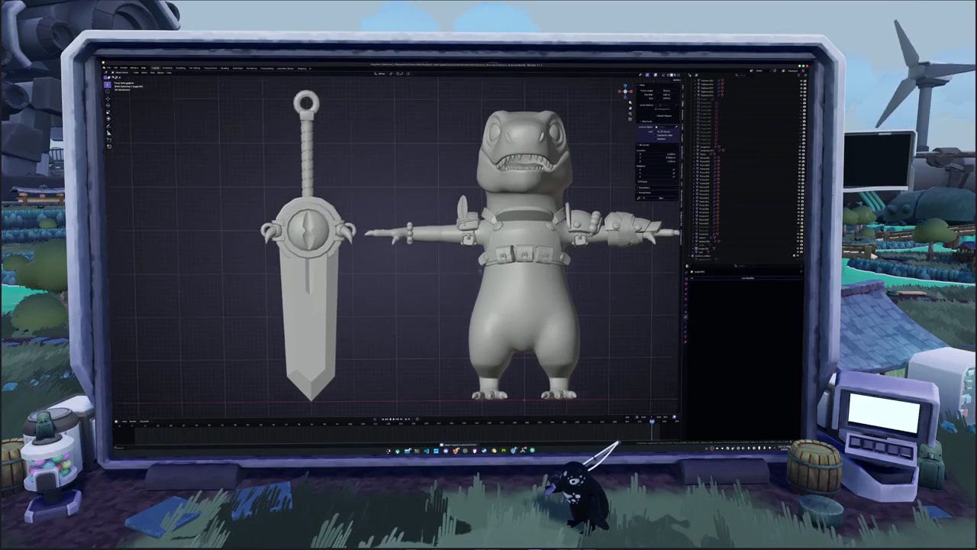
scroll(499, 290, up, 2)
- Enter Edit Mode on the wrist bracer and add a cube mesh beside the arm
click(628, 249)
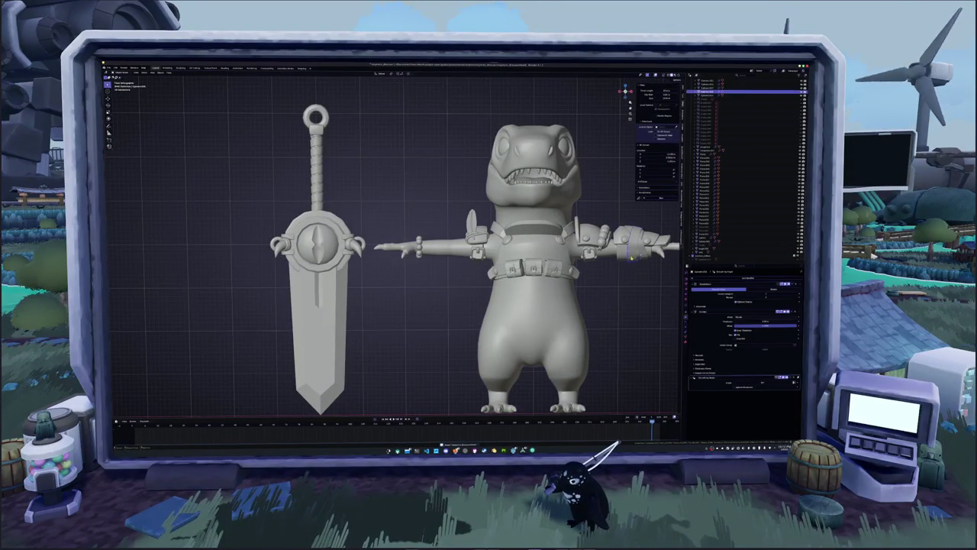
key(Tab)
scroll(404, 252, up, 1)
scroll(405, 252, up, 1)
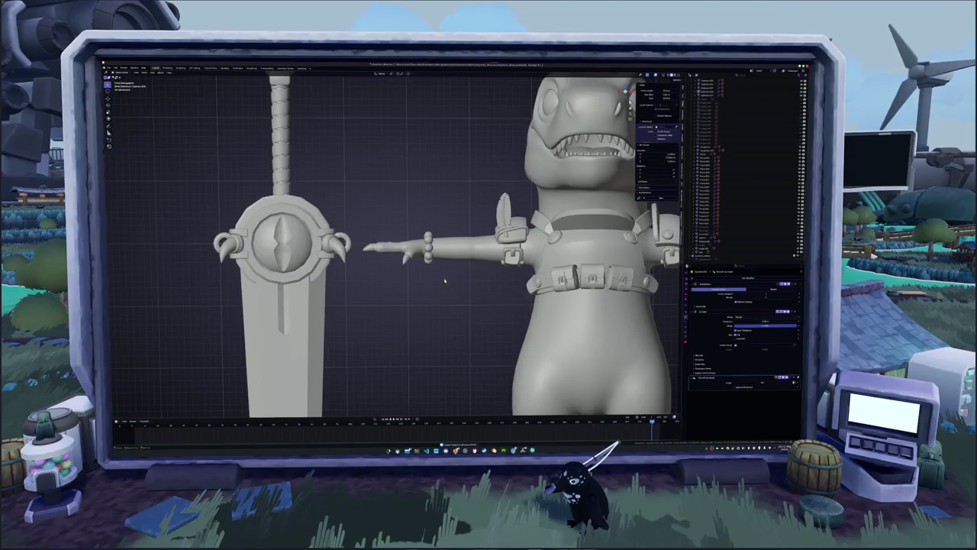
key(shift+a)
mouse_move(428, 281)
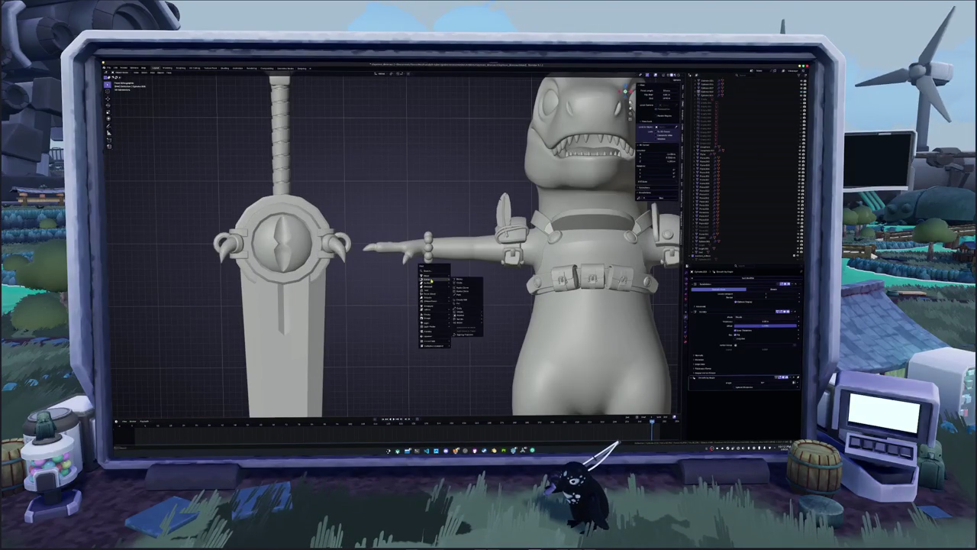
click(459, 284)
scroll(459, 284, down, 2)
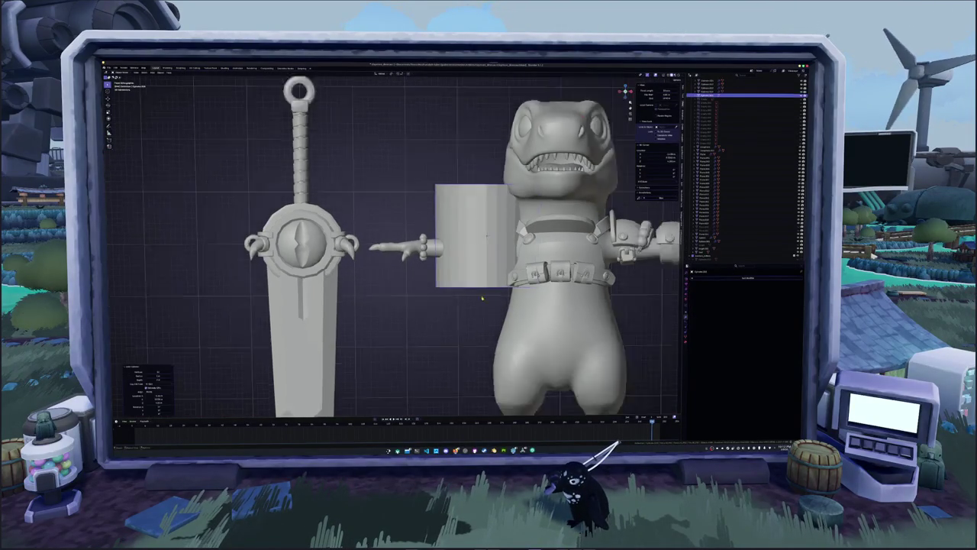
- Rotate the new shape 90° on Y to align with the arm and scale it down
scroll(460, 284, down, 2)
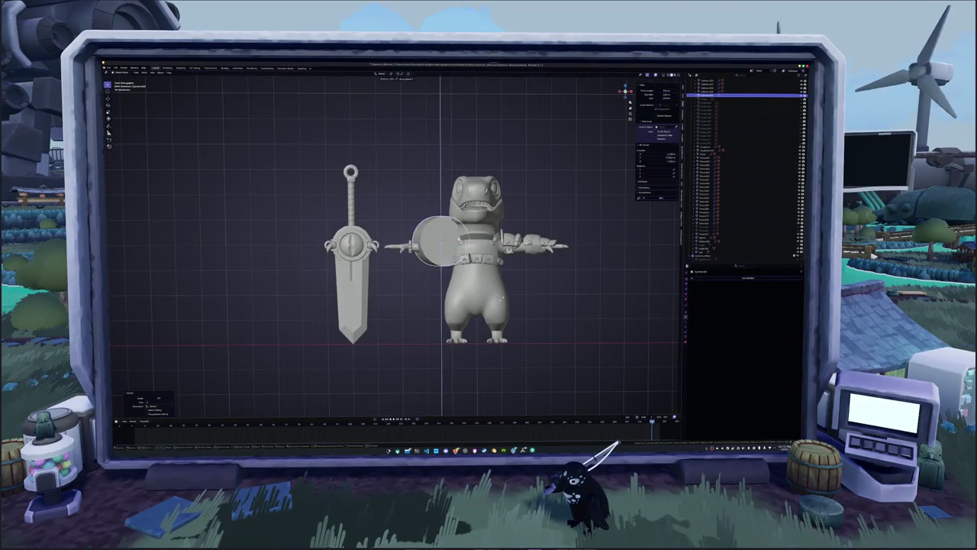
key(r)
key(y)
key(9)
key(0)
key(Return)
scroll(473, 252, up, 2)
scroll(474, 239, up, 2)
key(s)
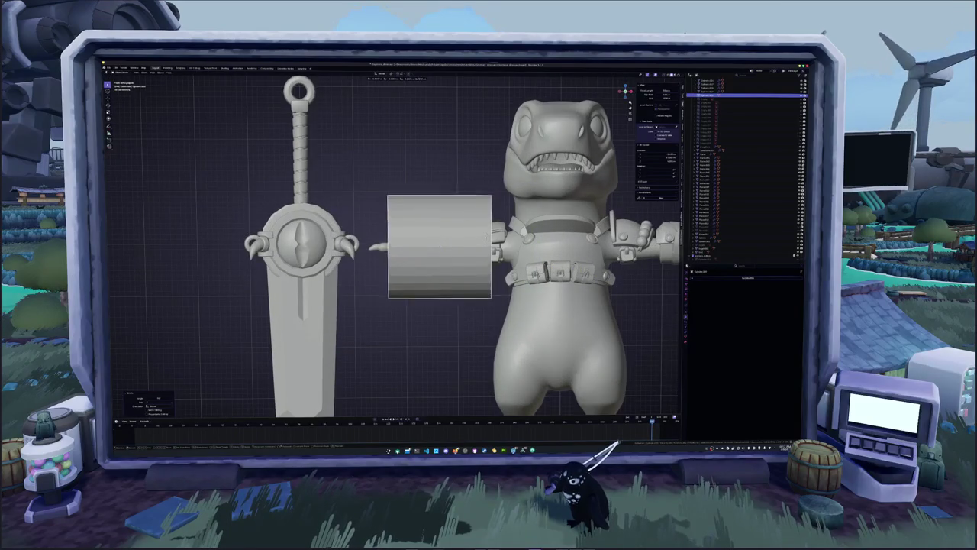
click(469, 265)
- Make another object active and check the character's mesh in Edit Mode
mouse_move(469, 265)
middle_down()
mouse_move(506, 285)
mouse_move(468, 289)
middle_up()
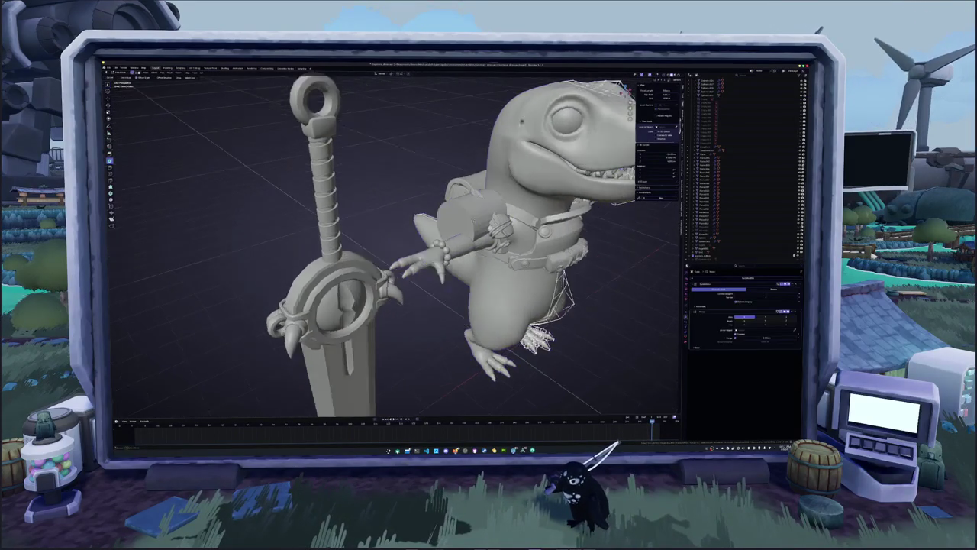
scroll(468, 289, up, 3)
click(741, 246)
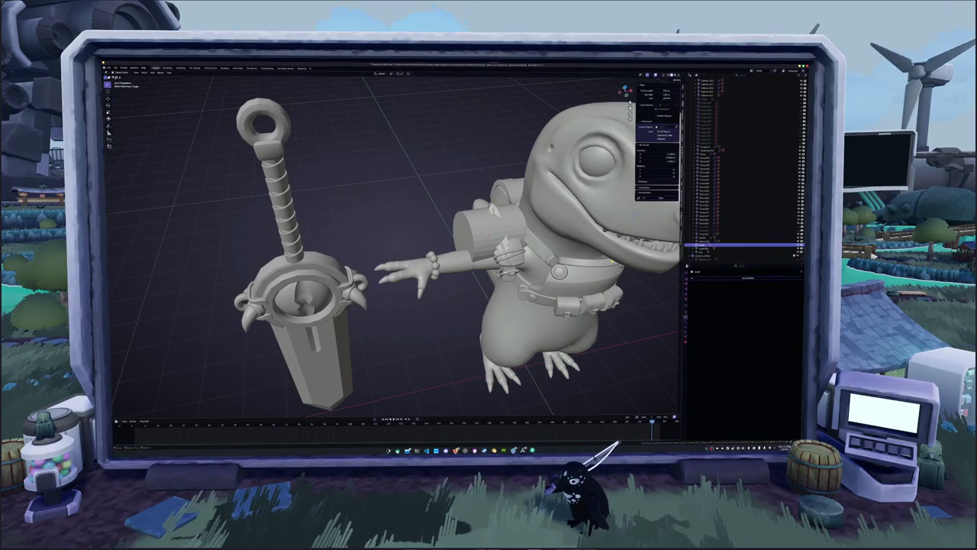
middle_drag(466, 306, 467, 268)
scroll(467, 270, down, 4)
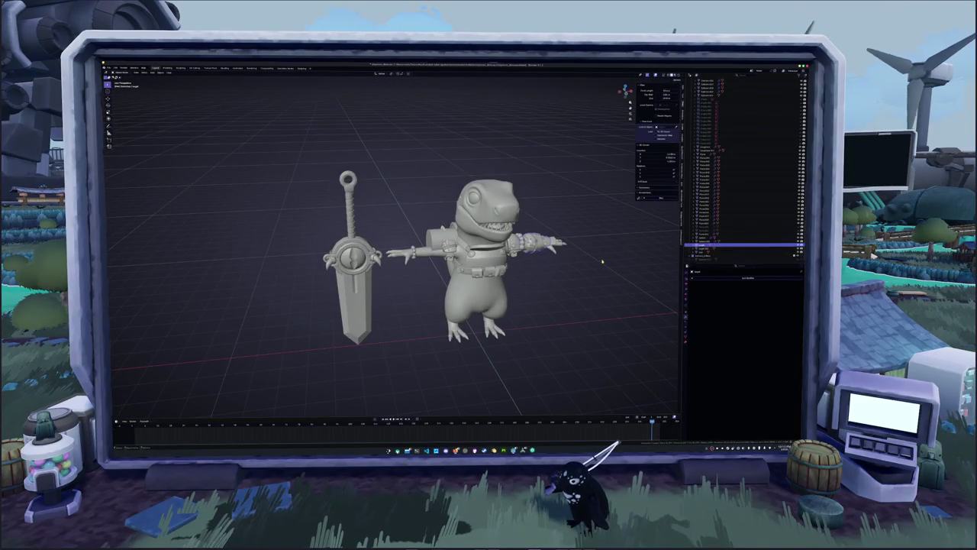
key(Tab)
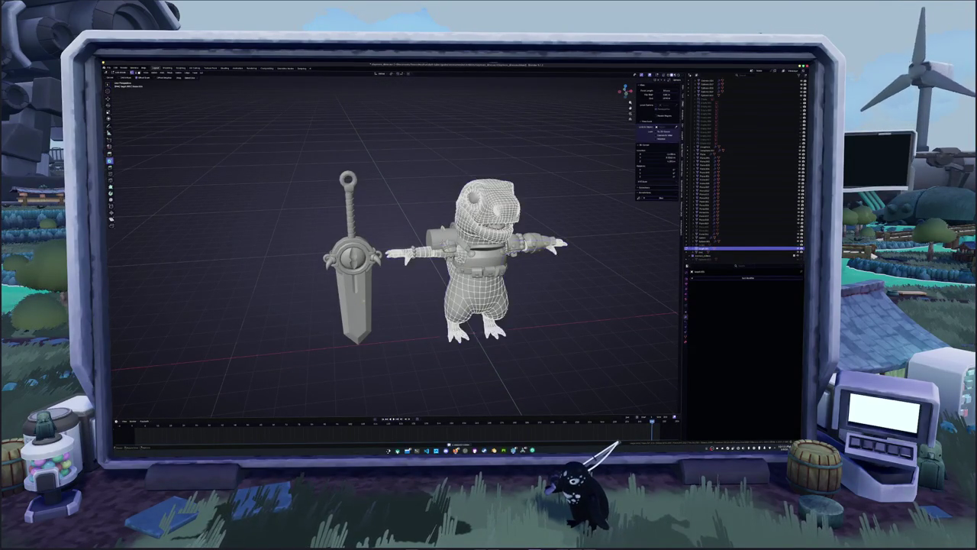
scroll(422, 287, up, 4)
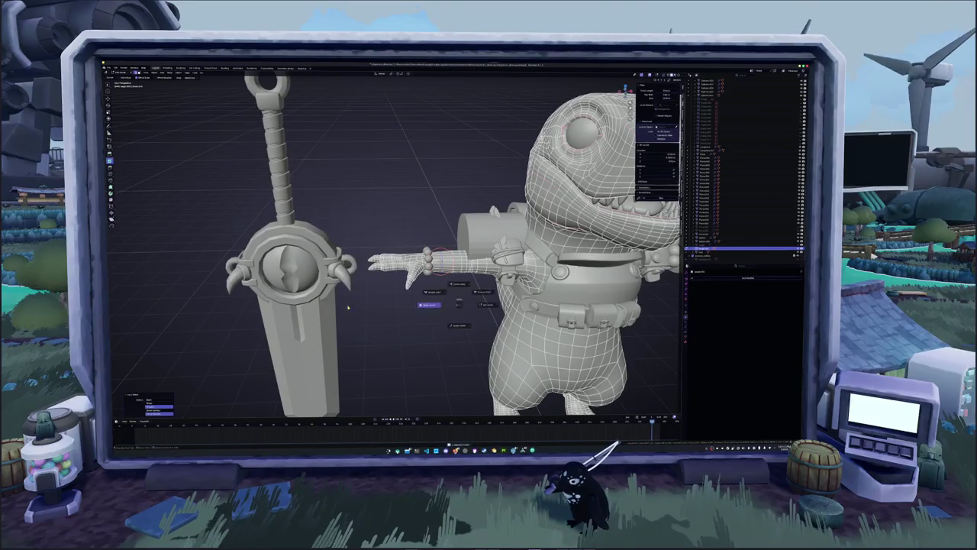
key(Tab)
- Select the arm cylinder in front orthographic view with see-through display on
click(486, 238)
middle_drag(481, 240, 428, 250)
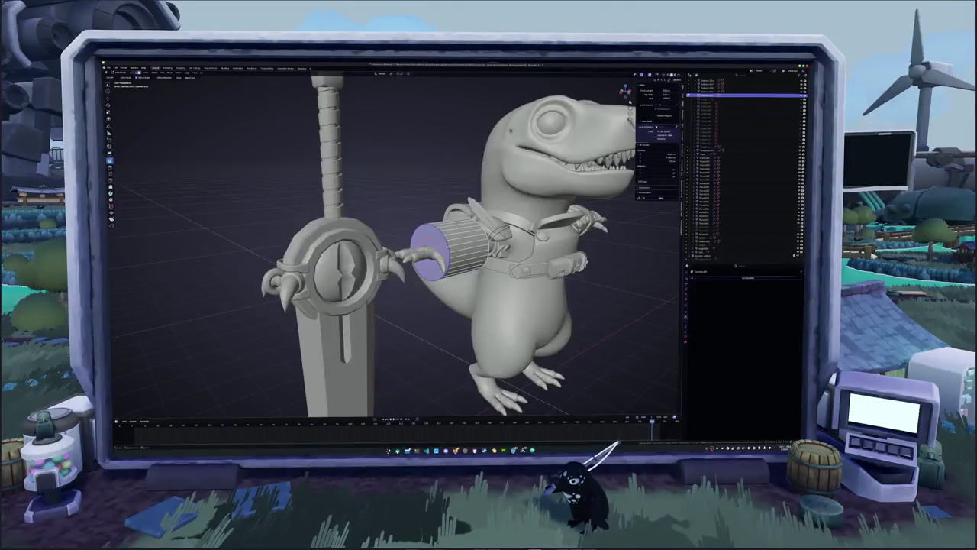
right_click(426, 251)
click(425, 250)
scroll(424, 250, up, 4)
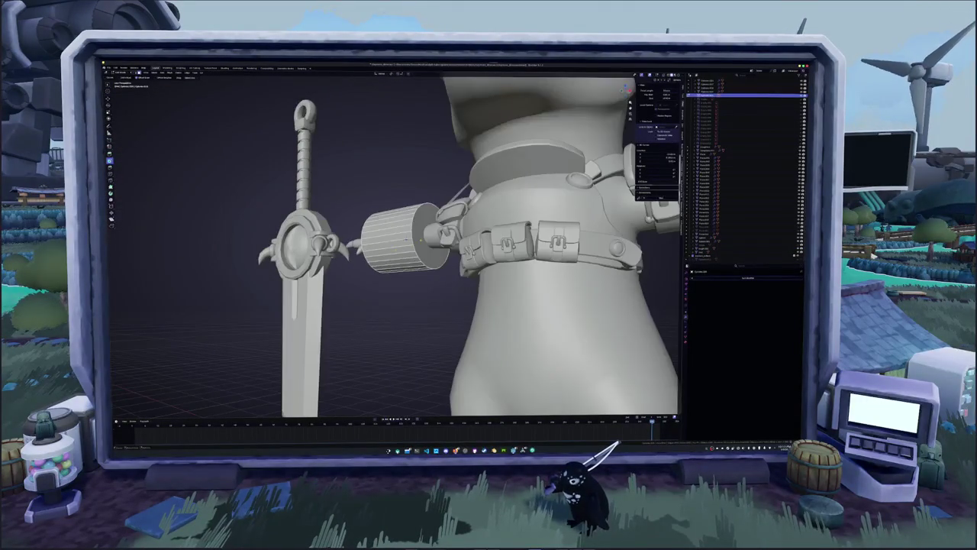
key(KP_1)
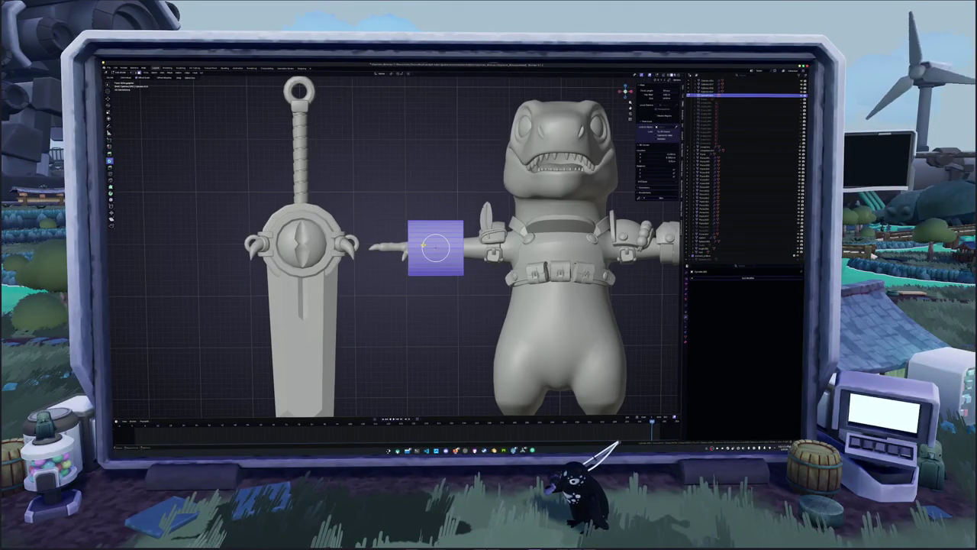
scroll(396, 246, up, 3)
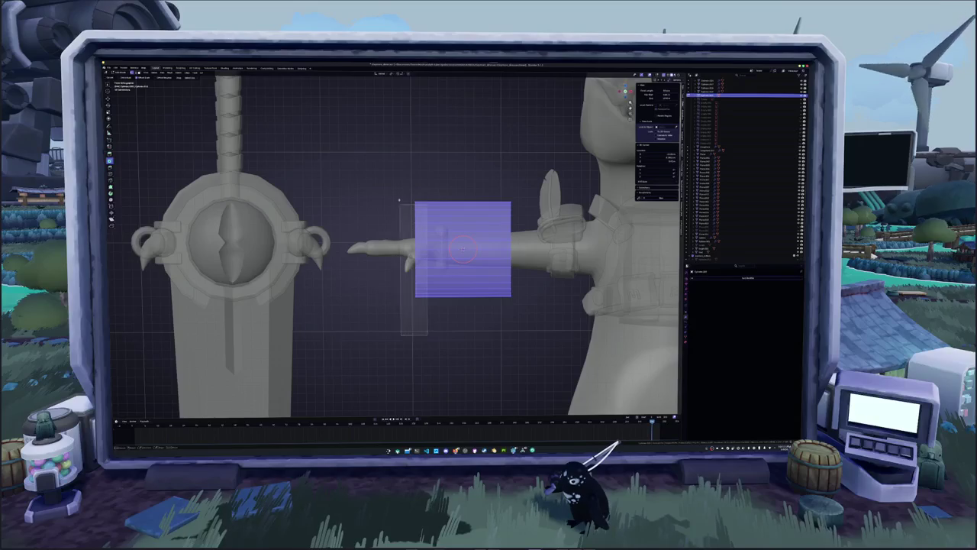
key(alt+z)
- Flatten the cylinder along X into a thin disc and move it along X to the wrist
key(s)
key(x)
click(434, 169)
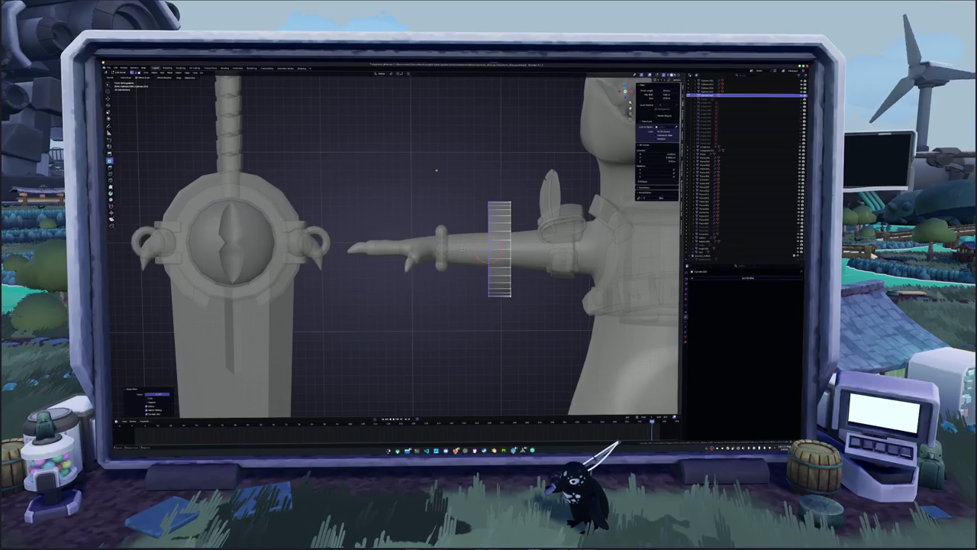
key(a)
key(g)
key(x)
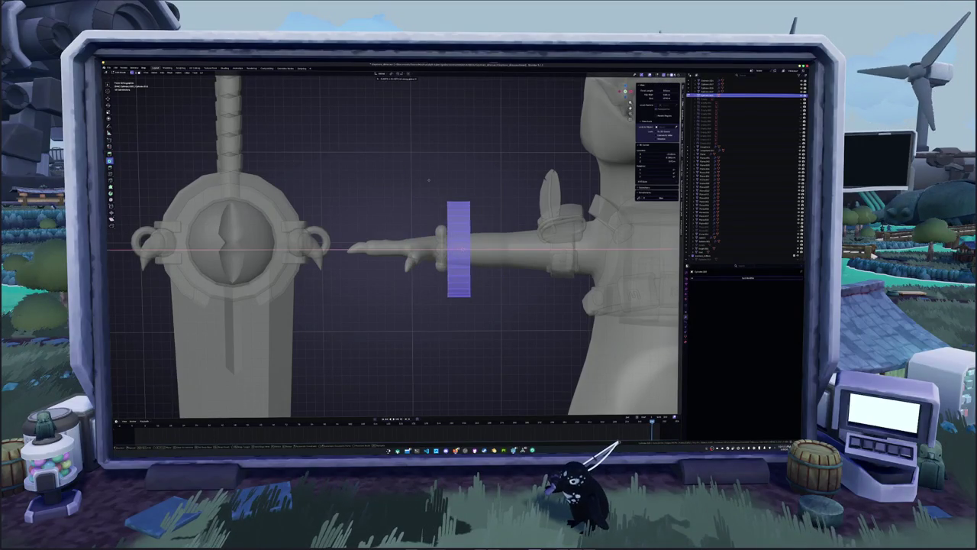
click(434, 184)
key(Tab)
scroll(434, 184, down, 2)
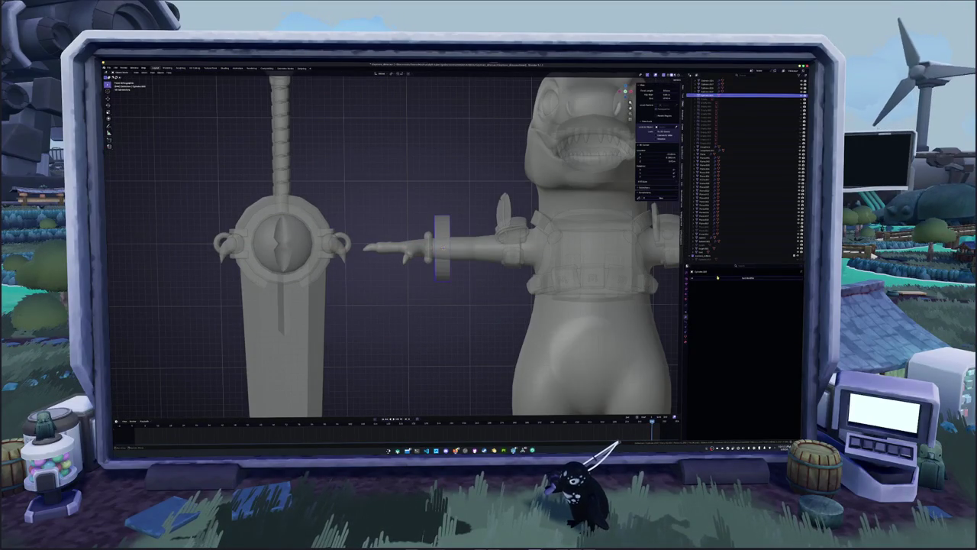
- Add a modifier to the wrist ring and tune its thickness down to a thin band
click(718, 278)
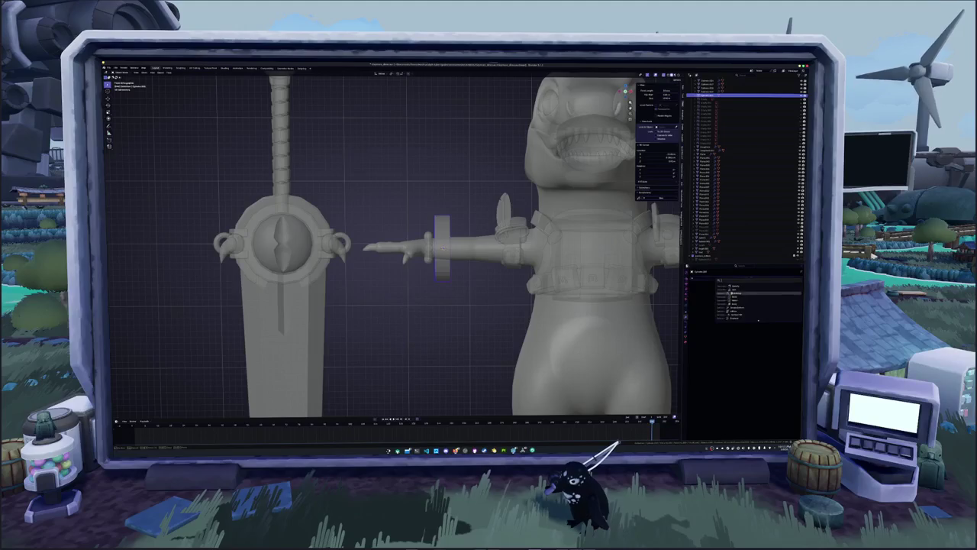
click(733, 294)
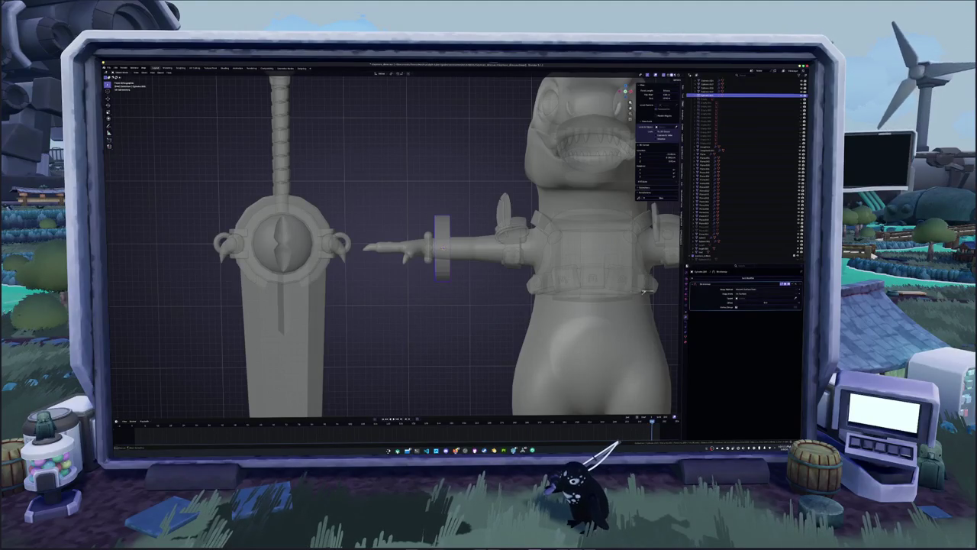
scroll(451, 236, up, 2)
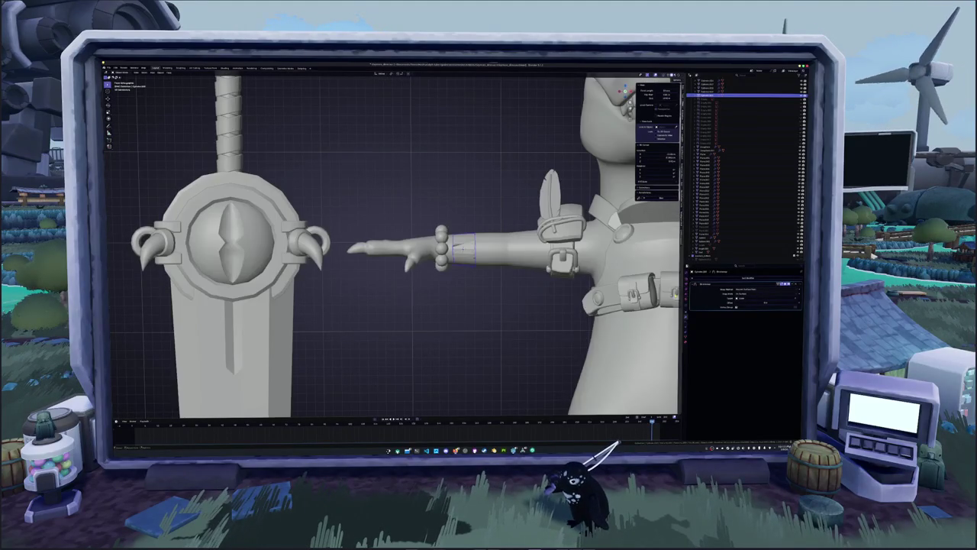
drag(744, 296, 772, 296)
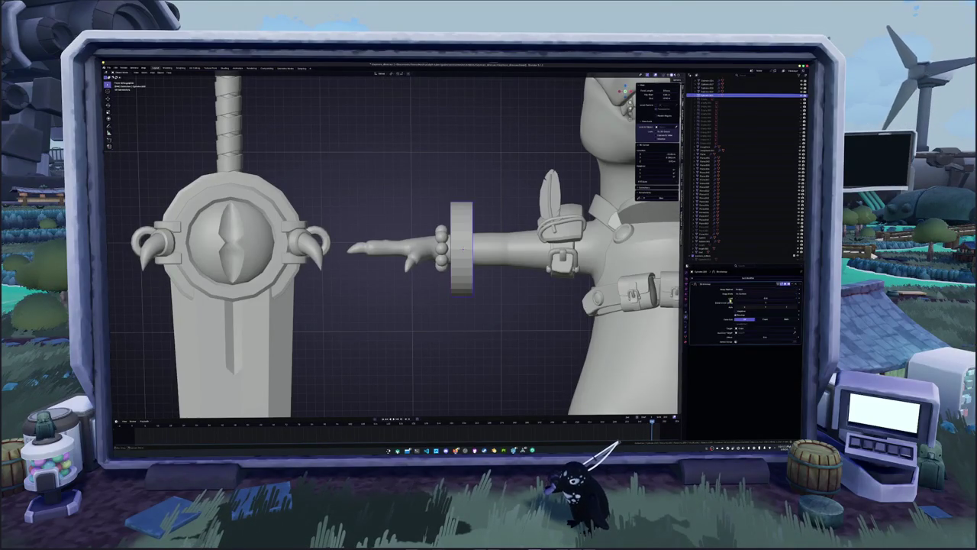
scroll(520, 300, up, 2)
shift+middle_drag(520, 300, 485, 315)
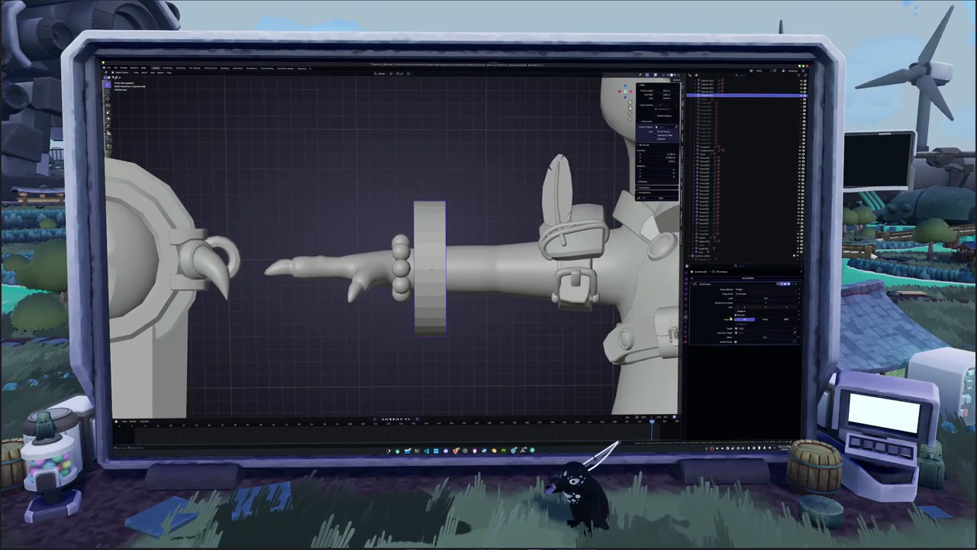
drag(756, 313, 739, 314)
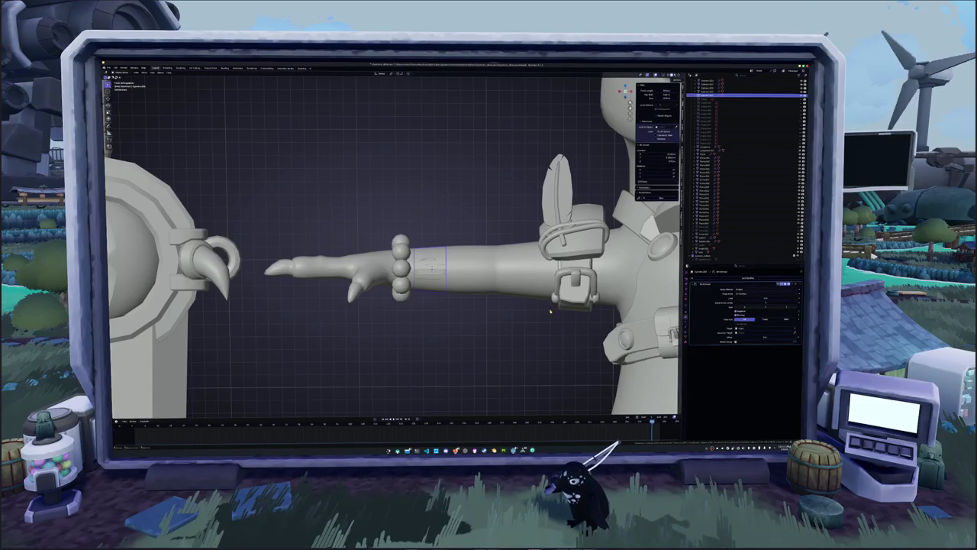
- Add a second modifier and increase its value to thicken the wrist ring
click(718, 278)
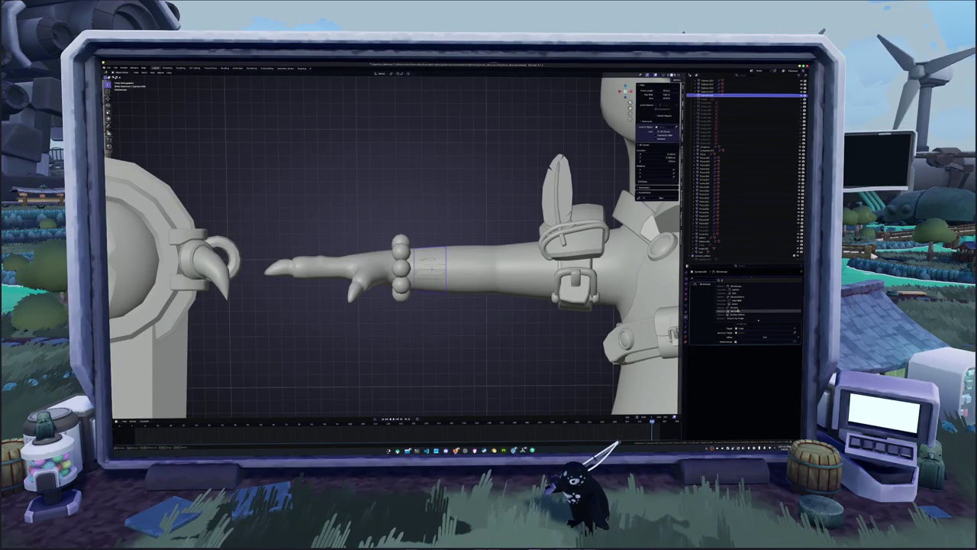
click(737, 292)
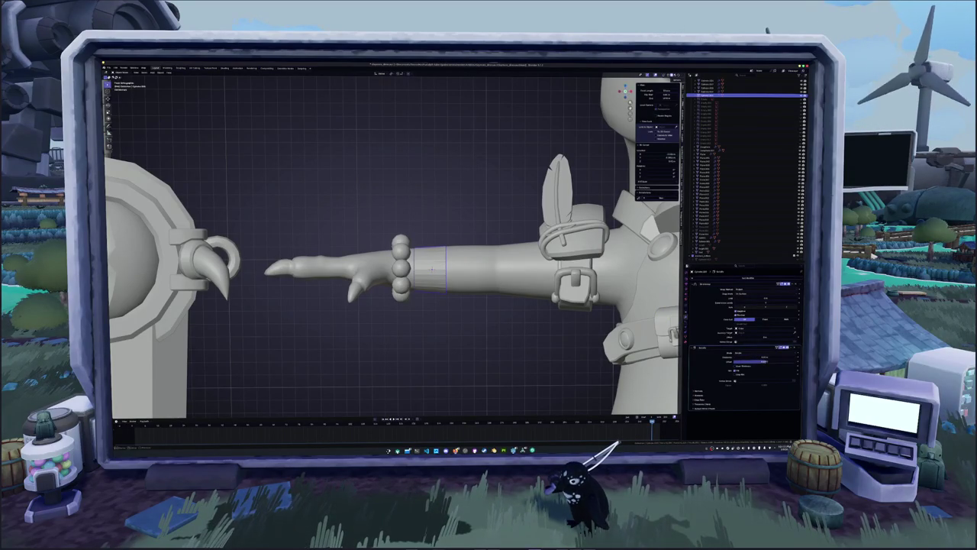
drag(756, 358, 771, 359)
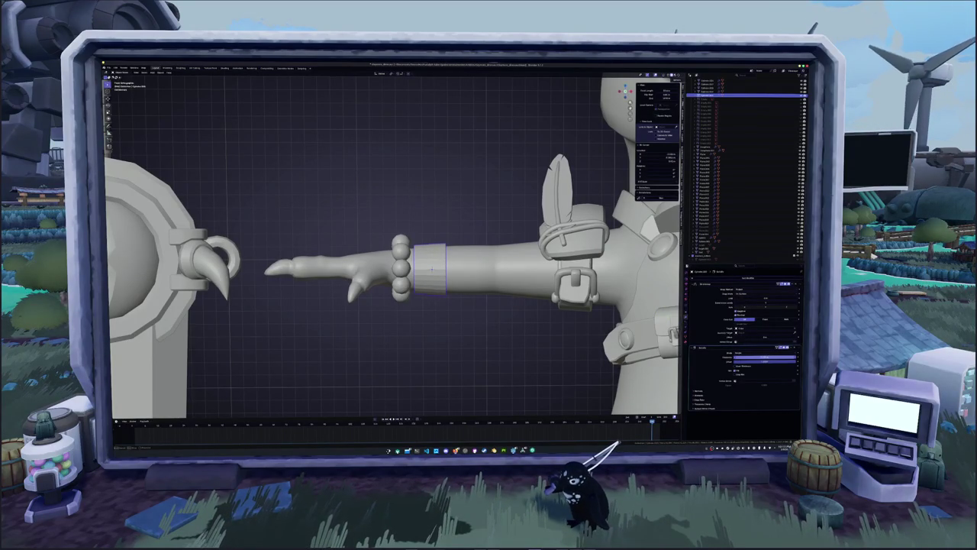
middle_drag(562, 352, 527, 321)
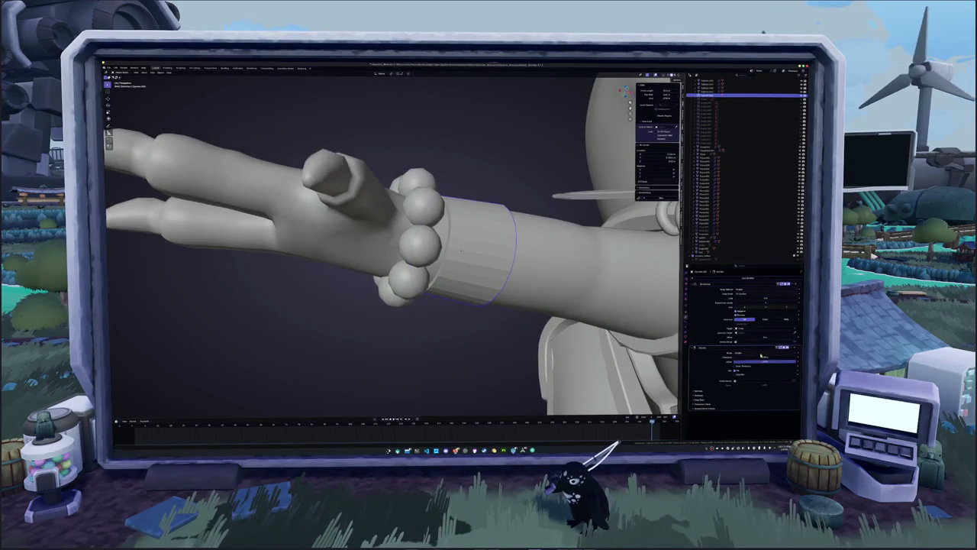
drag(764, 357, 773, 356)
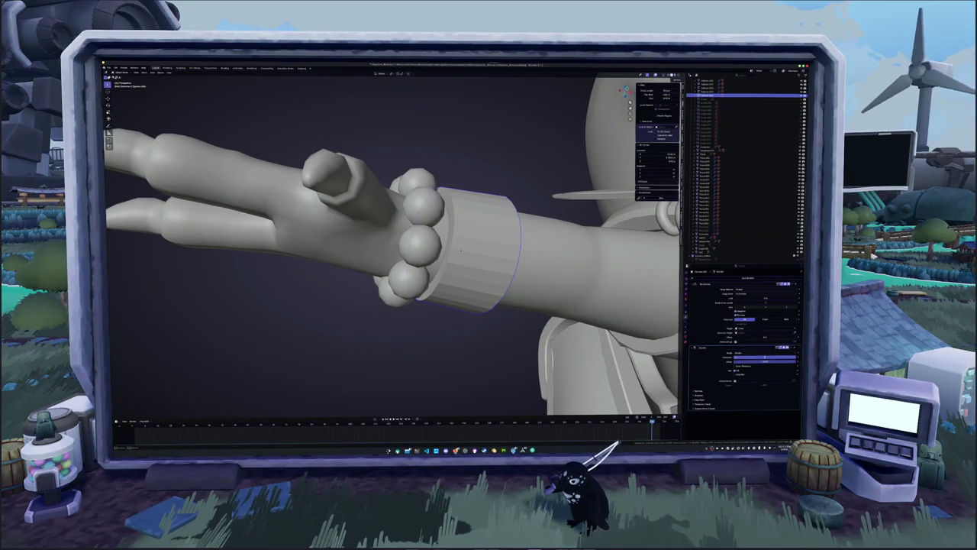
scroll(455, 326, down, 5)
key(KP_1)
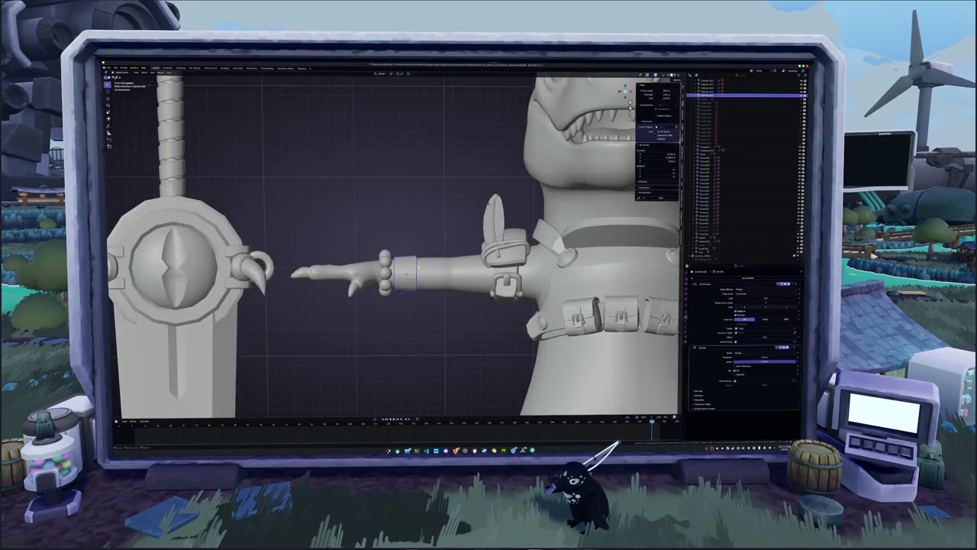
- Duplicate the wrist ring and shift the copy along X beside the wrist
key(Tab)
key(alt+z)
scroll(405, 273, up, 2)
key(alt+a)
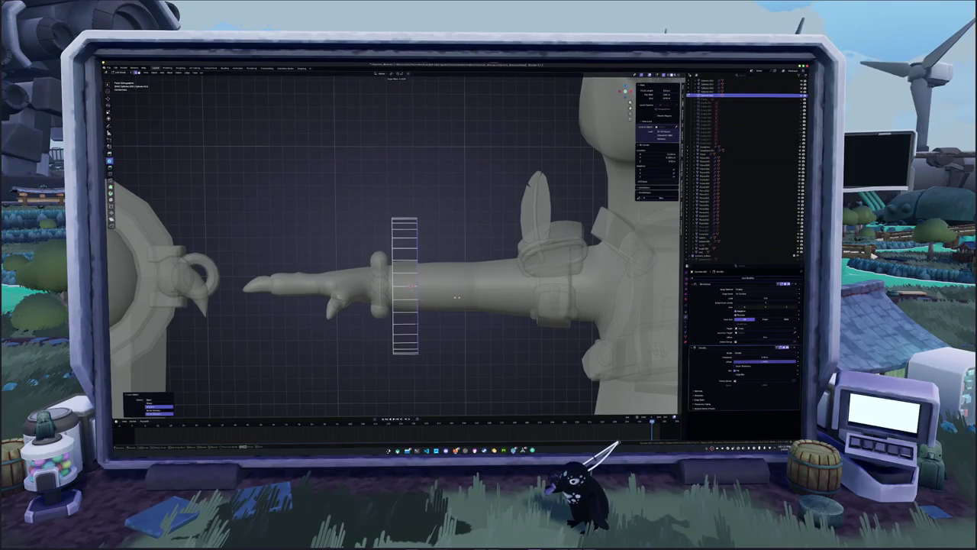
key(Tab)
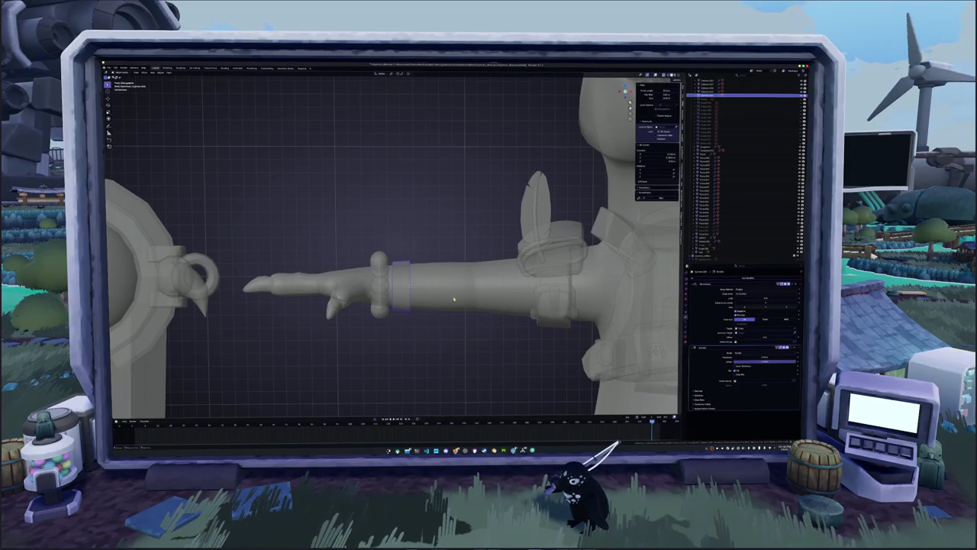
key(alt+z)
key(g)
key(x)
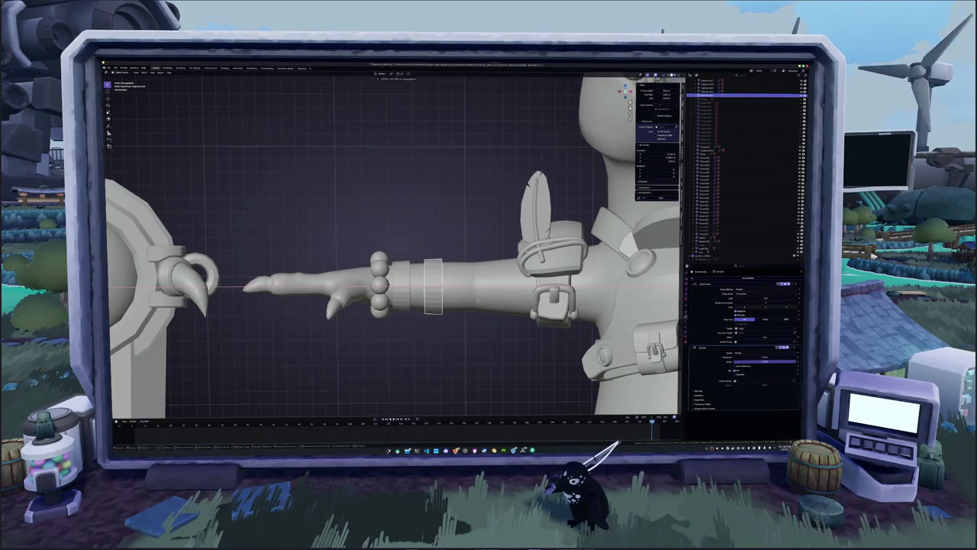
key(Escape)
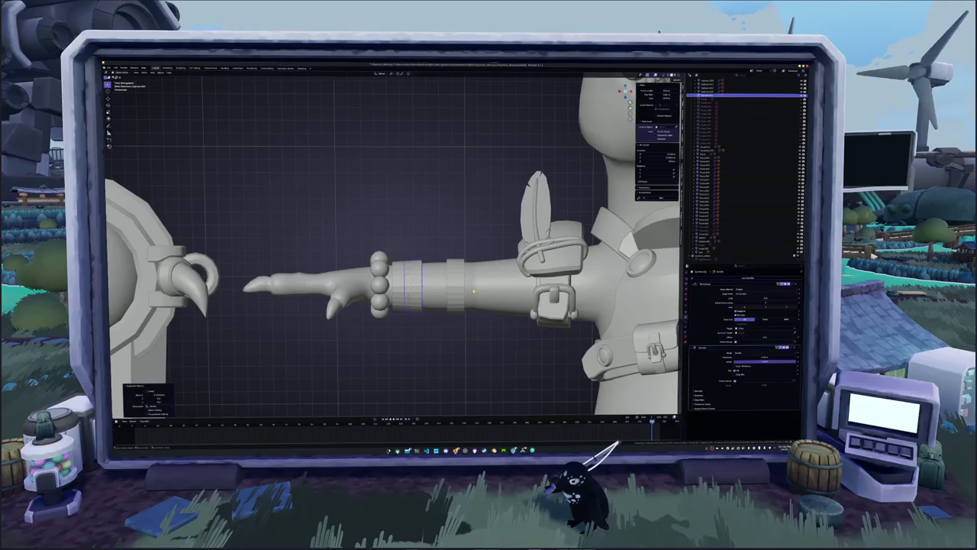
- Tilt the new band at an angle in Edit Mode, then view it from the front
key(Tab)
key(r)
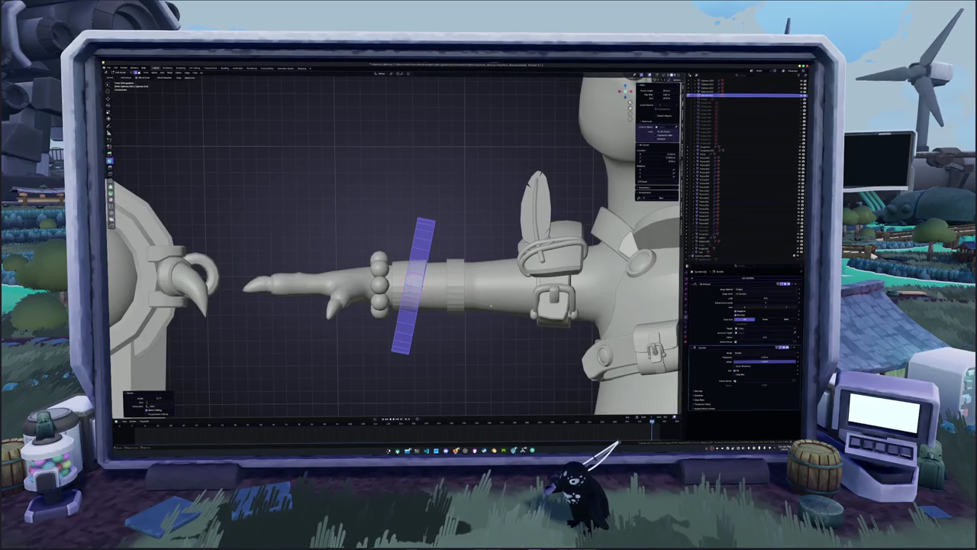
key(Tab)
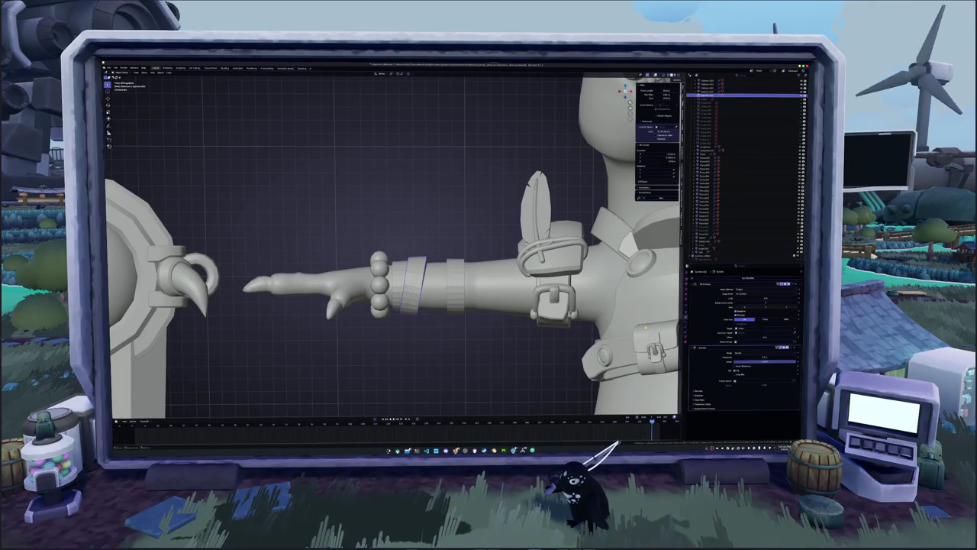
middle_drag(382, 268, 314, 240)
middle_drag(428, 336, 451, 346)
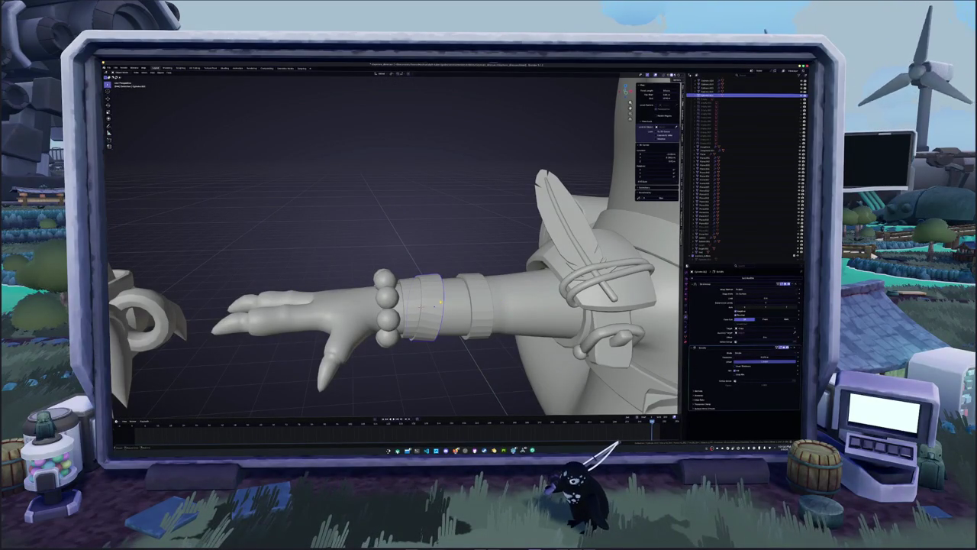
key(KP_1)
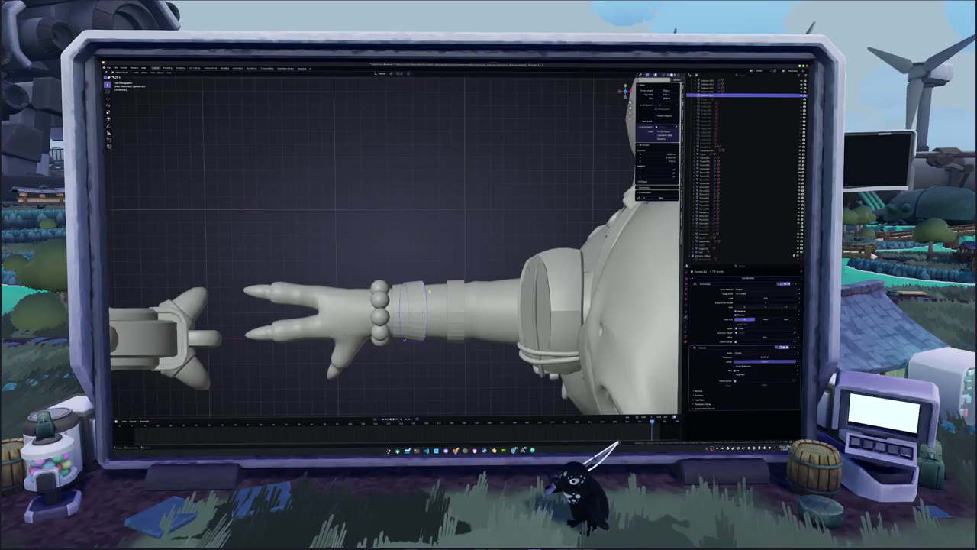
- Enlarge the wrist ring slightly, then duplicate it and tilt the copy diagonally around the bracer
key(s)
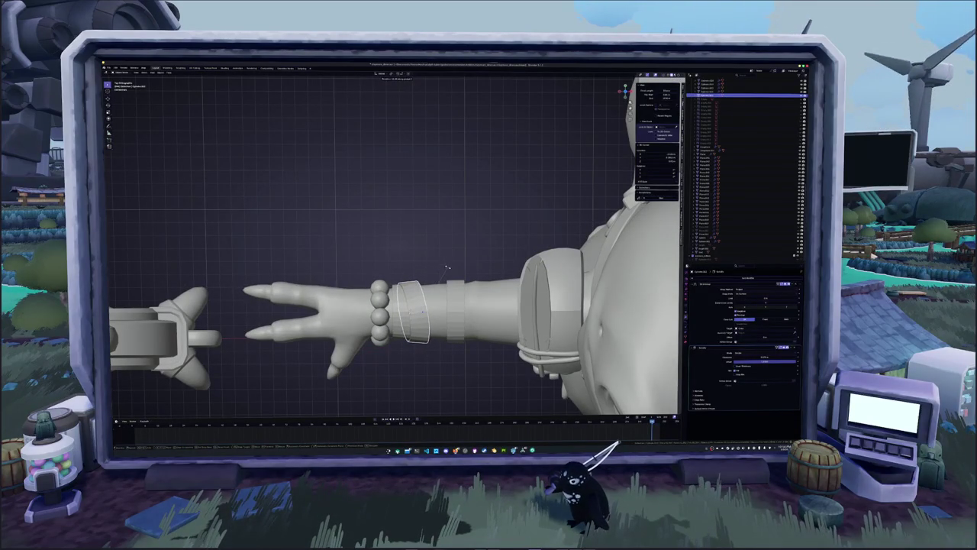
click(455, 280)
key(shift+d)
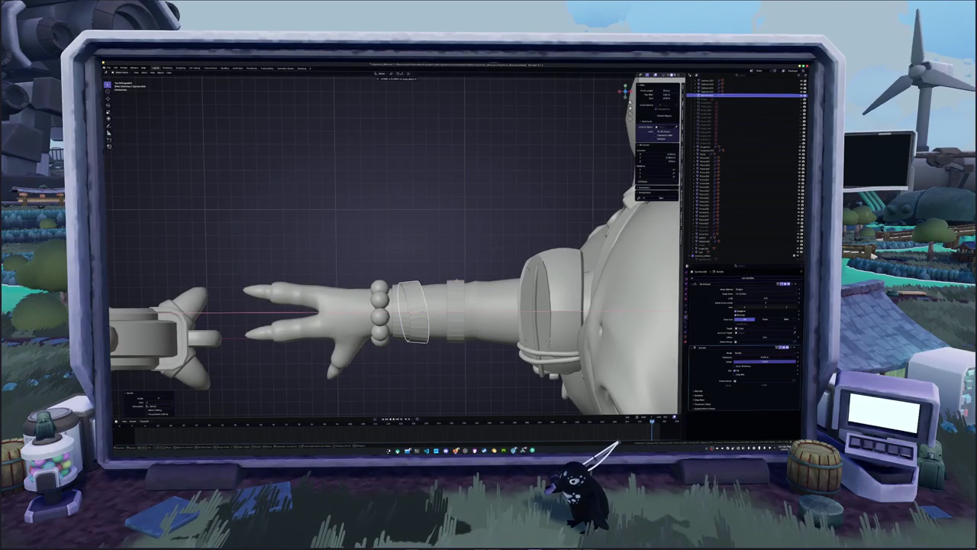
key(r)
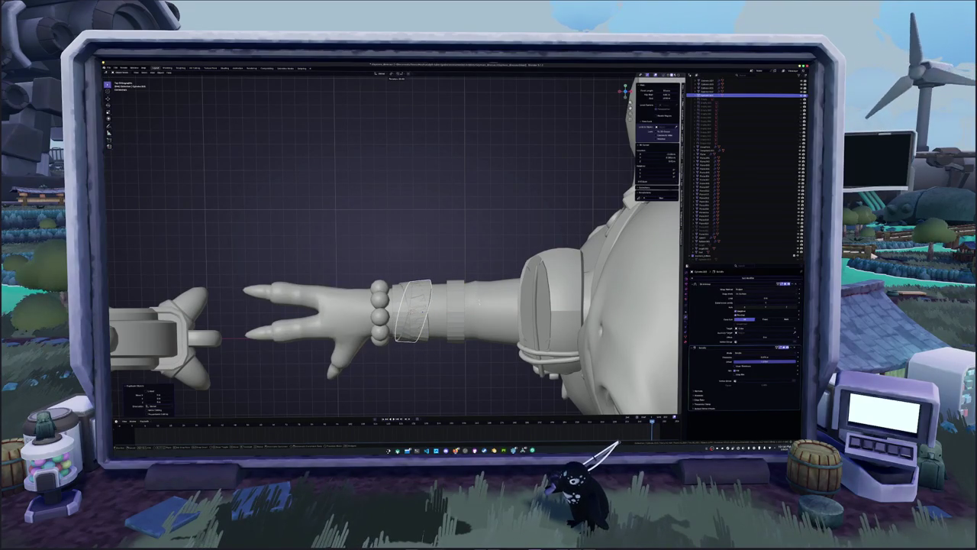
click(454, 320)
- Slide the band's edge loop toward the hand
middle_drag(427, 305, 482, 309)
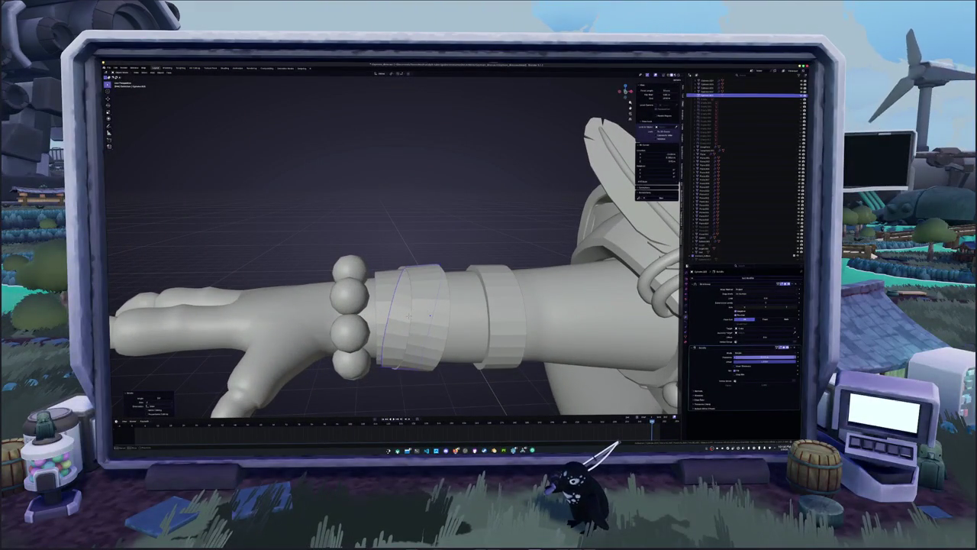
mouse_move(430, 316)
middle_down()
mouse_move(463, 382)
mouse_move(393, 306)
middle_up()
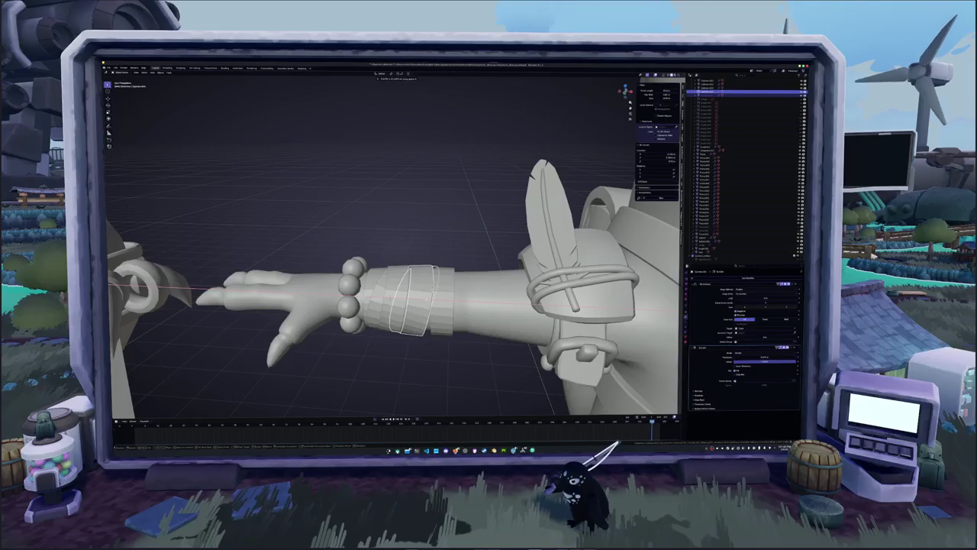
mouse_move(394, 306)
middle_down()
mouse_move(405, 336)
mouse_move(389, 306)
middle_up()
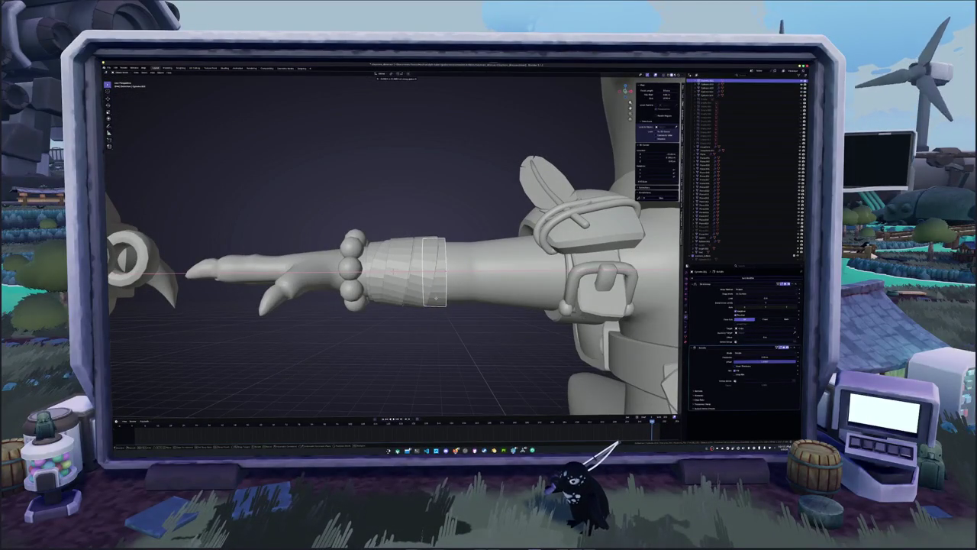
click(437, 300)
middle_drag(419, 262, 420, 306)
- Select the bracer band, wrist bracelet and wrapped rings, then frame the whole character and sword
key(KP_Decimal)
key(shift+d)
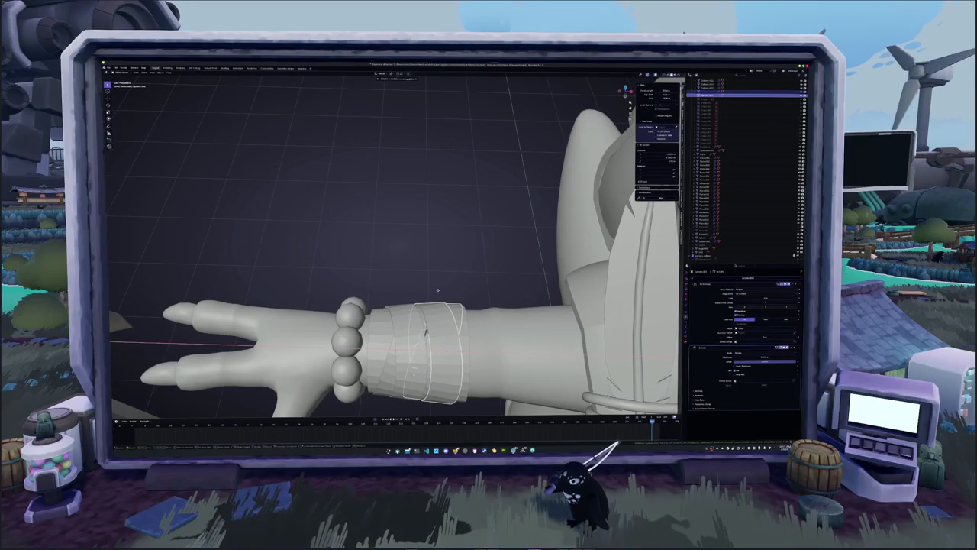
click(438, 290)
mouse_move(413, 330)
middle_down()
mouse_move(399, 332)
mouse_move(405, 287)
middle_up()
click(408, 244)
click(419, 178)
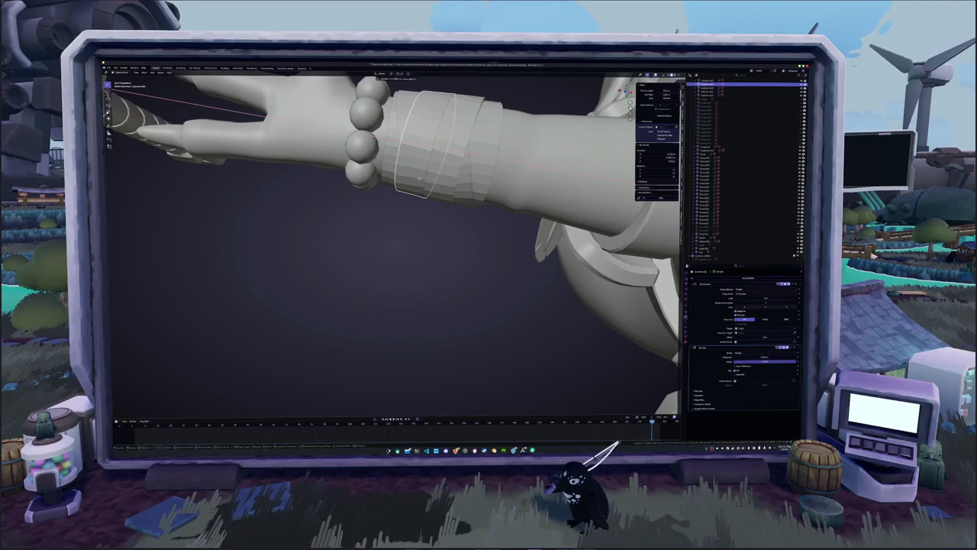
mouse_move(419, 178)
middle_down()
mouse_move(398, 306)
mouse_move(404, 329)
mouse_move(432, 275)
mouse_move(428, 252)
mouse_move(397, 245)
middle_up()
mouse_move(397, 298)
middle_down()
mouse_move(458, 325)
mouse_move(492, 317)
mouse_move(480, 333)
mouse_move(490, 333)
middle_up()
click(473, 328)
click(493, 324)
click(493, 317)
key(KP_1)
key(Home)
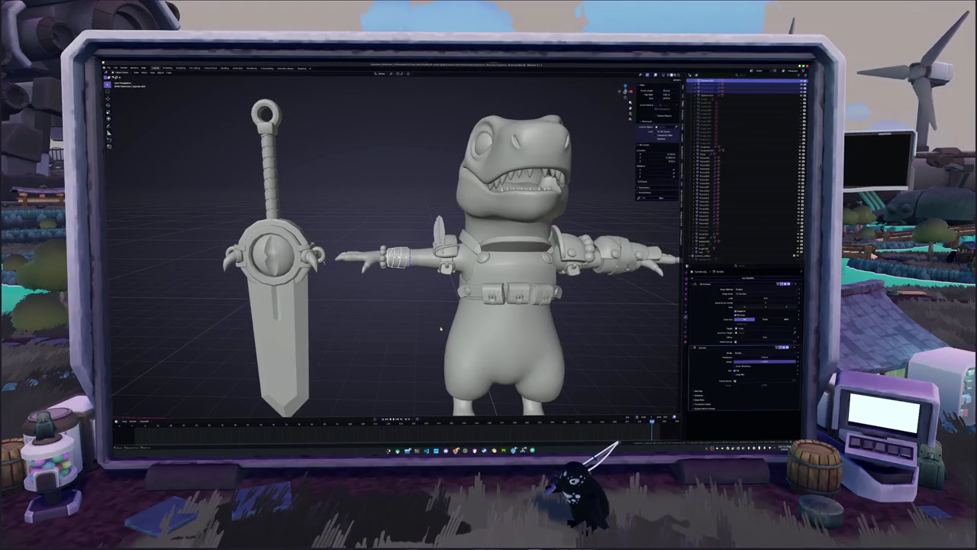
- Remove the top modifier from the wrist band
scroll(441, 328, up, 1)
scroll(441, 328, up, 1)
scroll(441, 328, up, 2)
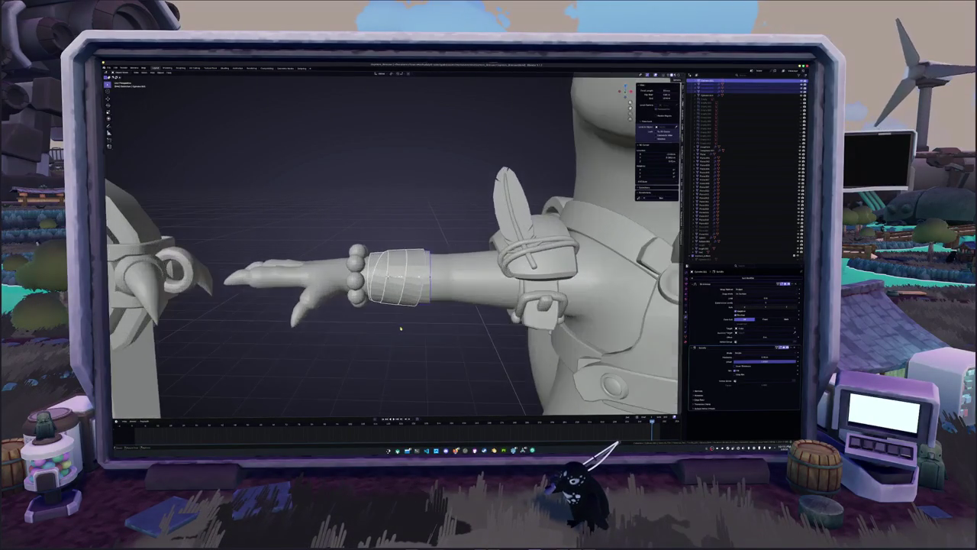
middle_drag(441, 329, 418, 315)
click(418, 315)
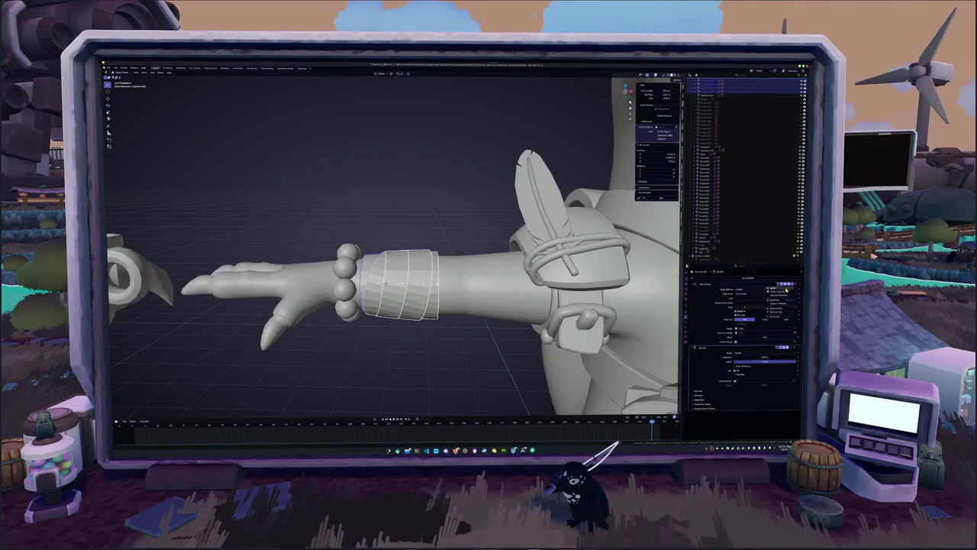
click(783, 287)
click(434, 350)
- Enter Edit Mode on the wrist band and select the wrist cylinder using X-ray views
middle_drag(385, 284, 400, 334)
key(alt+z)
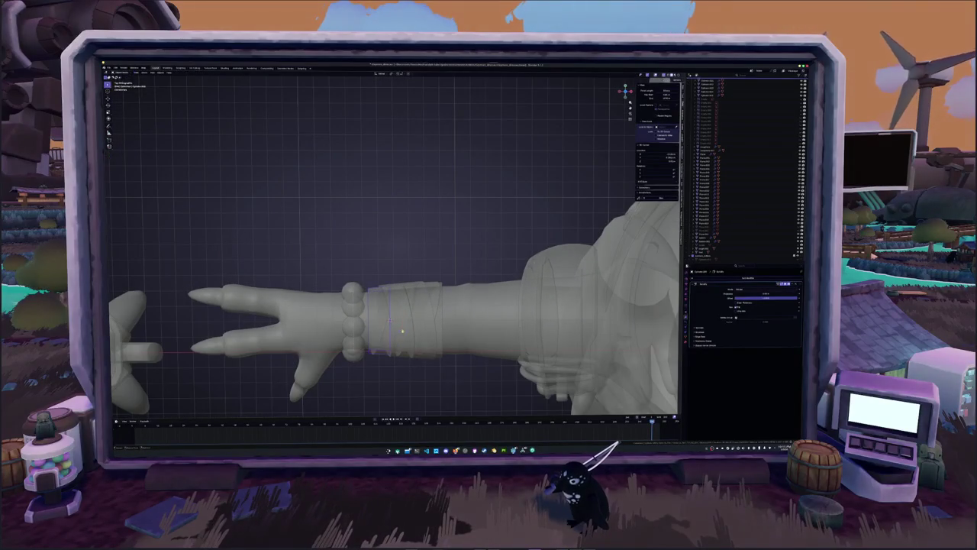
click(401, 334)
scroll(364, 350, up, 2)
key(Tab)
scroll(382, 334, up, 2)
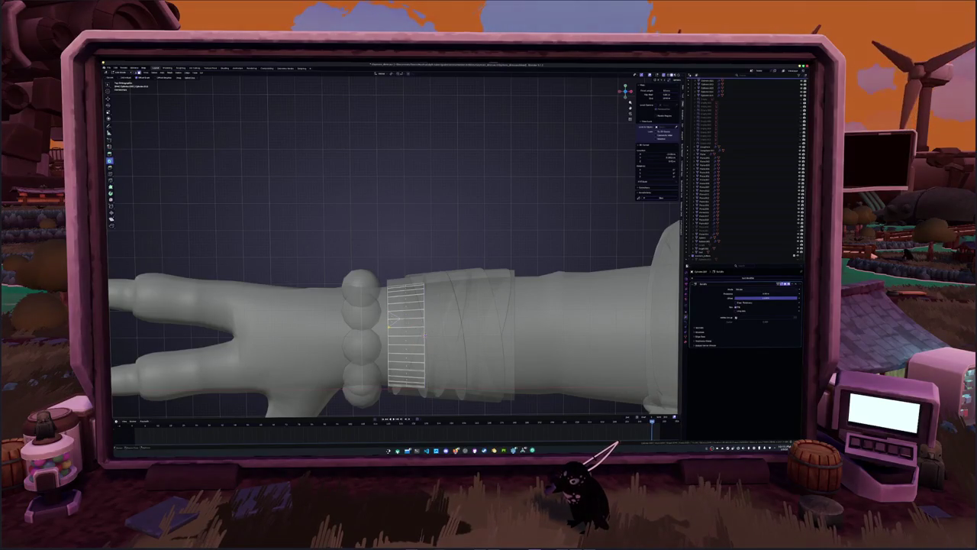
right_click(392, 319)
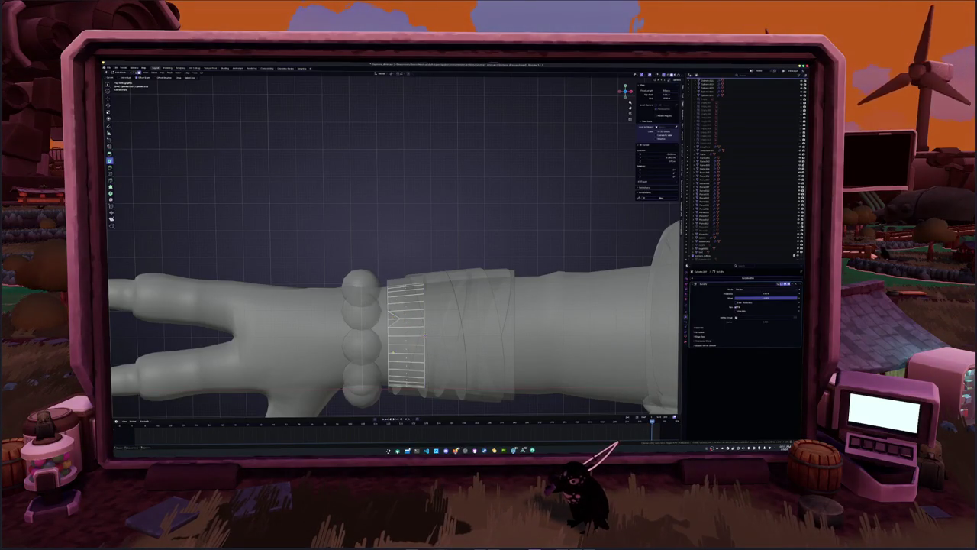
mouse_move(392, 319)
middle_down()
mouse_move(396, 345)
mouse_move(416, 359)
mouse_move(406, 300)
mouse_move(392, 292)
middle_up()
key(alt+z)
key(alt+z)
key(alt+z)
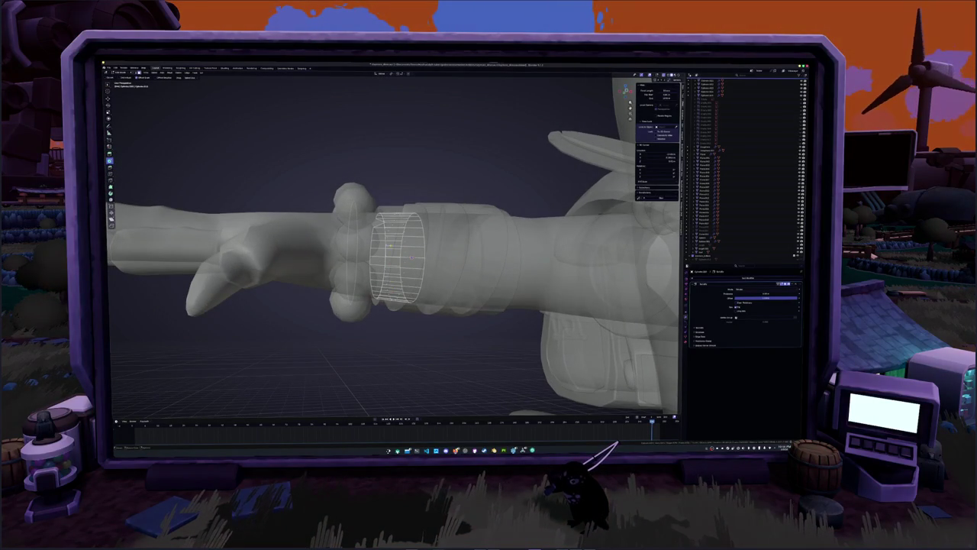
middle_drag(411, 257, 416, 267)
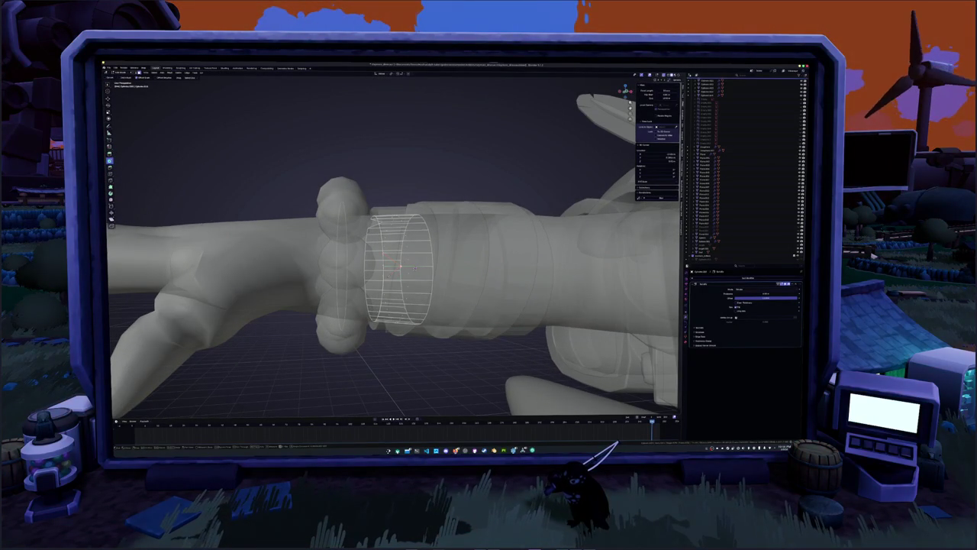
click(414, 268)
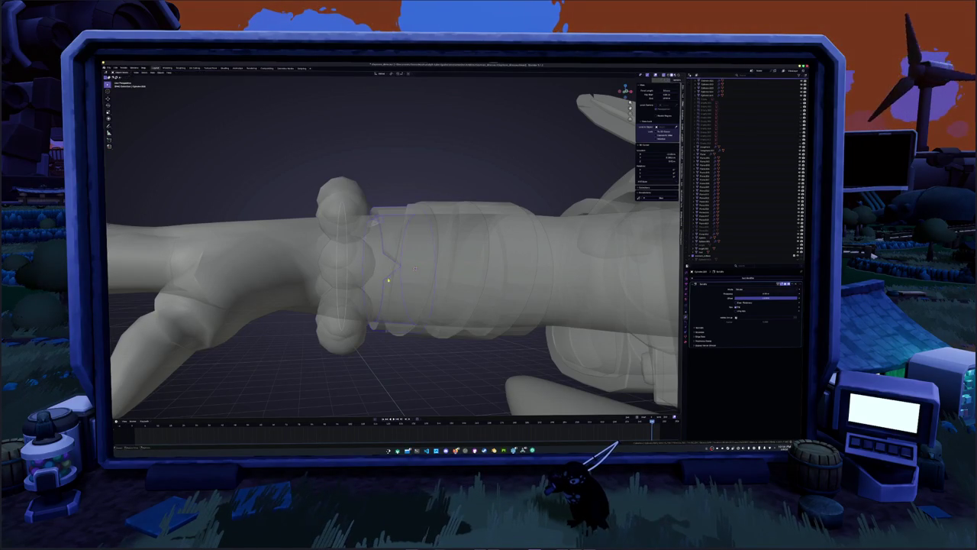
key(alt+z)
middle_drag(390, 267, 428, 229)
mouse_move(397, 275)
middle_down()
mouse_move(428, 252)
mouse_move(419, 278)
middle_up()
- Add a new cylinder around the wrist and delete its cap faces
key(Tab)
key(alt+z)
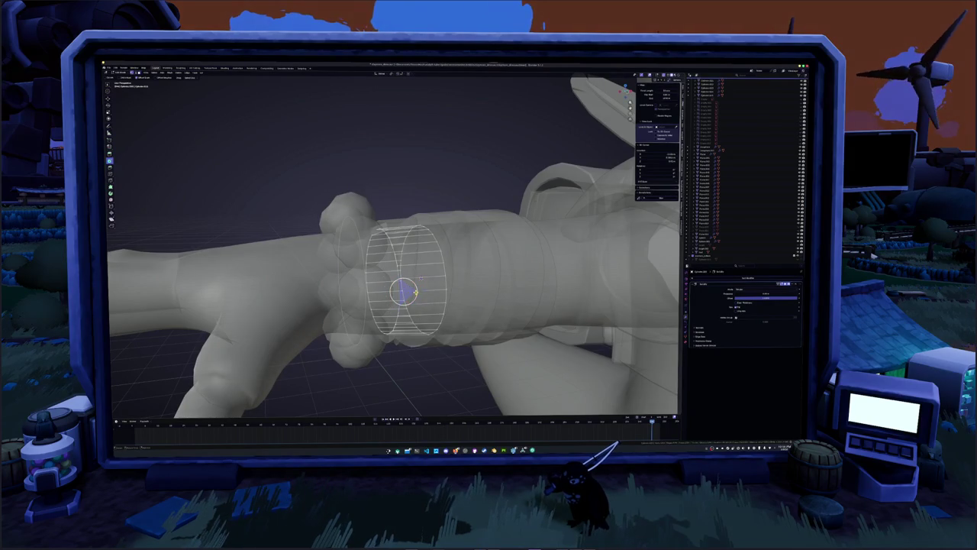
click(408, 291)
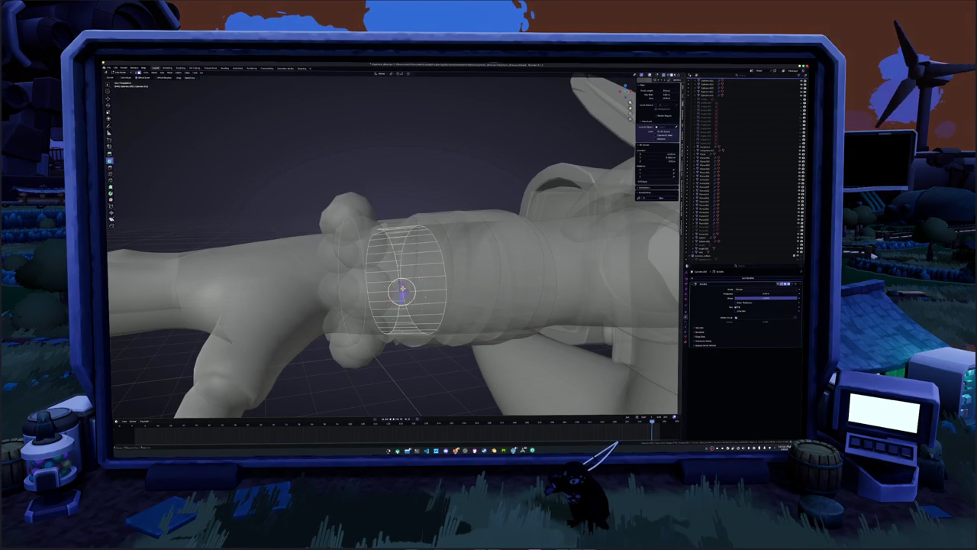
key(alt+z)
key(x)
click(423, 295)
- Check the open cylinder around the wrist and select it along with the wrapped band rings
mouse_move(423, 295)
middle_down()
mouse_move(458, 229)
mouse_move(473, 229)
middle_up()
key(alt+z)
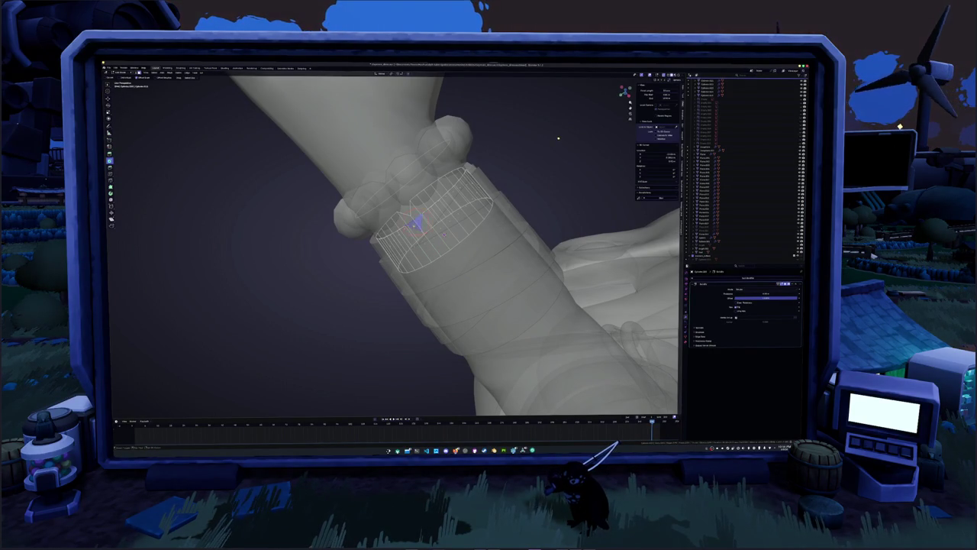
key(alt+z)
middle_drag(559, 139, 520, 153)
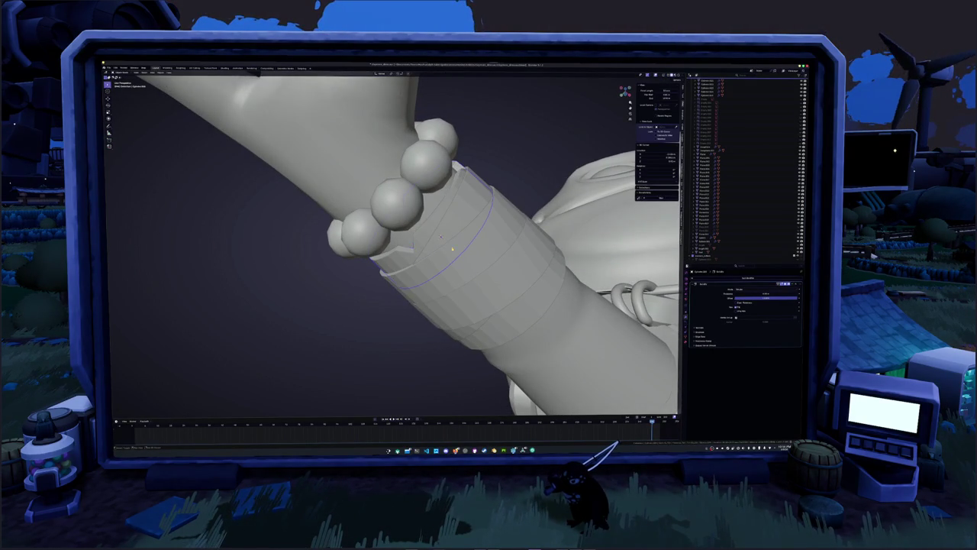
click(710, 90)
click(710, 81)
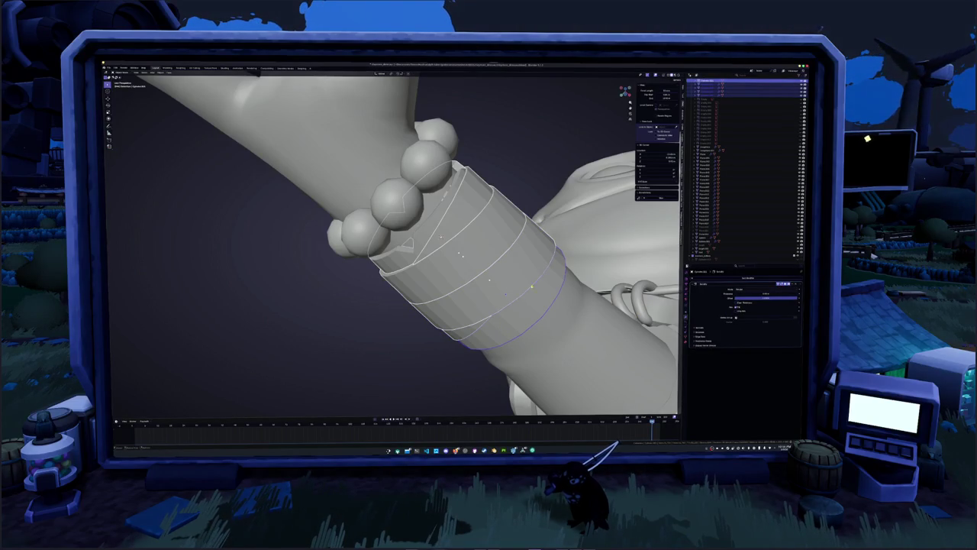
middle_drag(463, 255, 398, 285)
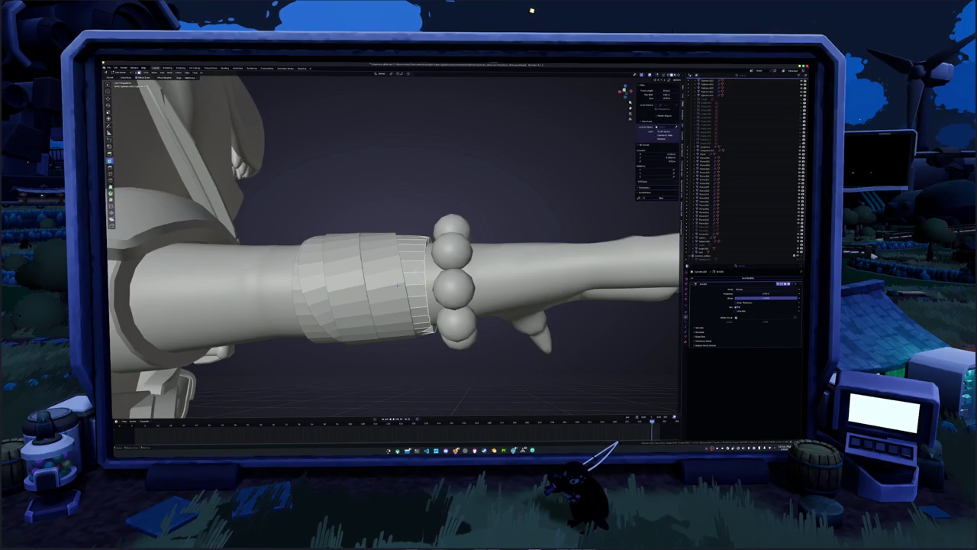
- Select a face loop on the new wrist band and move it with proportional falloff
right_click(397, 284)
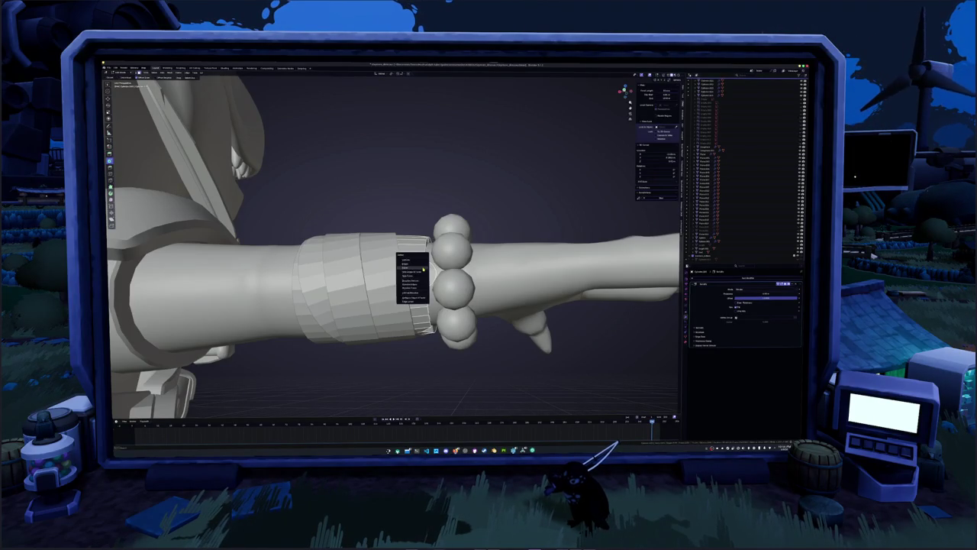
mouse_move(397, 284)
middle_down()
mouse_move(428, 264)
mouse_move(361, 256)
mouse_move(374, 244)
mouse_move(372, 267)
middle_up()
alt+click(382, 263)
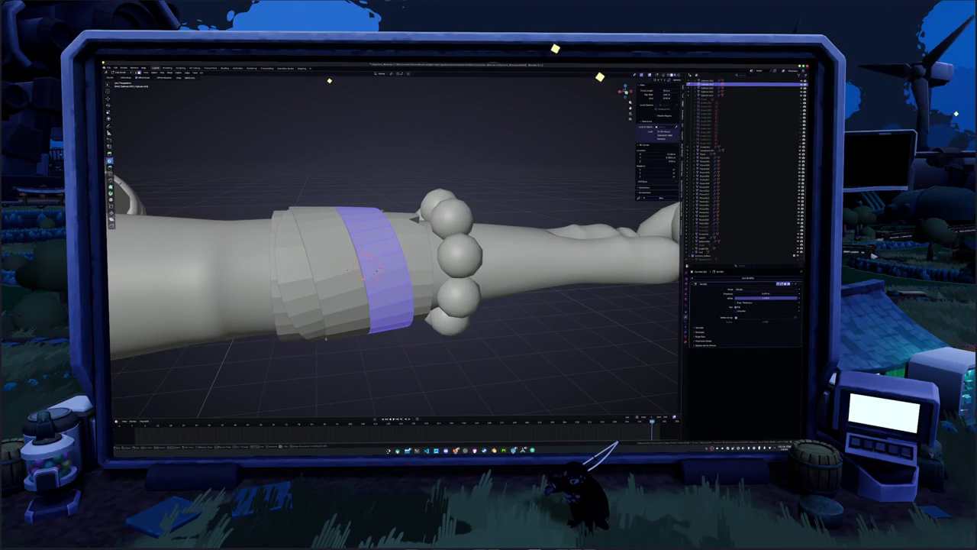
key(g)
key(h)
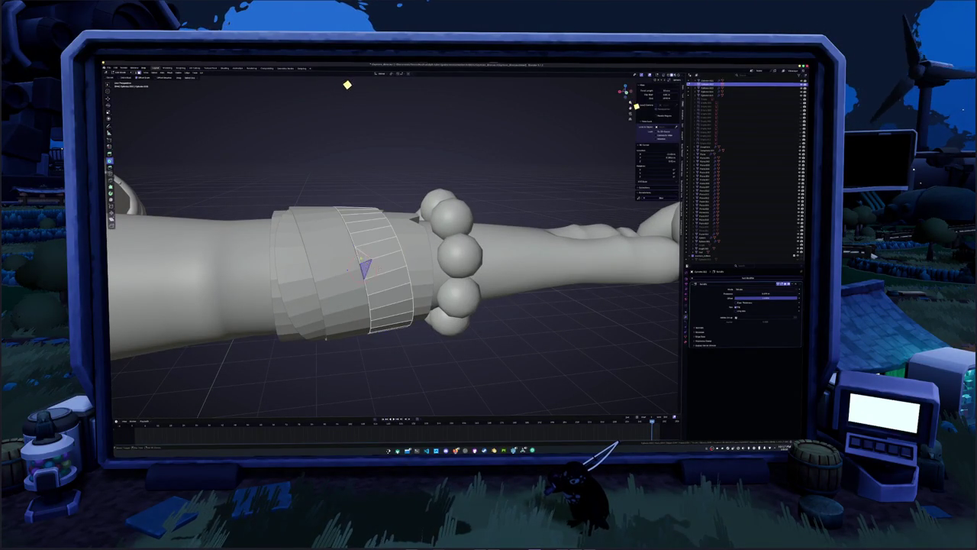
- Circle-select more faces on the band over the bracer
middle_drag(367, 266, 413, 223)
mouse_move(374, 122)
middle_down()
mouse_move(404, 173)
mouse_move(374, 203)
mouse_move(397, 183)
middle_up()
middle_drag(382, 240, 471, 58)
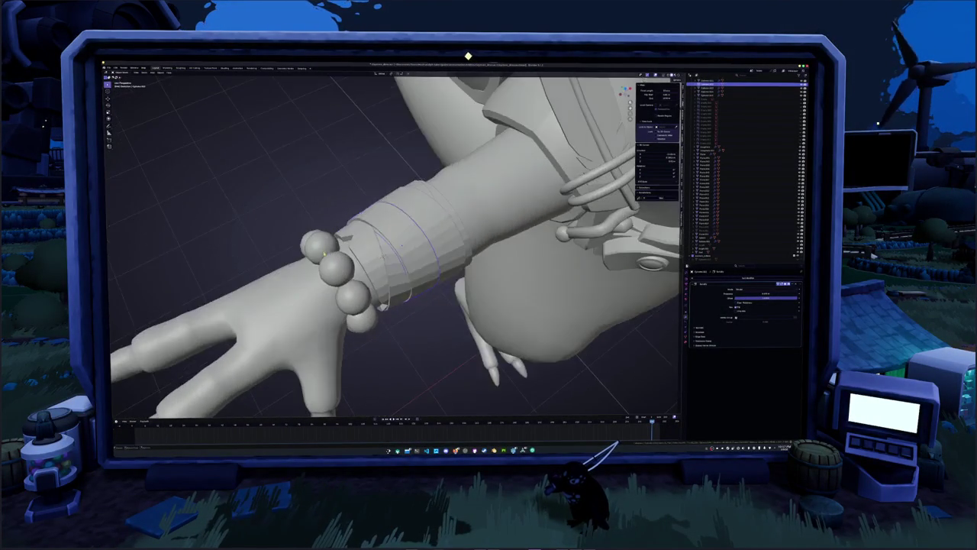
middle_drag(472, 58, 461, 60)
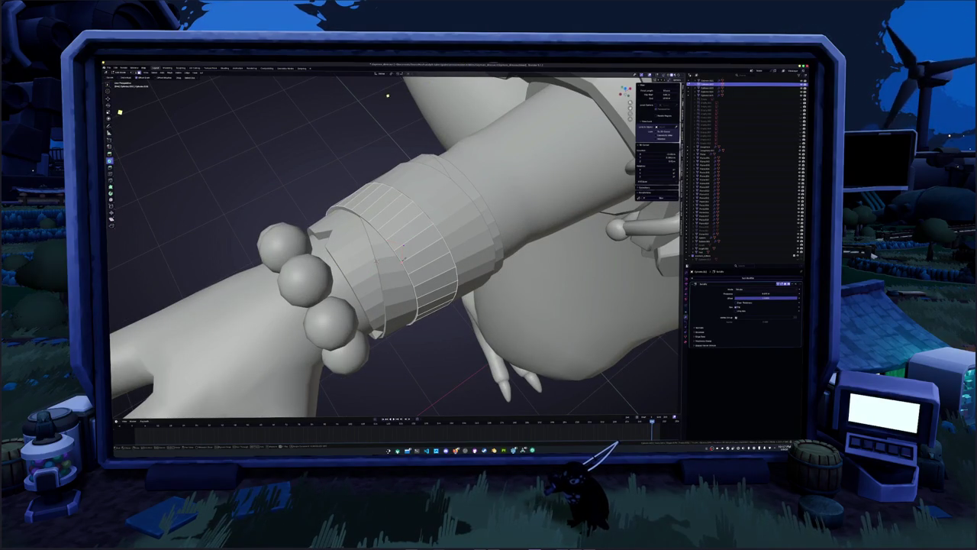
click(405, 246)
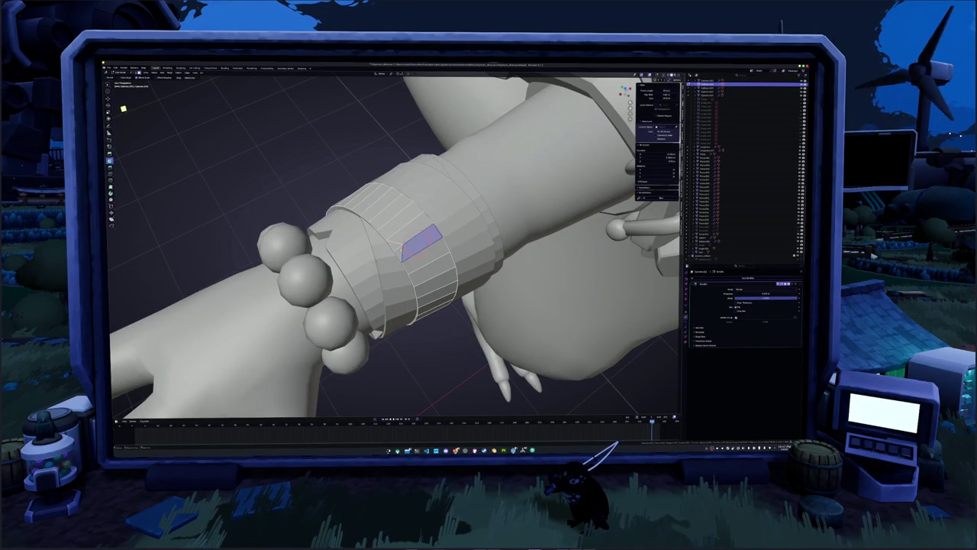
middle_drag(404, 246, 414, 254)
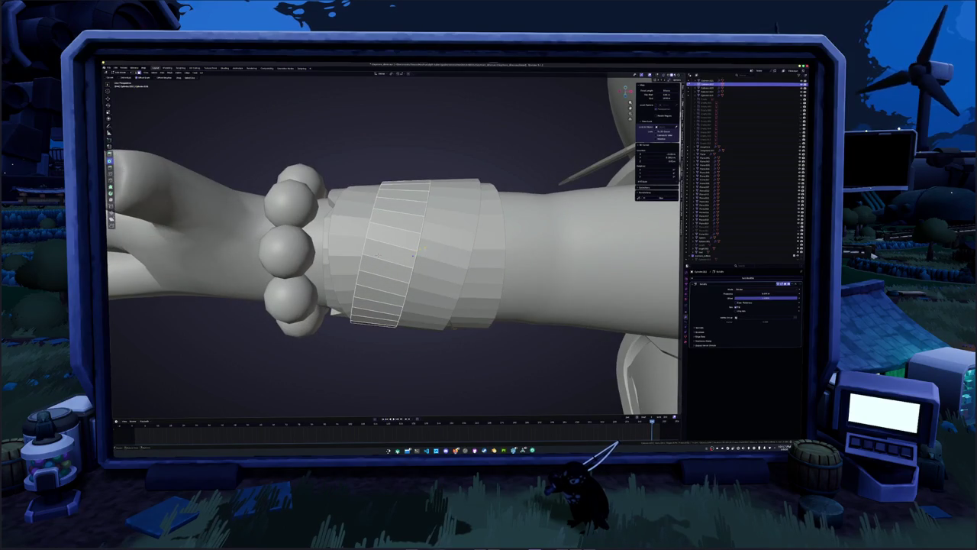
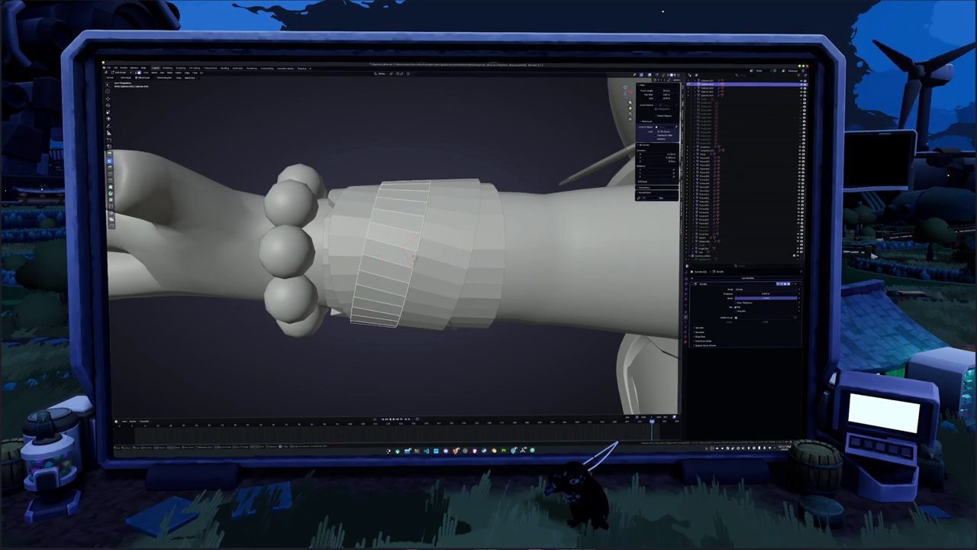
- Cut a new angled edge across the wrist band's faces with the Knife tool and confirm it
middle_drag(411, 260, 412, 258)
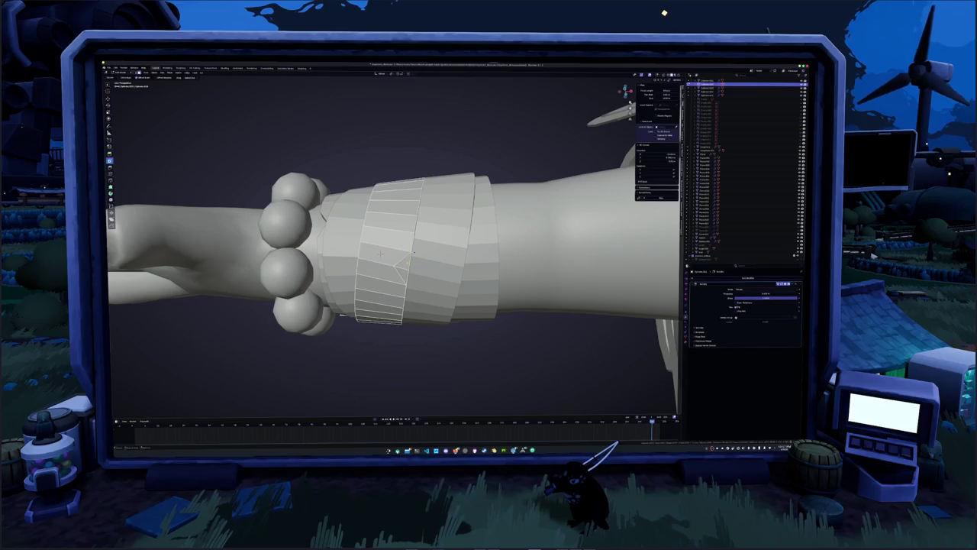
mouse_move(403, 263)
middle_down()
mouse_move(413, 252)
mouse_move(267, 284)
mouse_move(160, 110)
mouse_move(395, 264)
mouse_move(367, 287)
mouse_move(374, 290)
middle_up()
alt+click(395, 264)
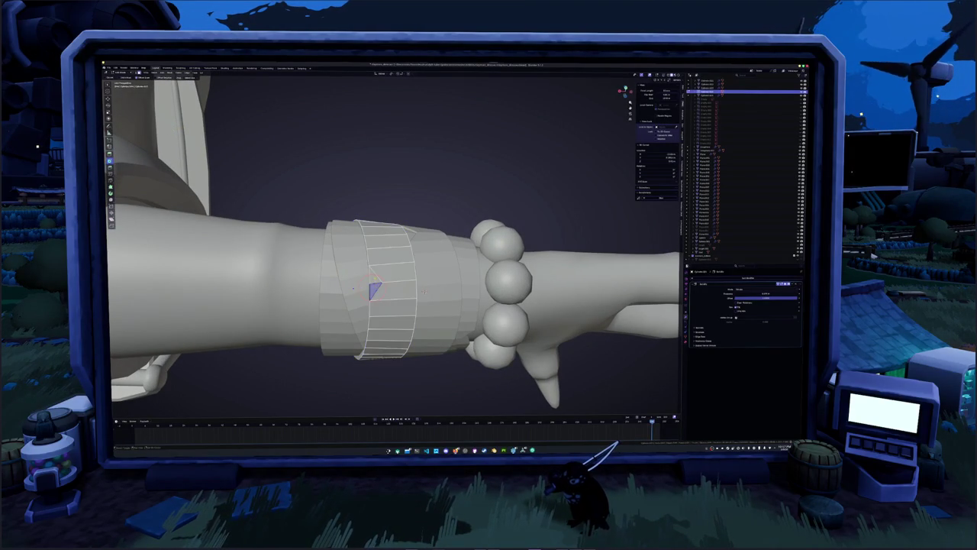
middle_drag(375, 290, 473, 244)
middle_drag(409, 222, 449, 258)
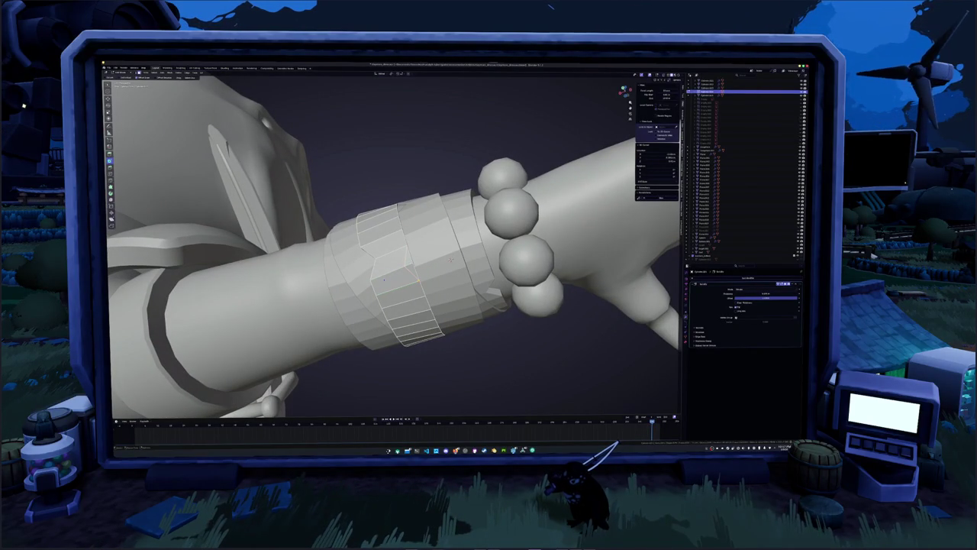
mouse_move(450, 259)
middle_down()
mouse_move(456, 266)
mouse_move(439, 237)
middle_up()
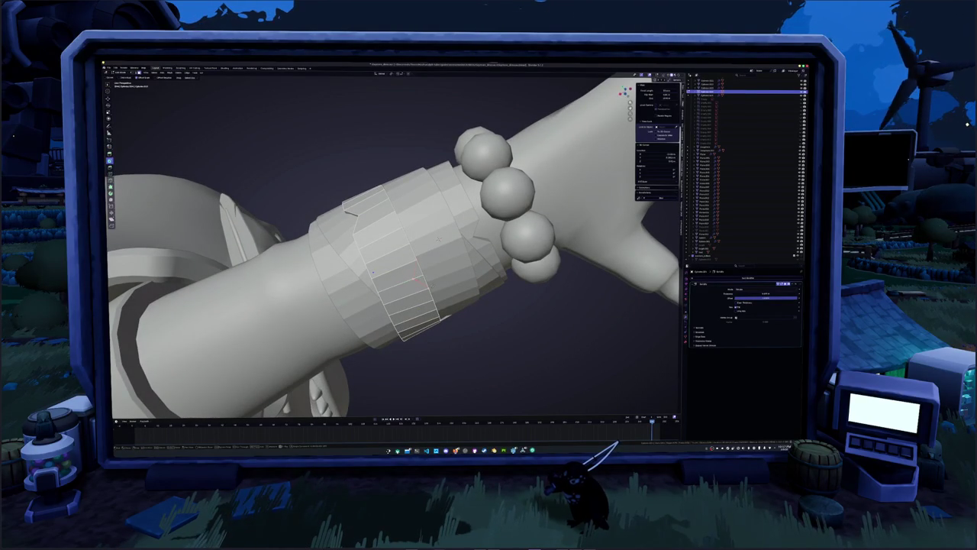
key(Return)
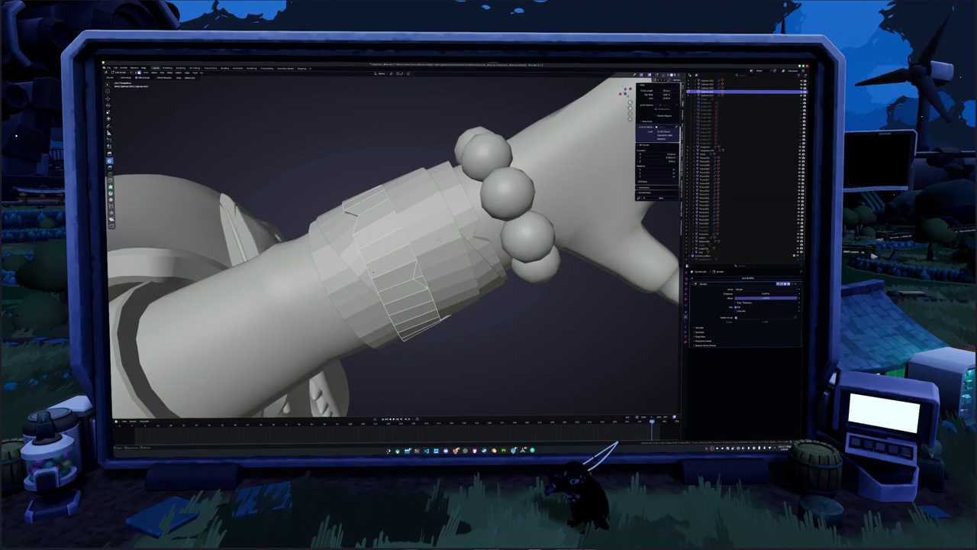
- Deselect the wristband faces, lay the arm horizontally, and select the bracelet band
middle_drag(418, 281, 369, 281)
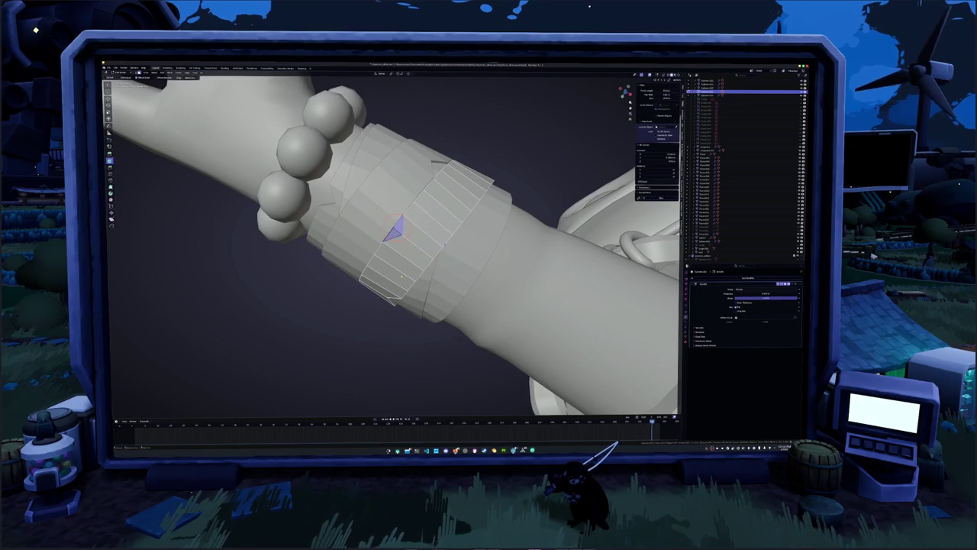
key(alt+a)
middle_drag(423, 259, 424, 206)
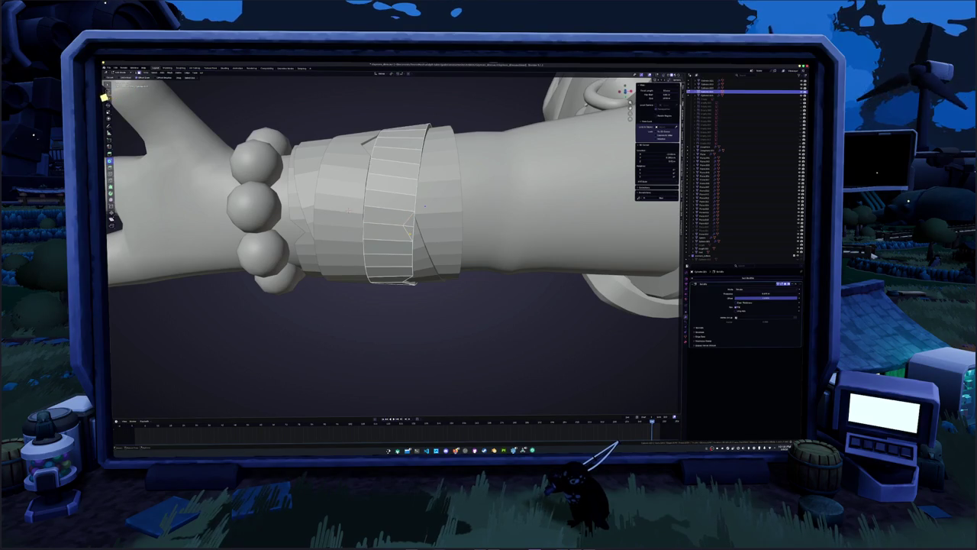
middle_drag(410, 232, 428, 275)
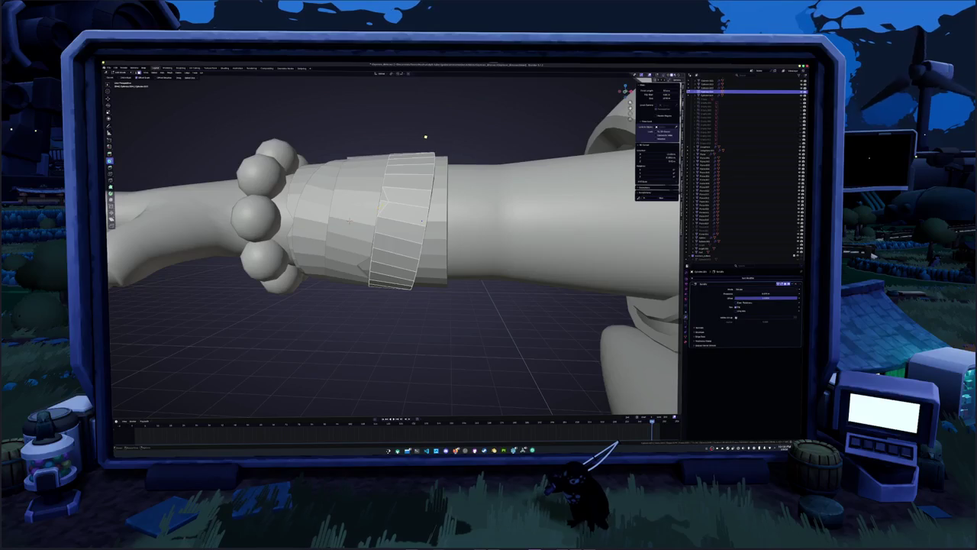
middle_drag(349, 221, 367, 233)
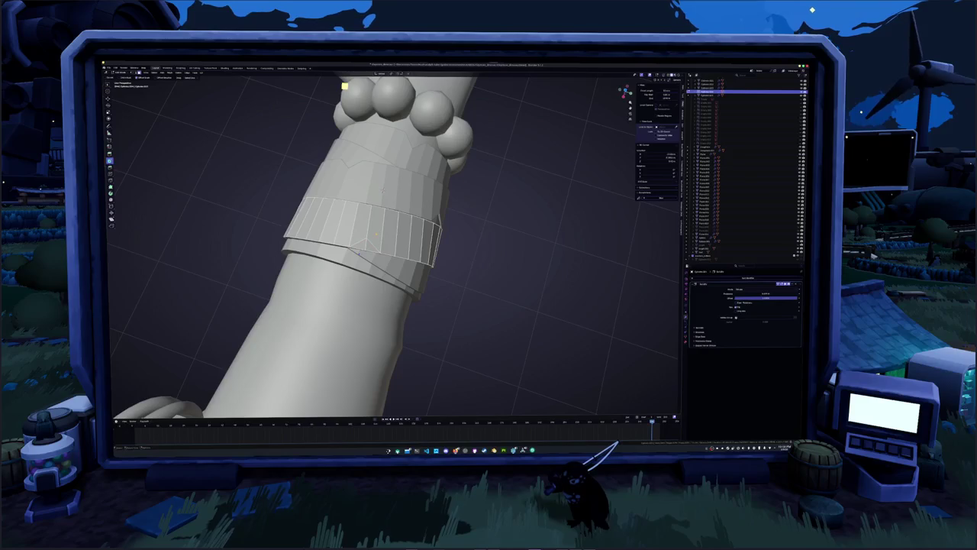
middle_drag(358, 244, 394, 267)
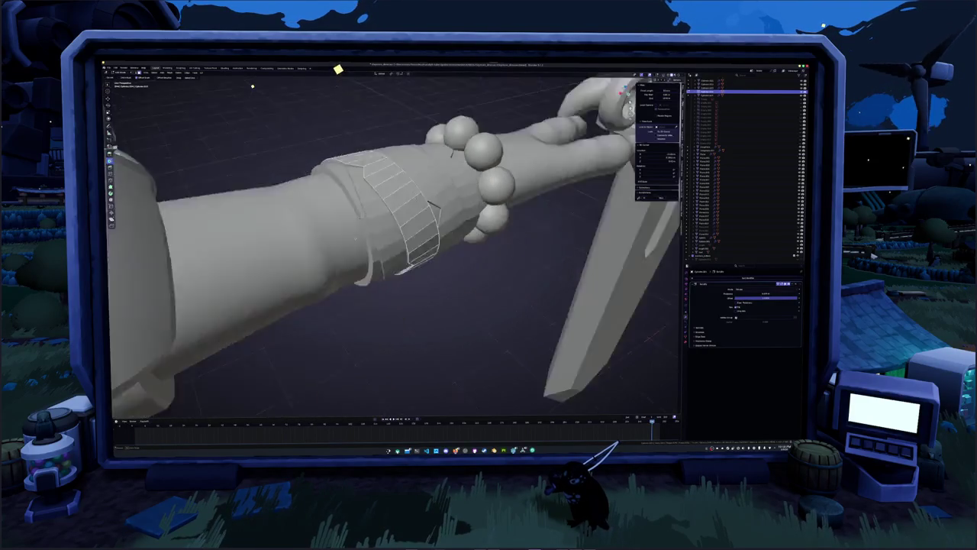
click(375, 239)
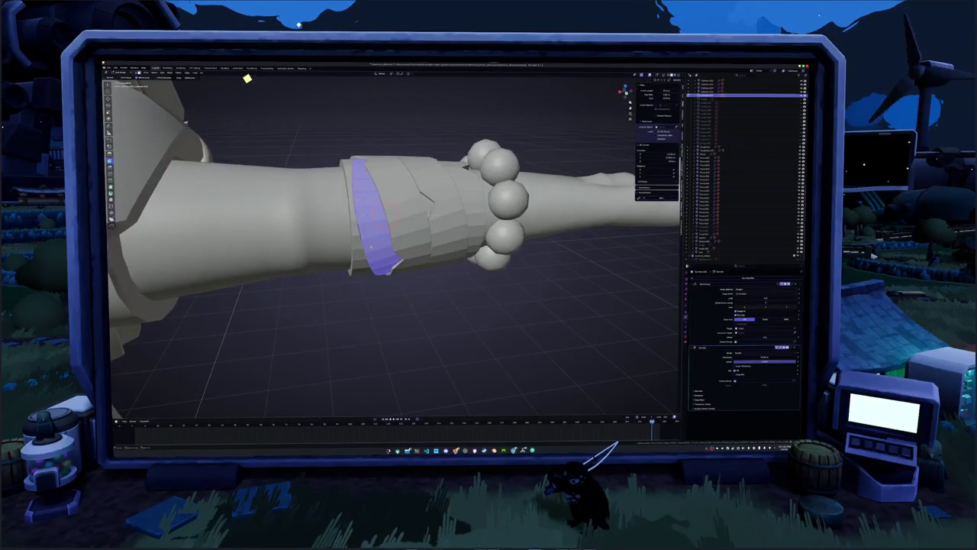
- Enter Edit Mode on the bracelet band and select a different bracer object beside it
key(Tab)
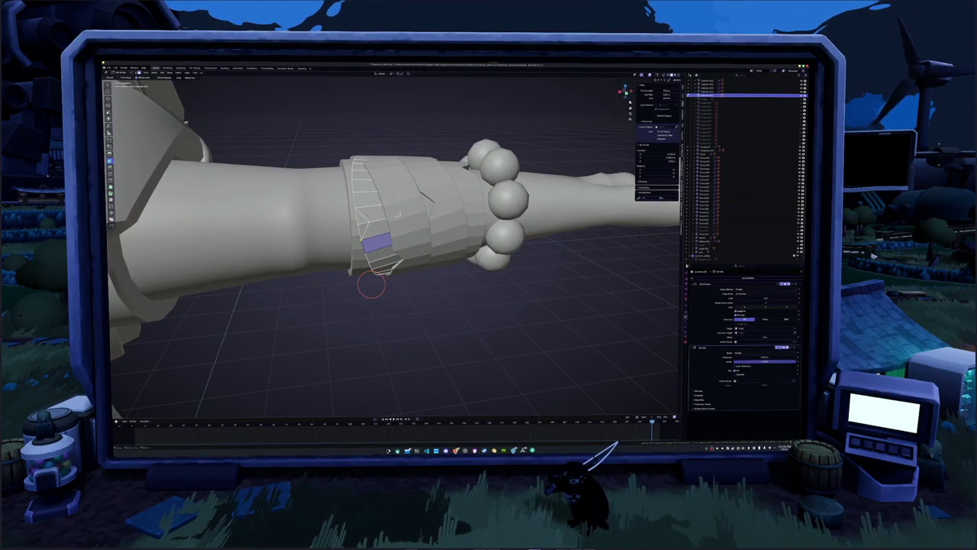
middle_drag(372, 285, 389, 259)
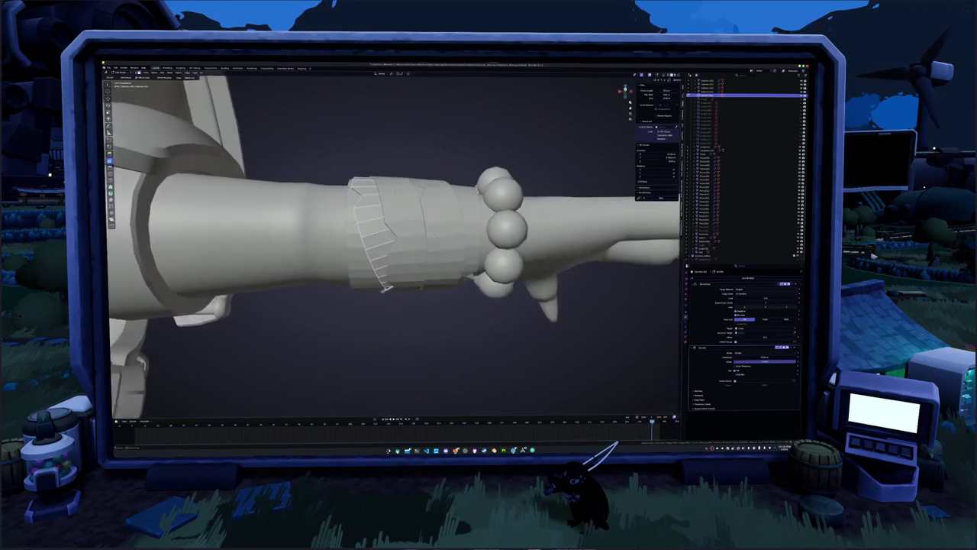
middle_drag(380, 294, 419, 258)
middle_drag(442, 226, 447, 195)
click(444, 214)
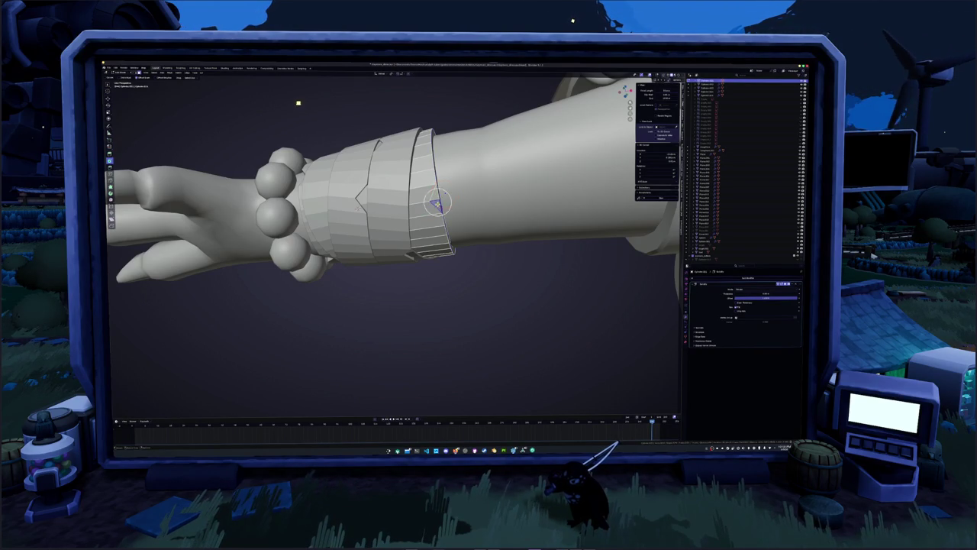
middle_drag(444, 194, 435, 244)
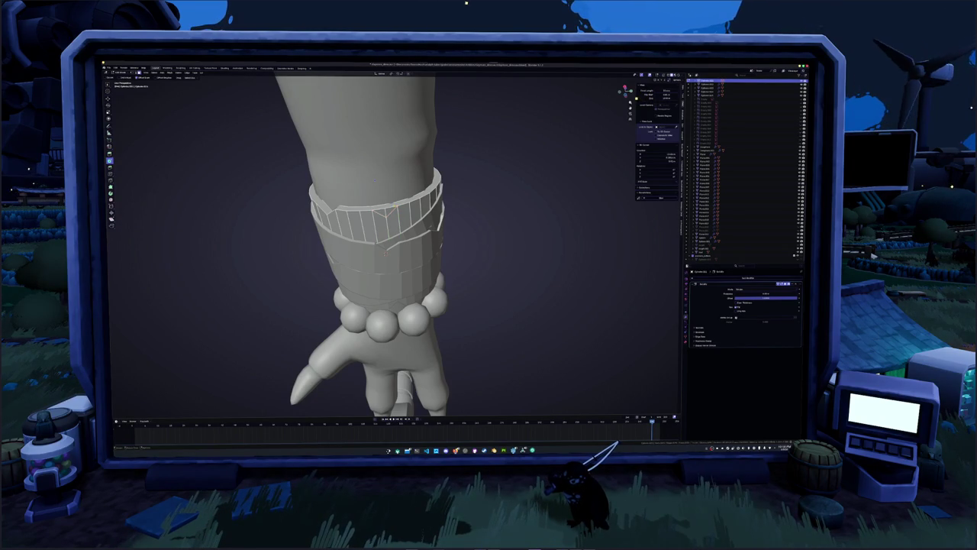
mouse_move(389, 208)
middle_down()
mouse_move(427, 229)
mouse_move(424, 244)
middle_up()
scroll(425, 245, down, 5)
mouse_move(425, 245)
middle_down()
mouse_move(397, 267)
mouse_move(374, 254)
middle_up()
scroll(397, 267, up, 3)
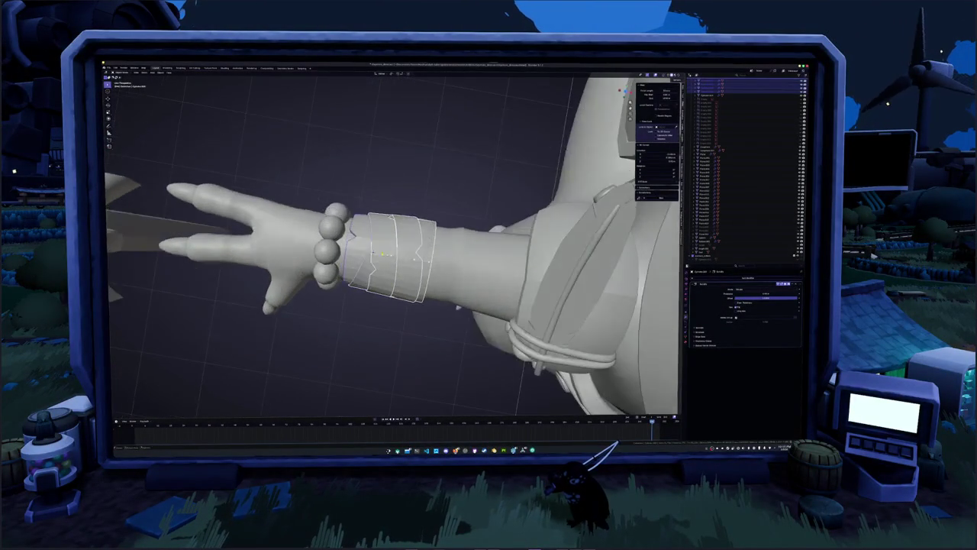
- Add a second modifier to the bracelet band with Ctrl+L, then reselect the bracelet
key(ctrl+l)
click(402, 256)
mouse_move(402, 256)
middle_down()
mouse_move(382, 256)
mouse_move(405, 244)
mouse_move(381, 250)
middle_up()
scroll(382, 257, down, 4)
scroll(372, 257, down, 2)
scroll(393, 248, up, 5)
scroll(382, 252, up, 3)
click(409, 239)
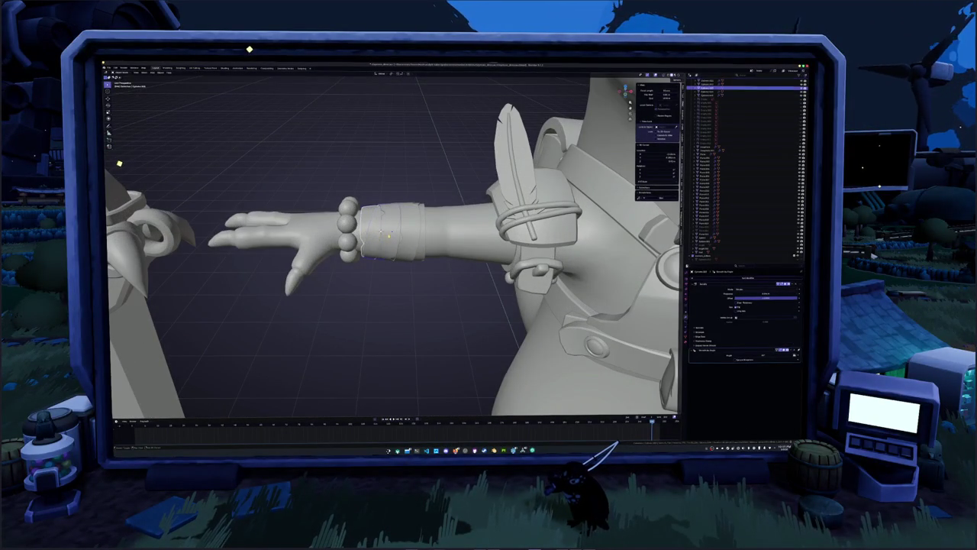
- Select the wrist cuff on the arm and zoom in on it
click(409, 238)
click(408, 238)
middle_drag(408, 238, 407, 255)
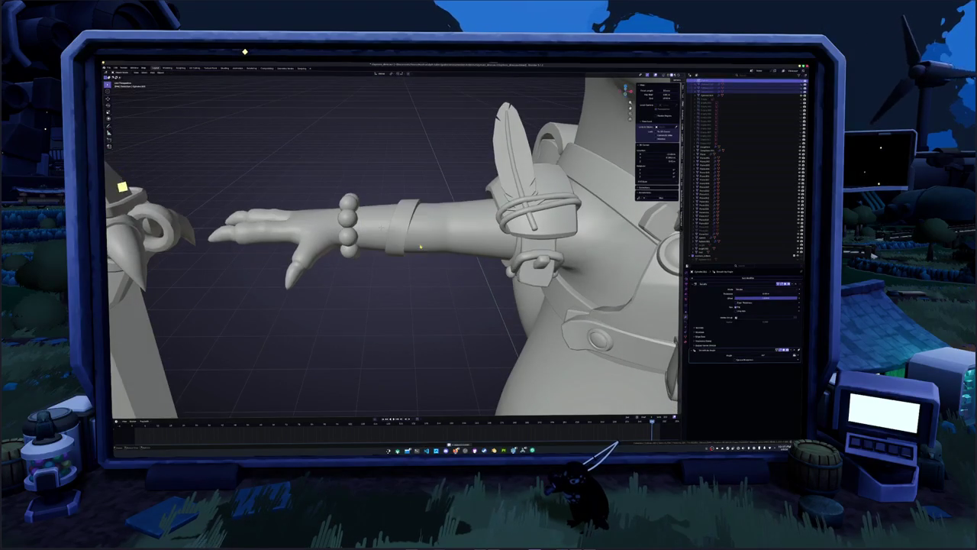
click(408, 254)
scroll(407, 252, down, 5)
scroll(406, 245, down, 2)
scroll(404, 253, down, 4)
scroll(409, 254, up, 5)
scroll(408, 256, up, 1)
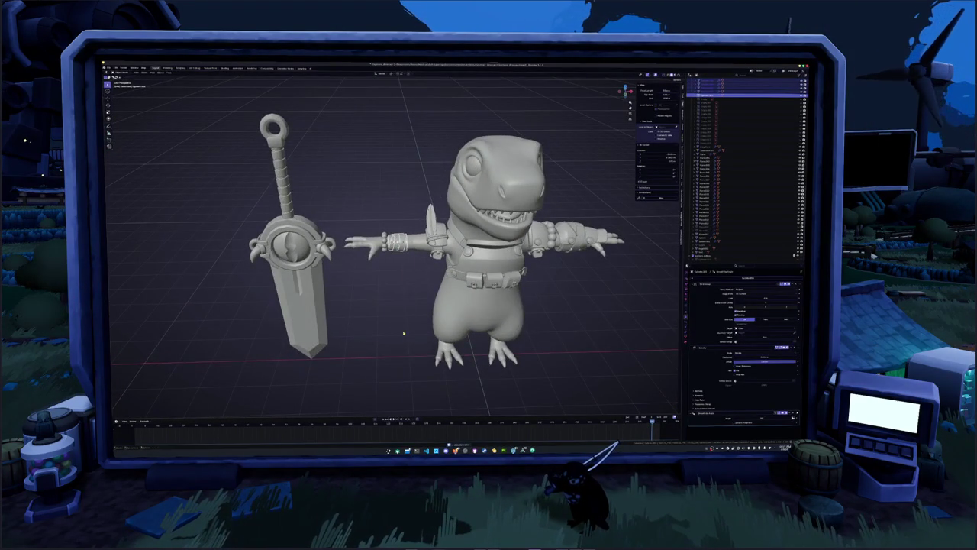
scroll(403, 288, up, 5)
- Lift the wrist cuff along Z and rotate it around the vertical axis
key(g)
key(z)
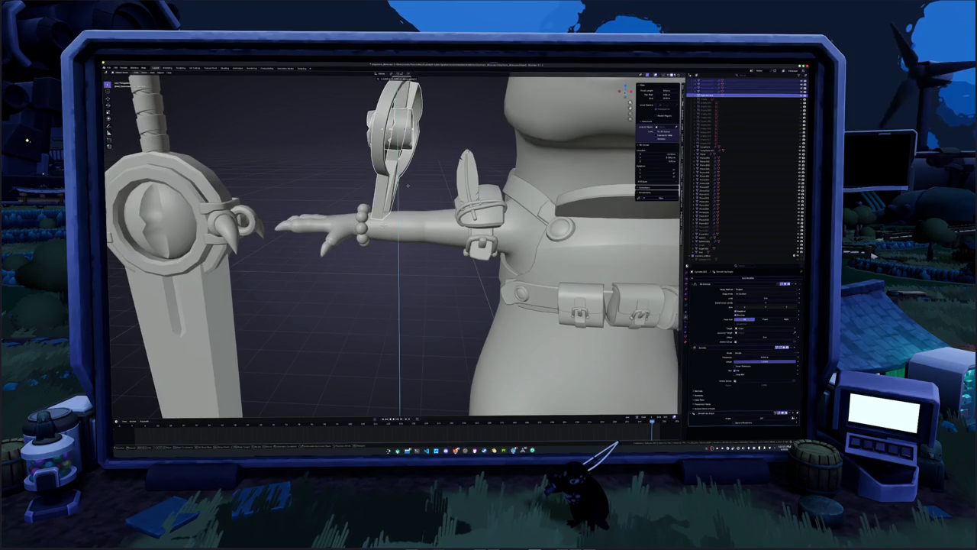
key(r)
key(z)
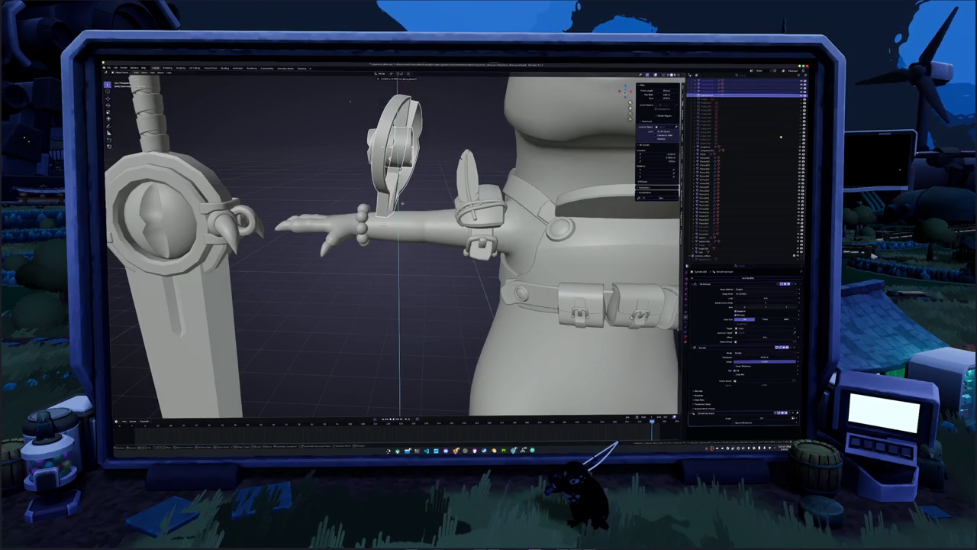
key(Return)
- Zoom out to frame the whole warrior and sword, enlarge the Outliner, and select everything
scroll(398, 237, down, 2)
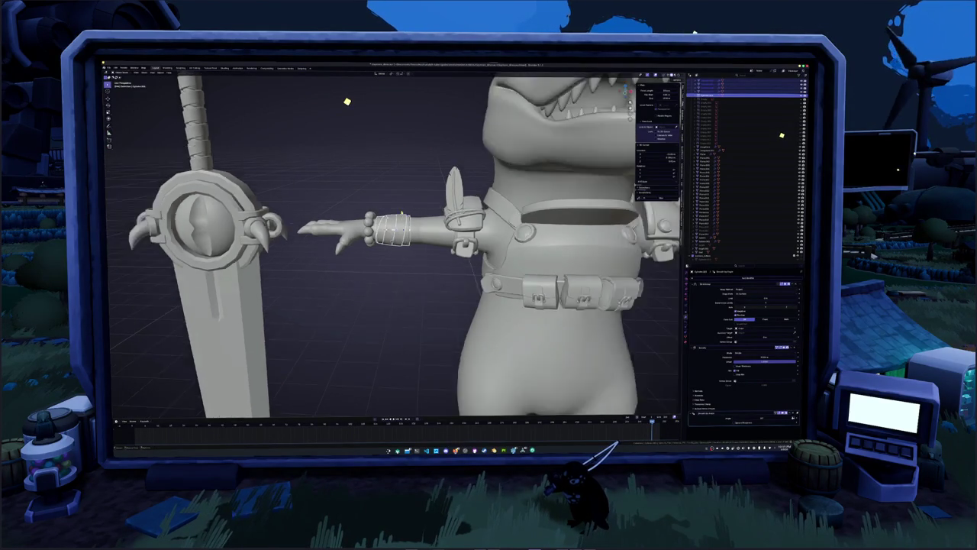
scroll(397, 237, down, 4)
scroll(384, 235, down, 2)
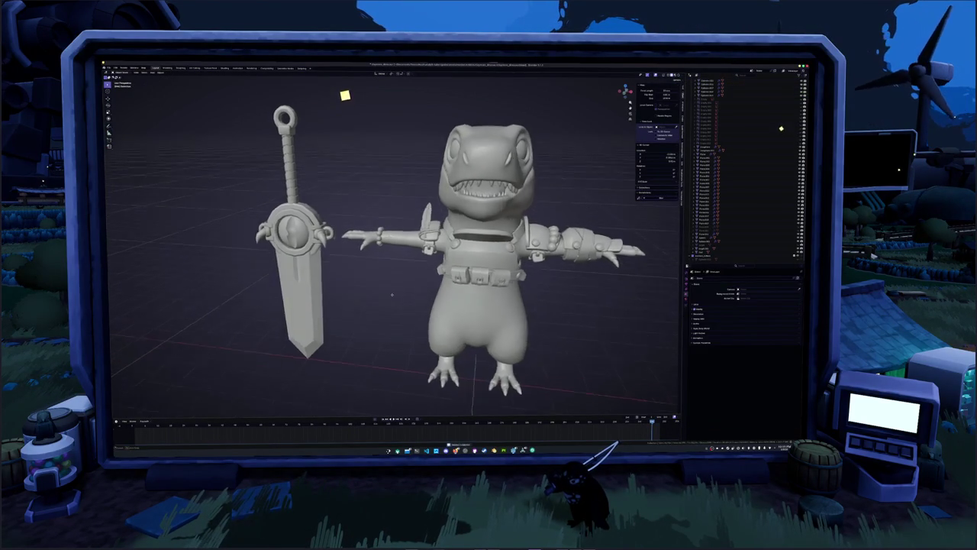
middle_drag(384, 236, 371, 277)
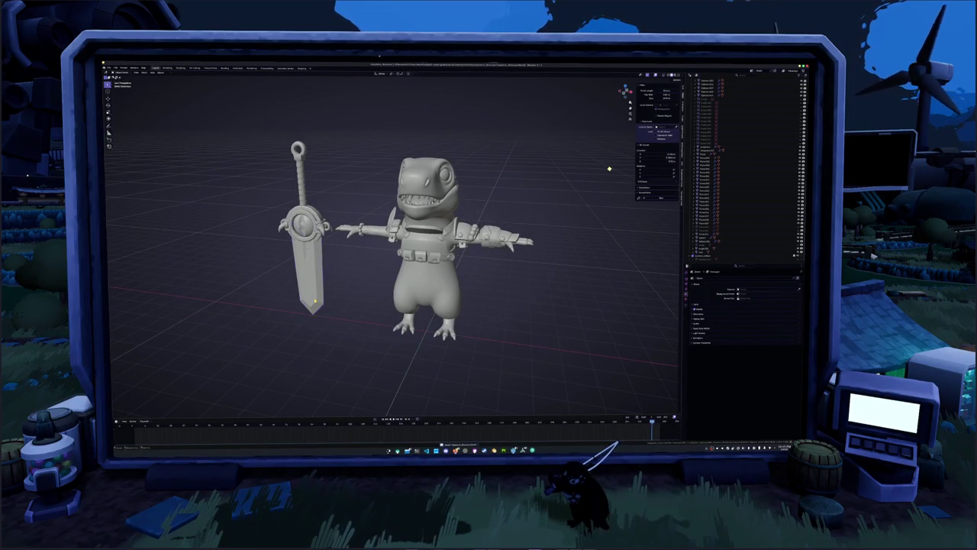
middle_drag(314, 304, 255, 236)
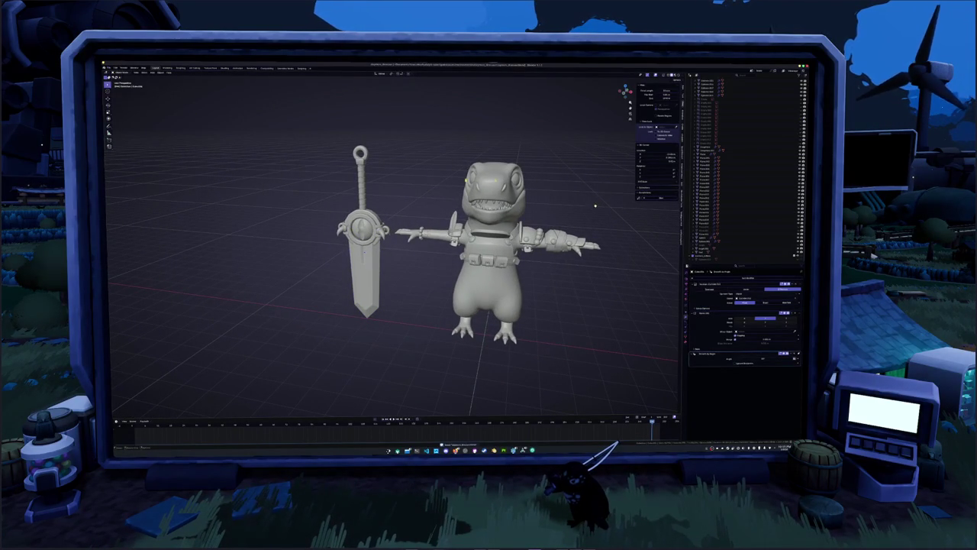
drag(744, 264, 744, 314)
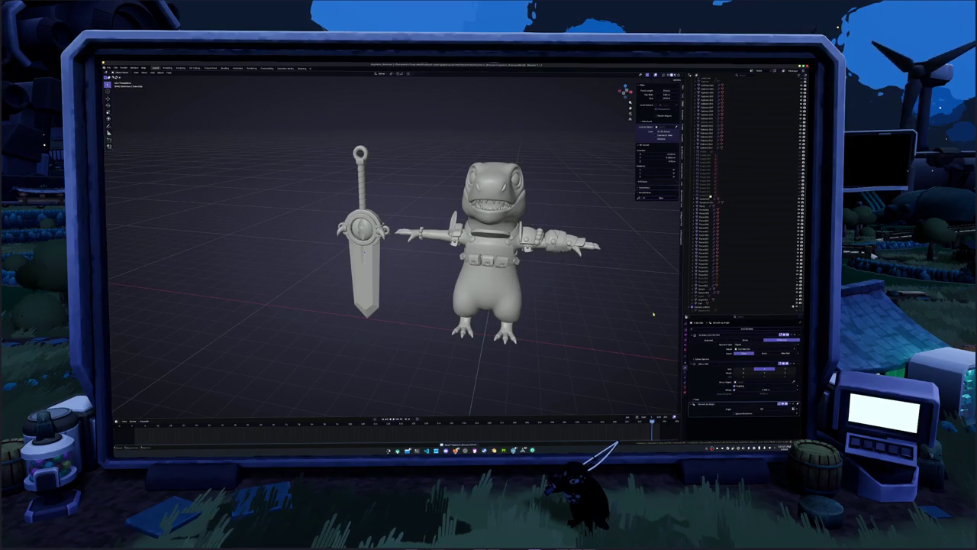
key(a)
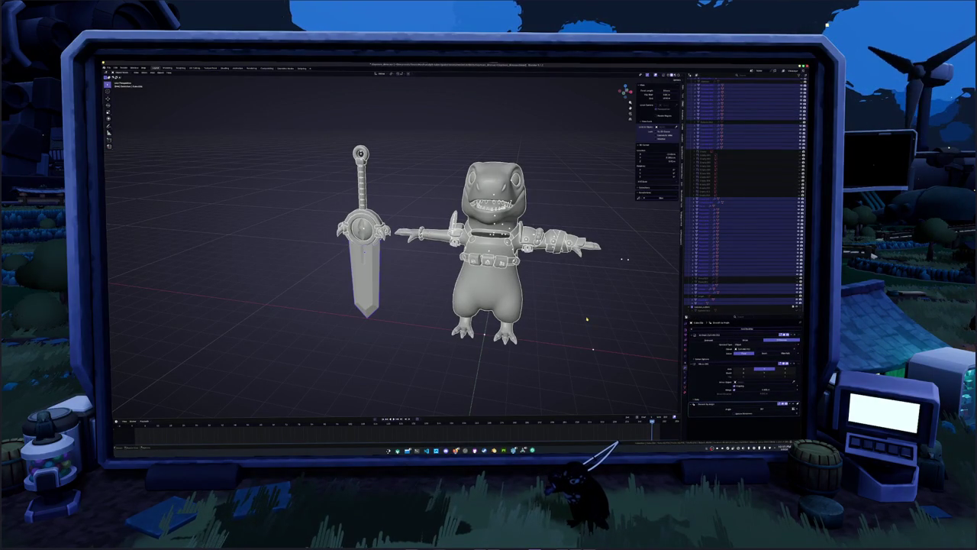
- Deselect everything and hide the unarmored second dinosaur model
key(alt+a)
click(514, 320)
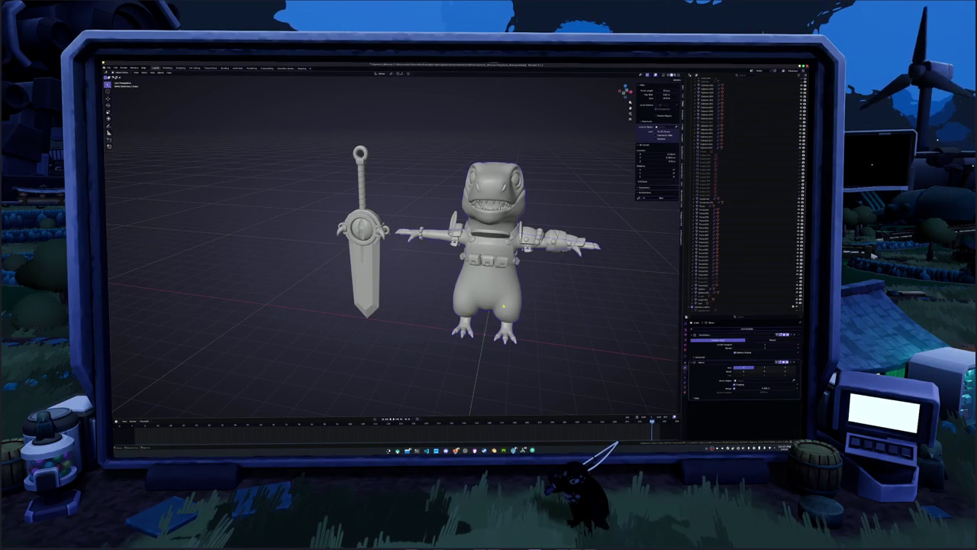
middle_drag(514, 319, 462, 303)
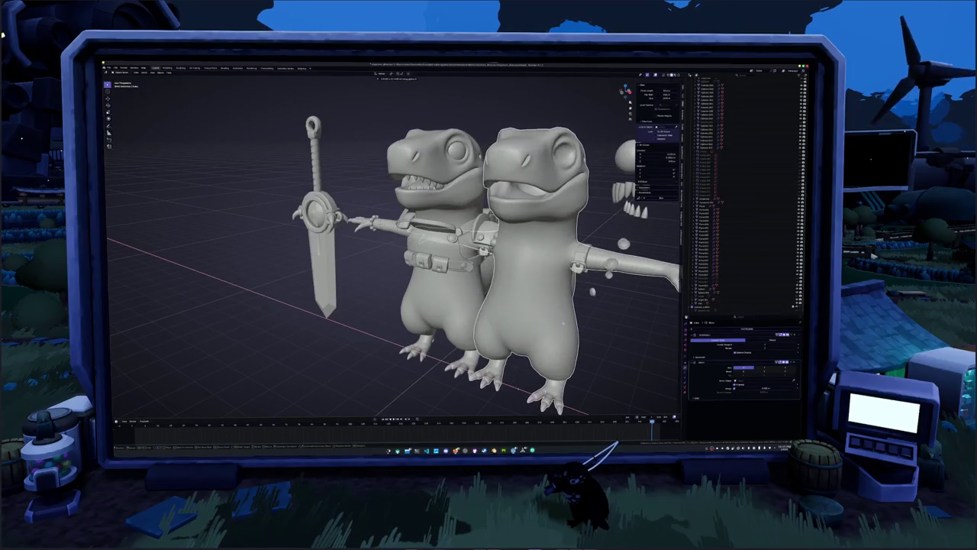
key(h)
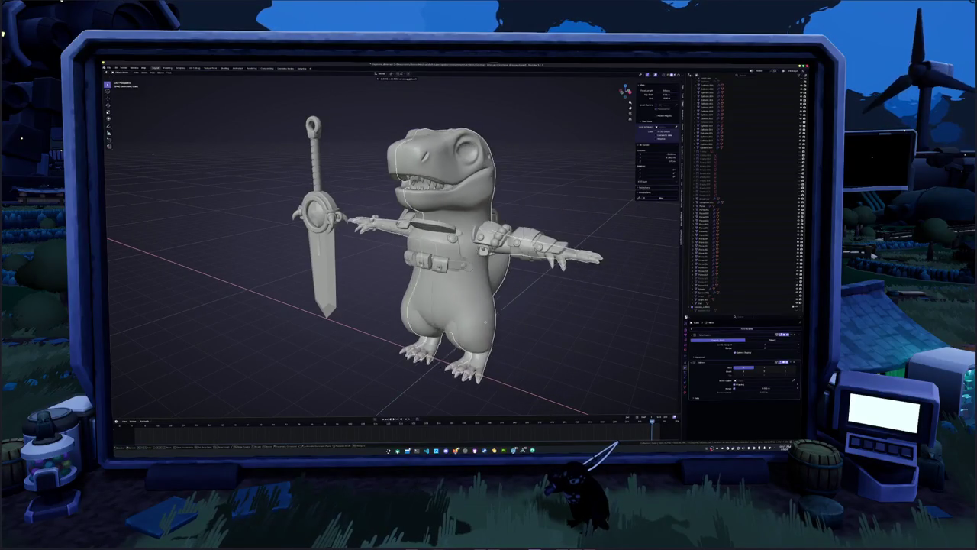
- Select the character's body mesh, inspect it in Edit Mode, and open the F2 rename box
click(710, 300)
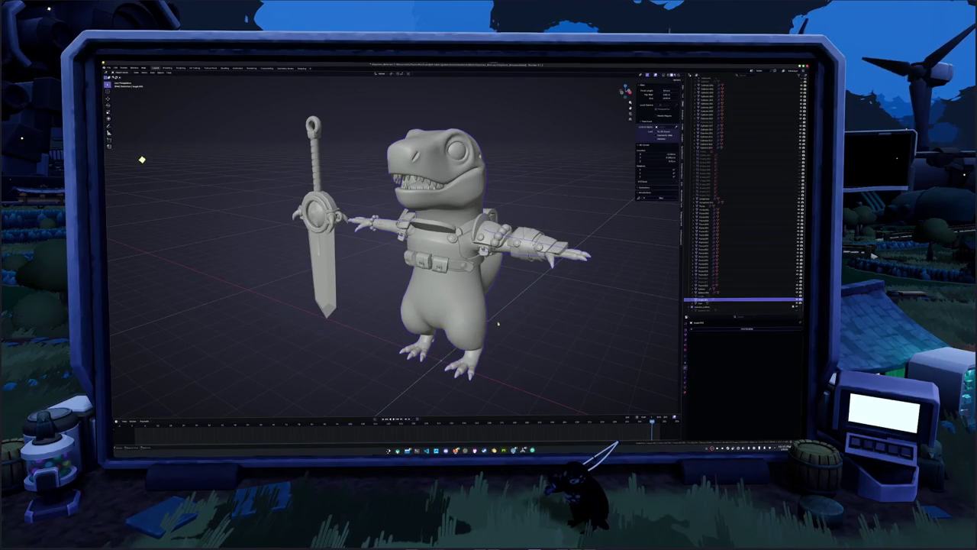
click(685, 352)
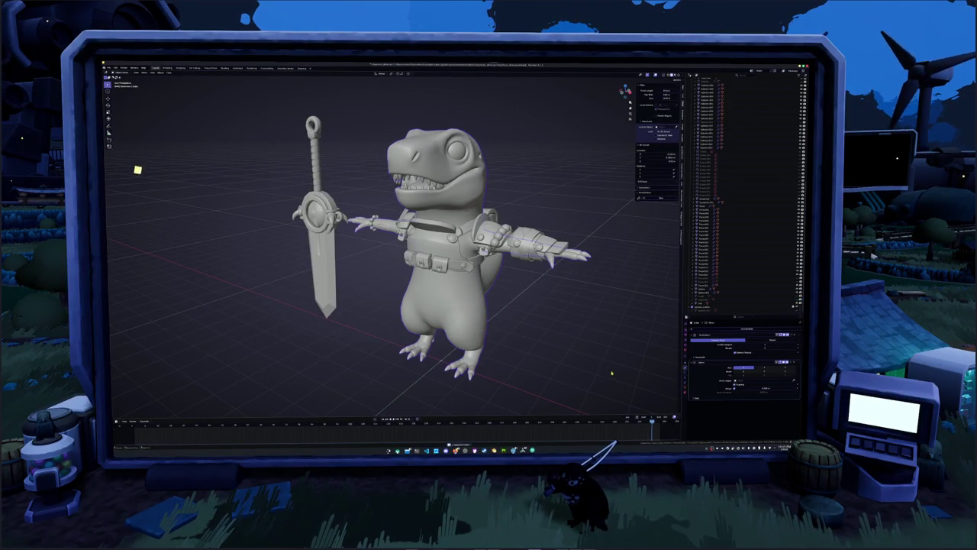
click(701, 347)
key(Tab)
middle_drag(544, 318, 513, 316)
key(a)
key(Tab)
key(h)
key(alt+h)
key(F2)
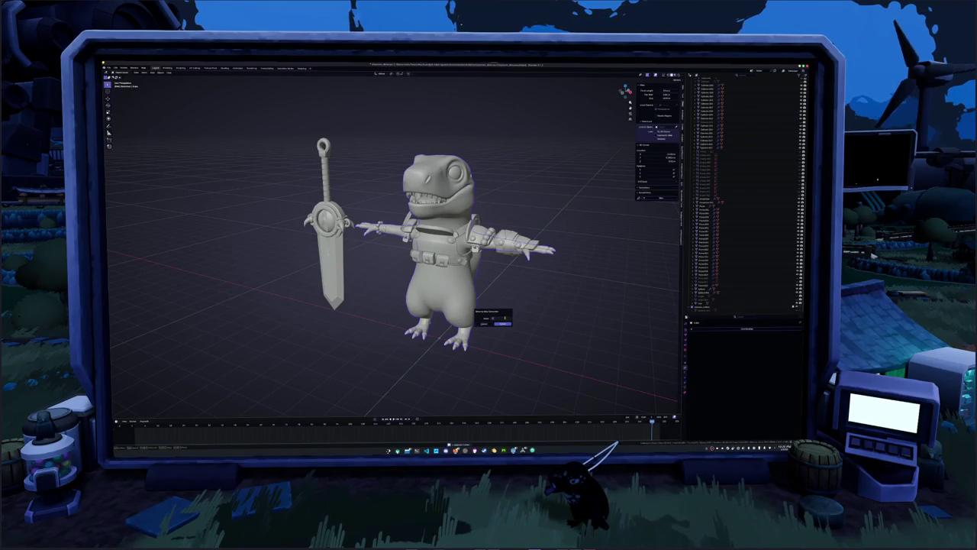
- Confirm the new name and hide the character's body mesh
key(Return)
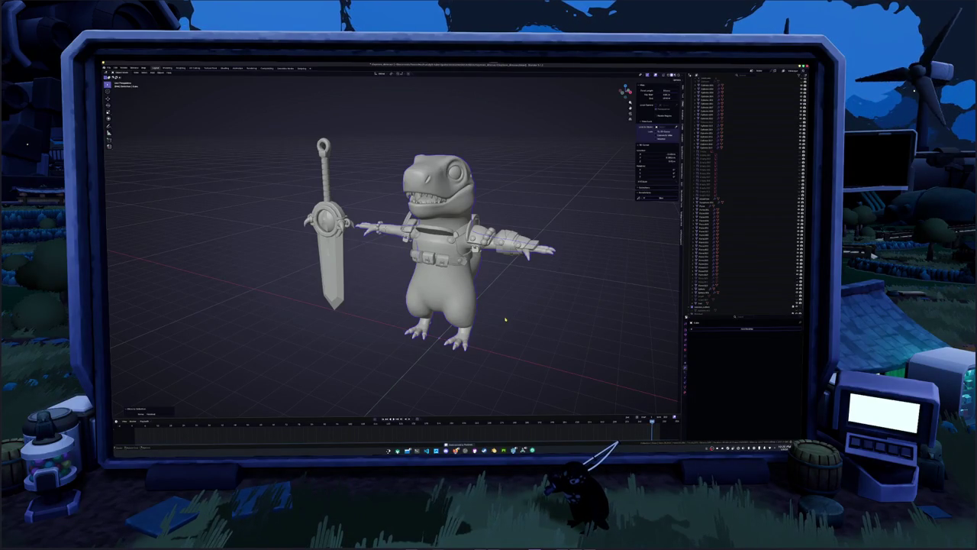
key(h)
scroll(443, 211, up, 2)
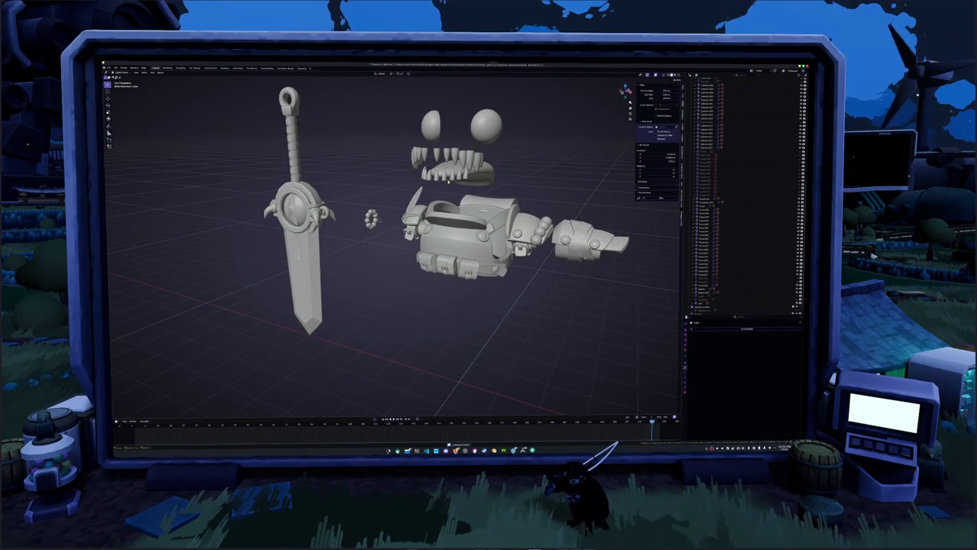
scroll(446, 183, up, 1)
scroll(443, 190, up, 2)
scroll(436, 195, up, 1)
scroll(431, 200, up, 1)
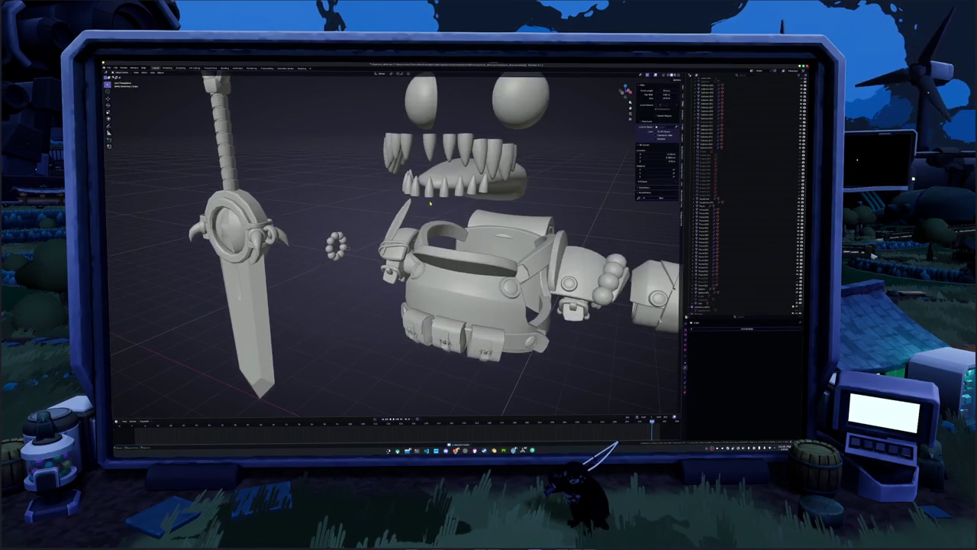
middle_drag(431, 202, 443, 195)
- Select the teeth objects
click(399, 219)
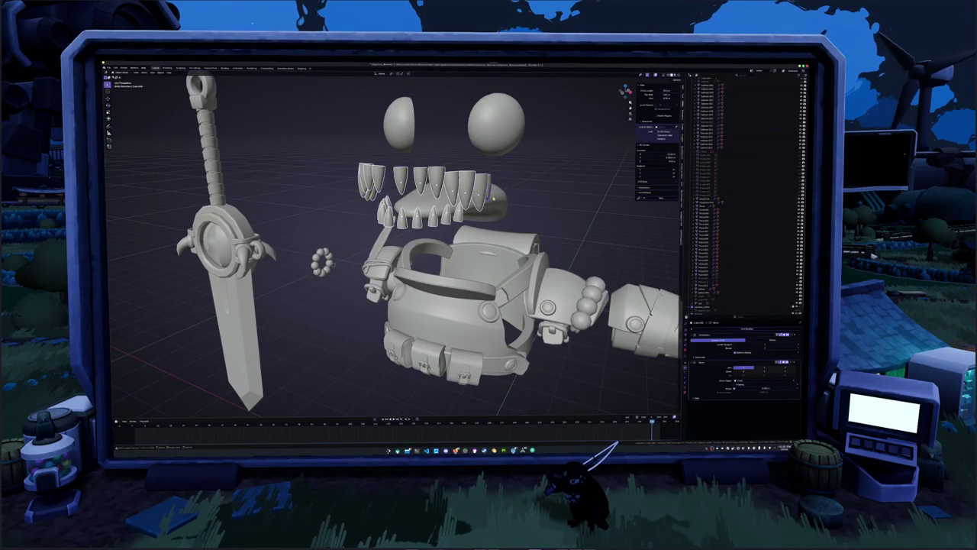
scroll(432, 201, down, 2)
middle_drag(432, 201, 466, 189)
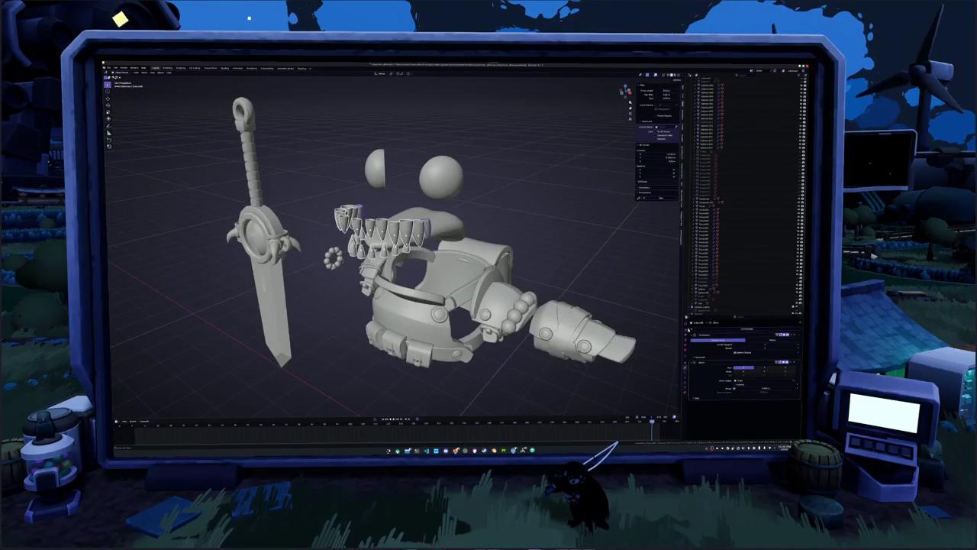
click(591, 269)
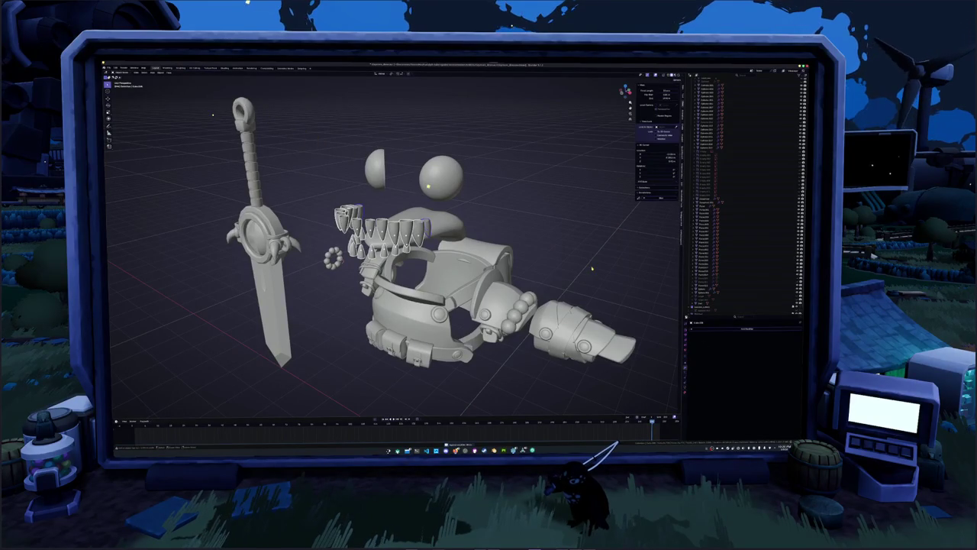
key(ctrl+z)
- Convert the teeth to a mesh, apply their transforms, reset their origin, and remove them from view
right_click(565, 243)
mouse_move(556, 232)
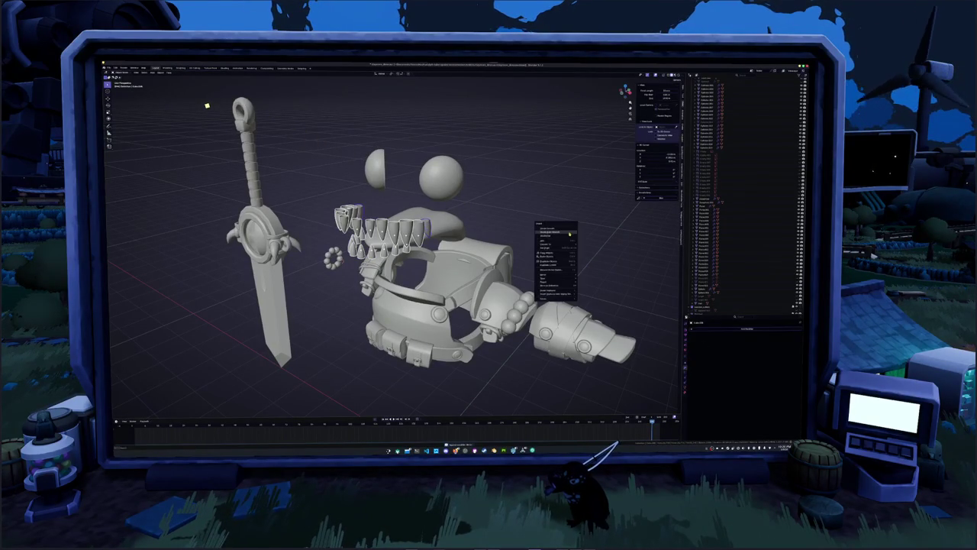
click(592, 245)
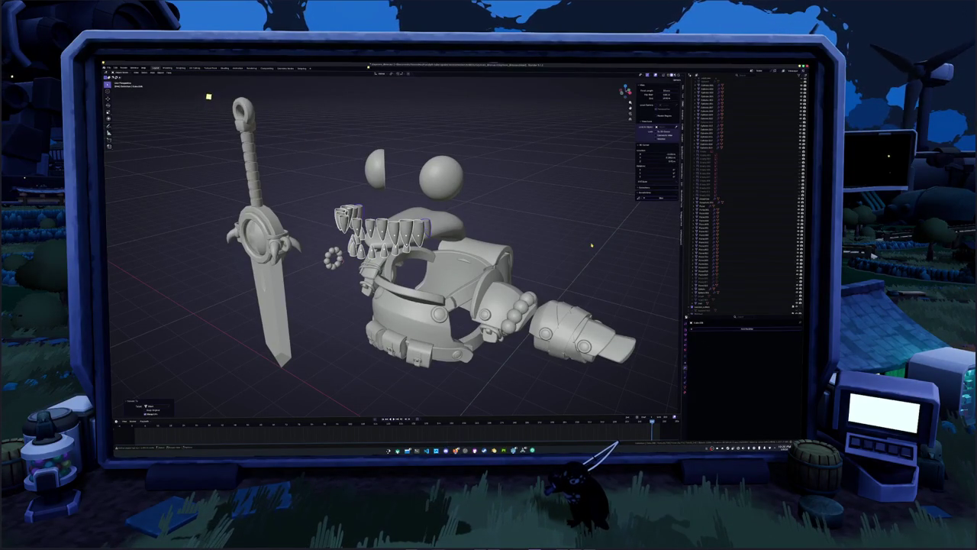
key(ctrl+a)
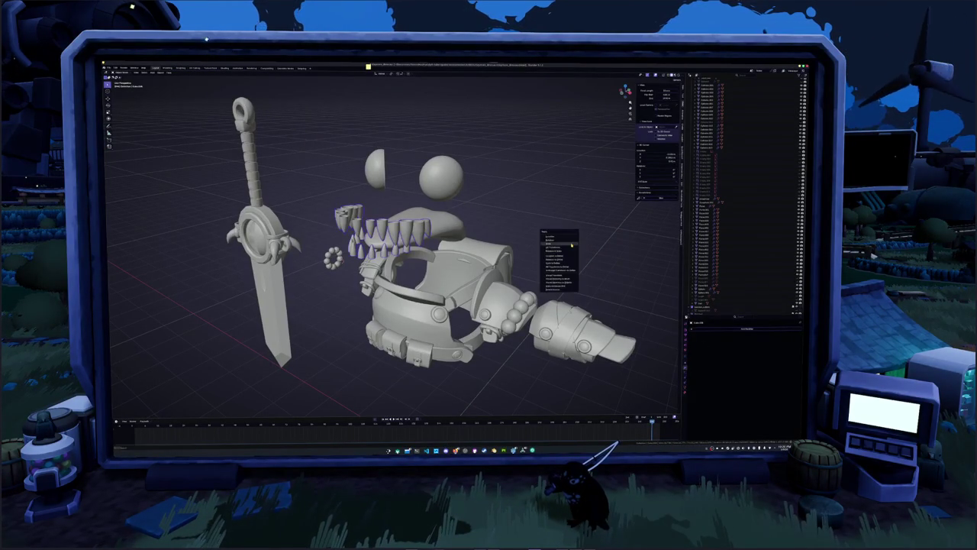
click(570, 248)
key(ctrl+shift+alt+c)
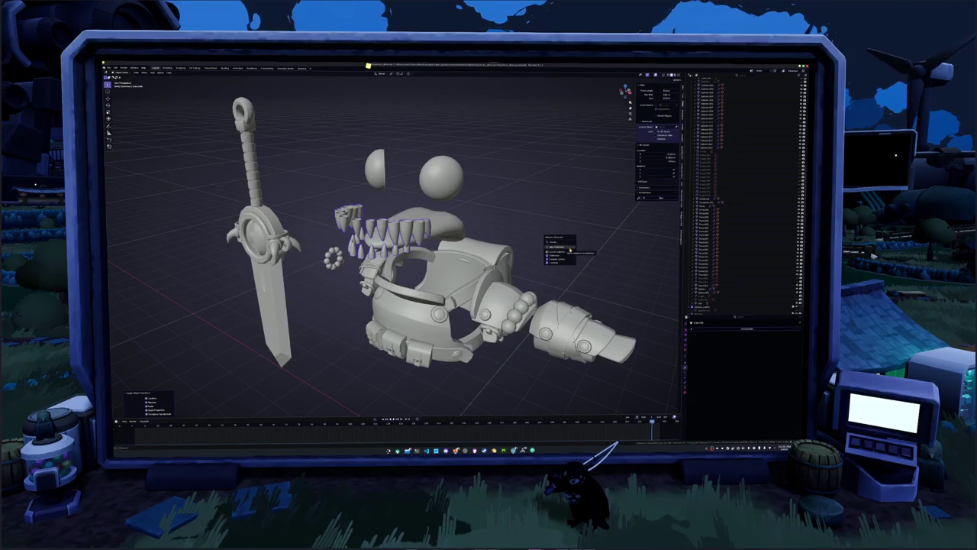
click(569, 247)
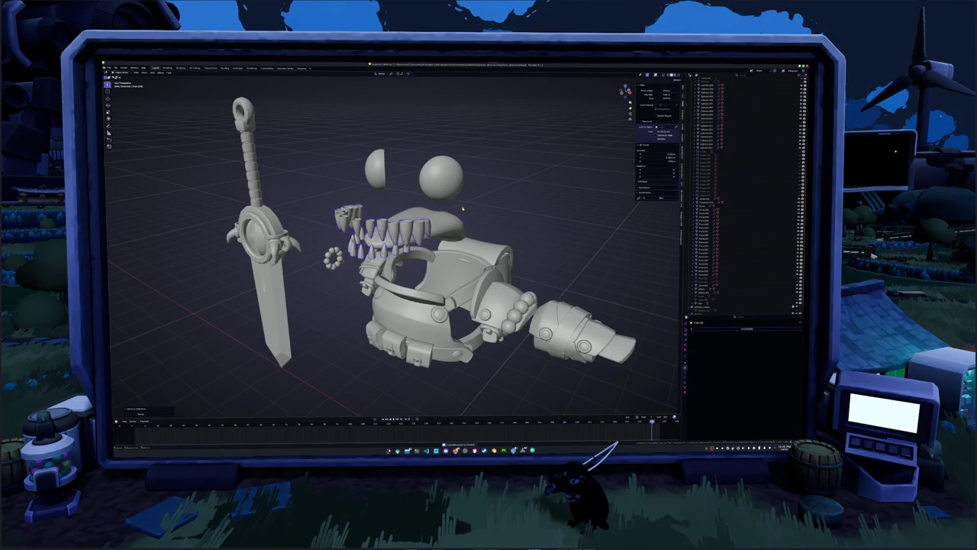
key(Delete)
- Reset the origin of the selected part through the Object context menu
scroll(461, 220, down, 2)
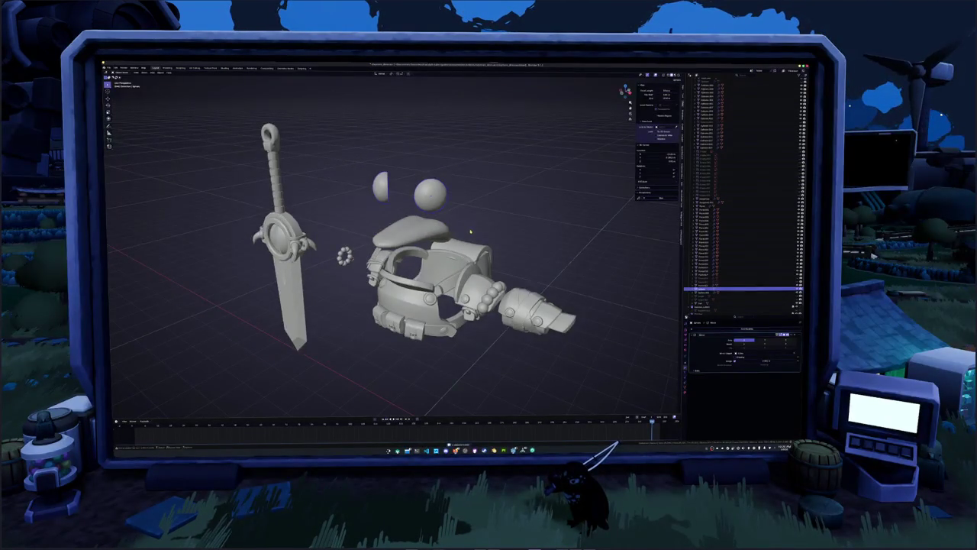
scroll(474, 231, down, 1)
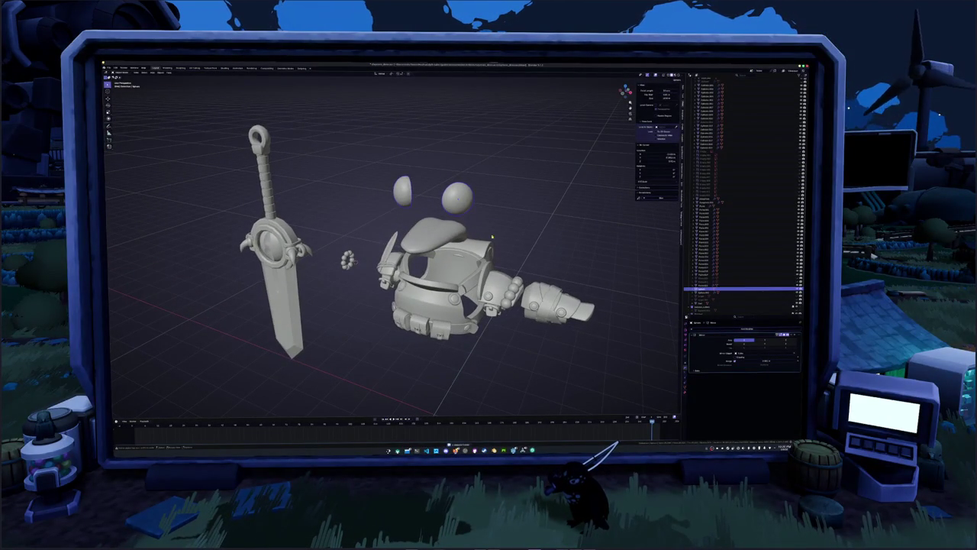
right_click(546, 270)
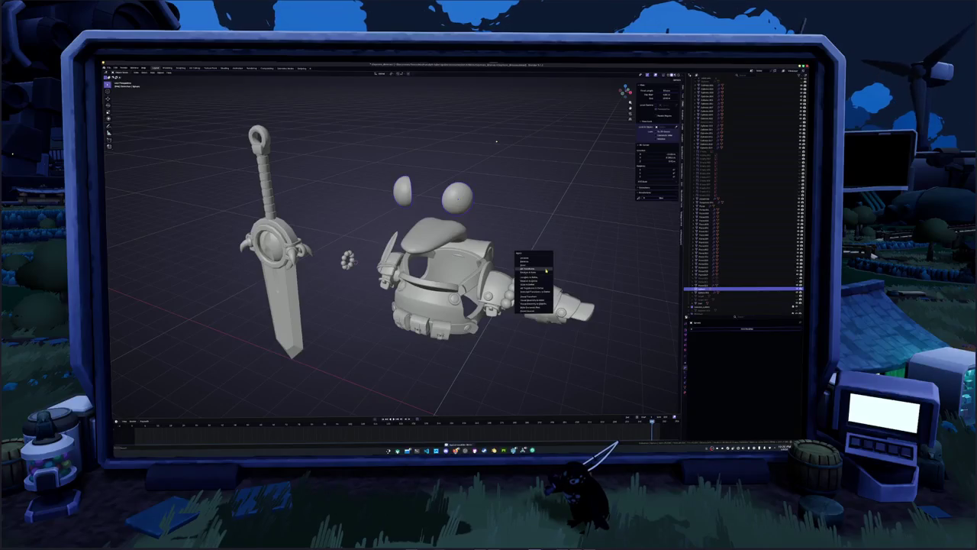
click(546, 269)
right_click(546, 269)
click(545, 269)
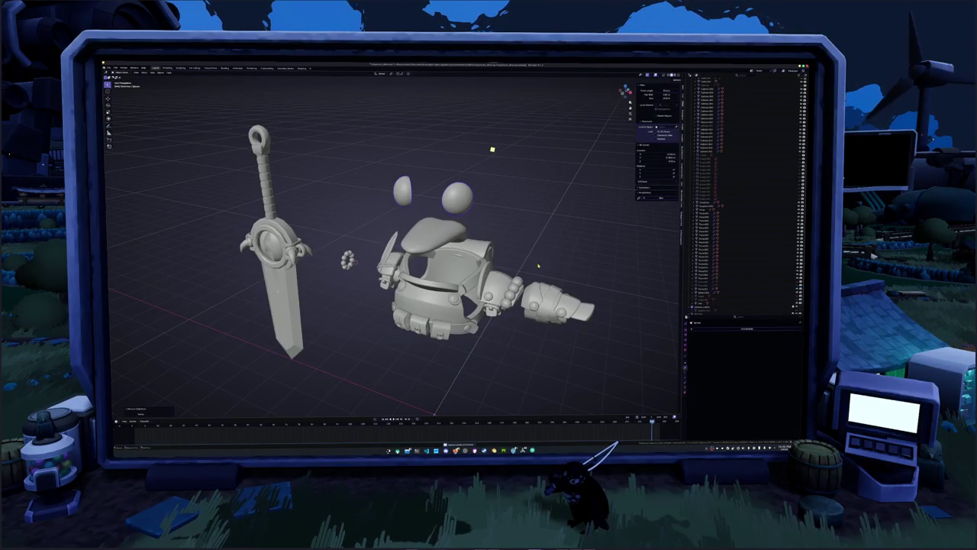
scroll(708, 115, up, 5)
scroll(709, 153, down, 5)
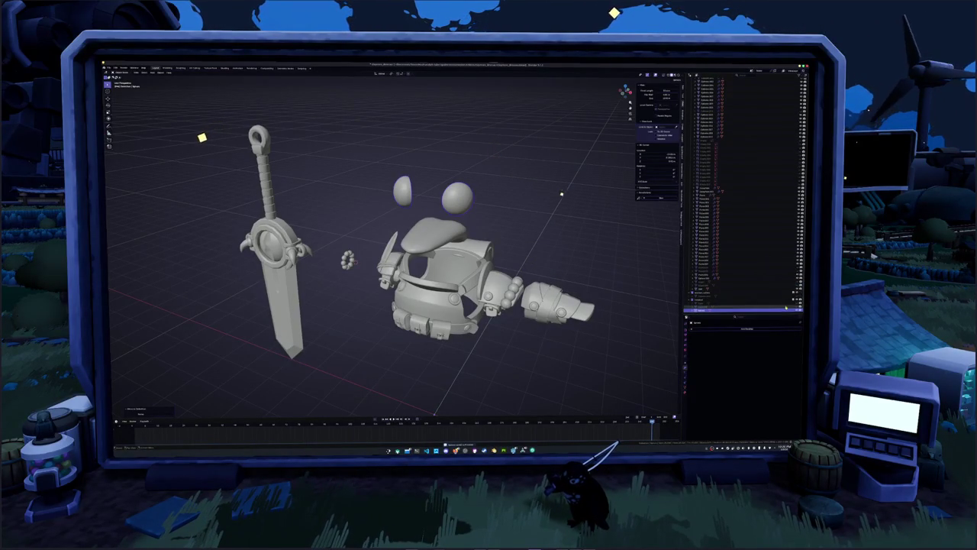
- Show and select the helmet, apply it with Ctrl+A, and move it to another collection
click(706, 306)
click(706, 301)
click(706, 294)
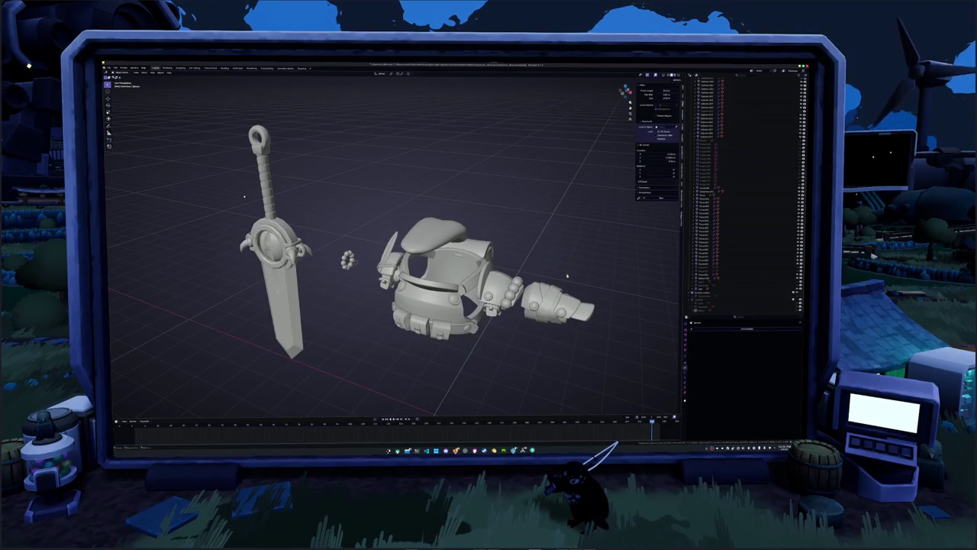
click(447, 241)
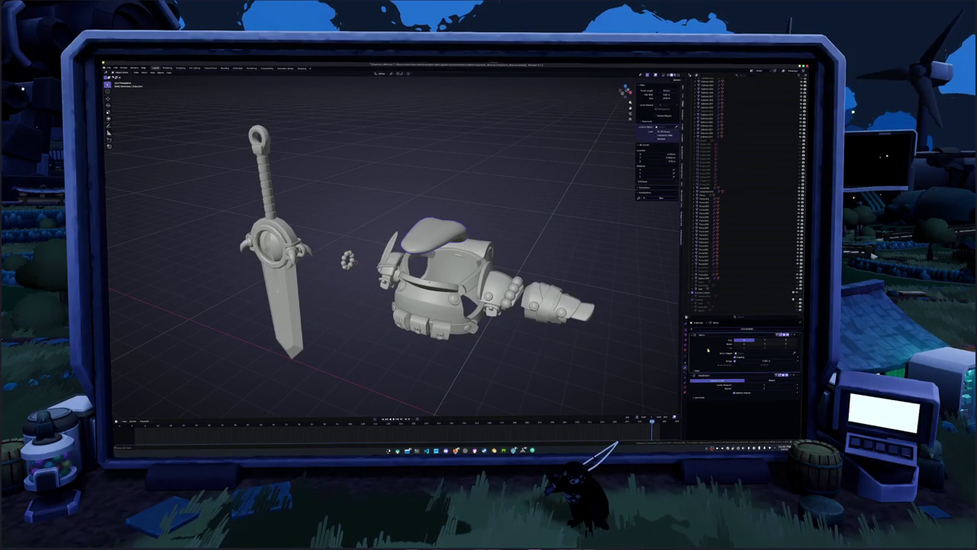
key(ctrl+a)
key(ctrl+a)
key(m)
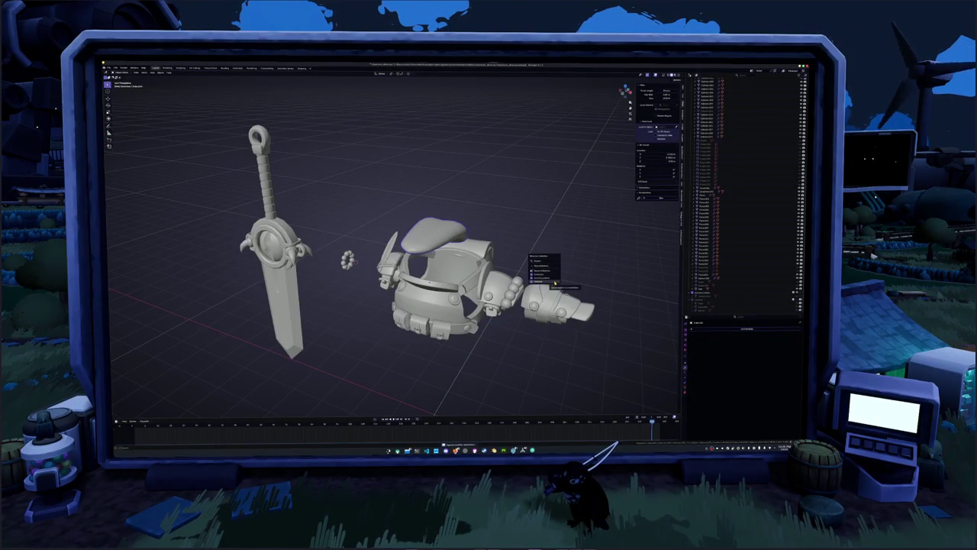
click(555, 282)
middle_drag(554, 282, 519, 271)
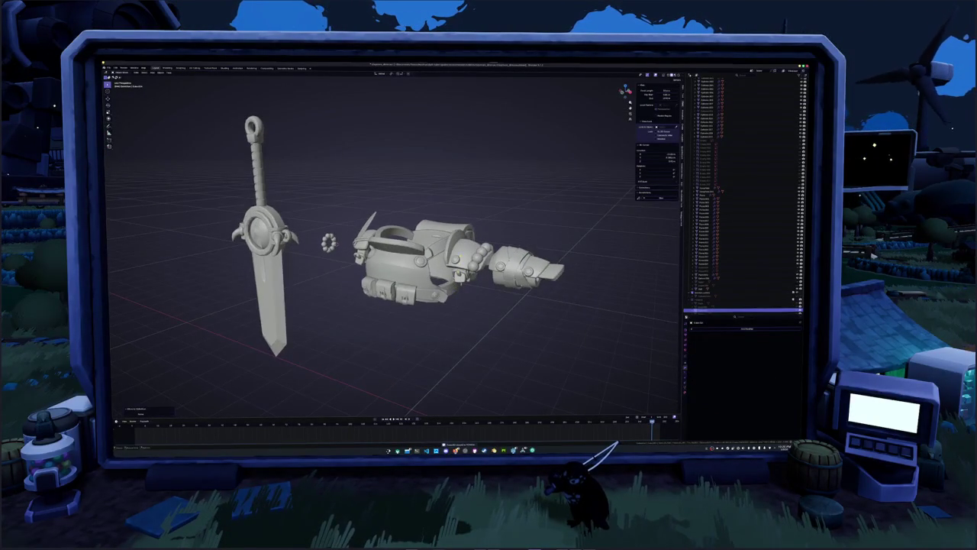
- Move the small sphere to another collection and delete the small ellipse object
click(710, 191)
scroll(405, 252, up, 1)
middle_drag(345, 302, 400, 304)
scroll(418, 319, up, 2)
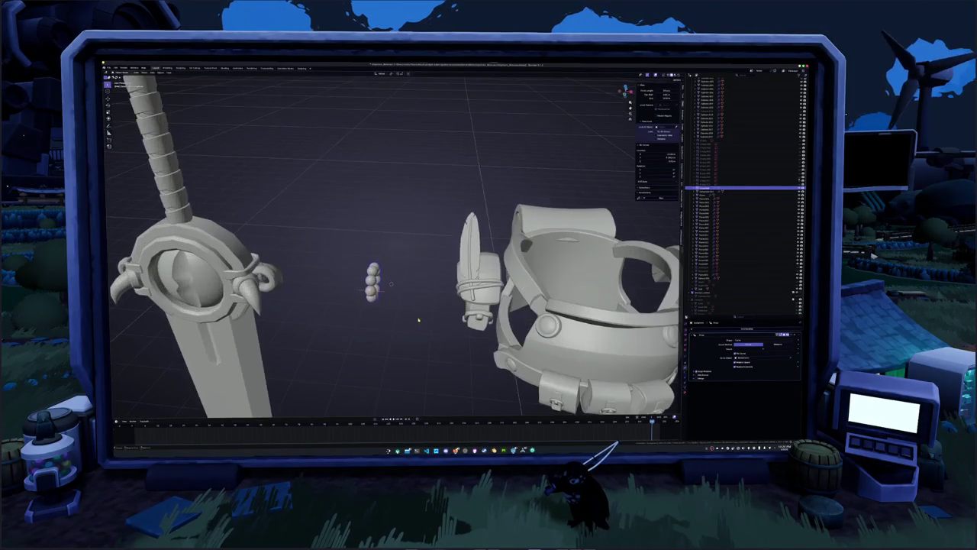
click(693, 350)
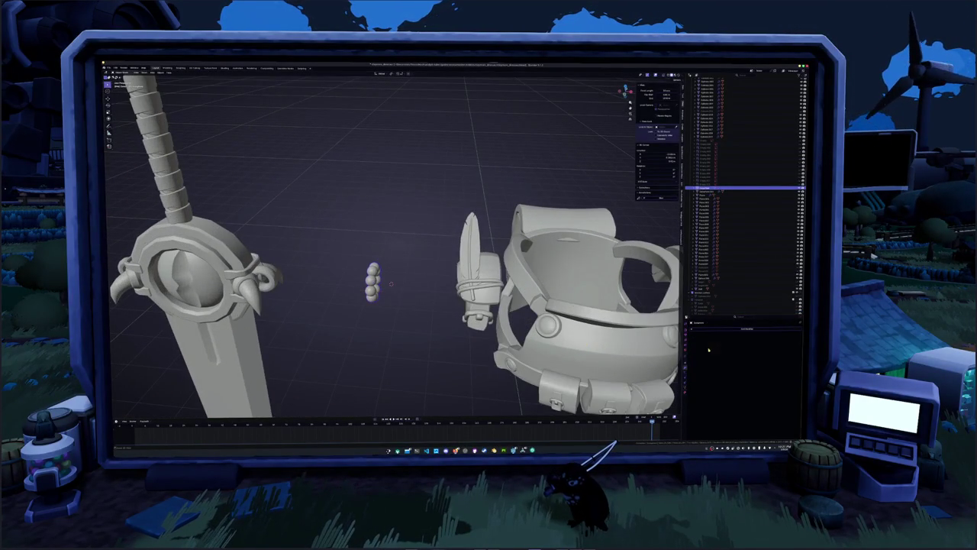
key(m)
click(449, 297)
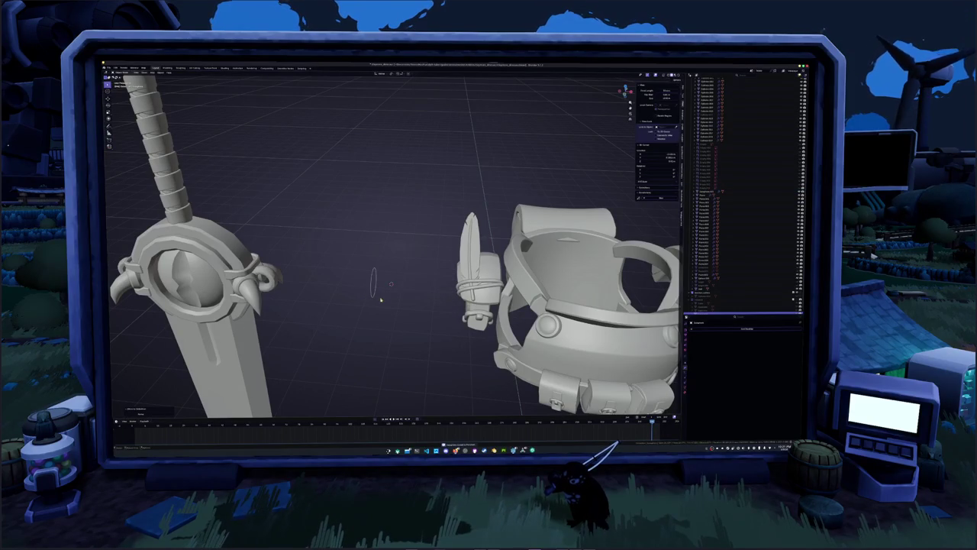
click(351, 243)
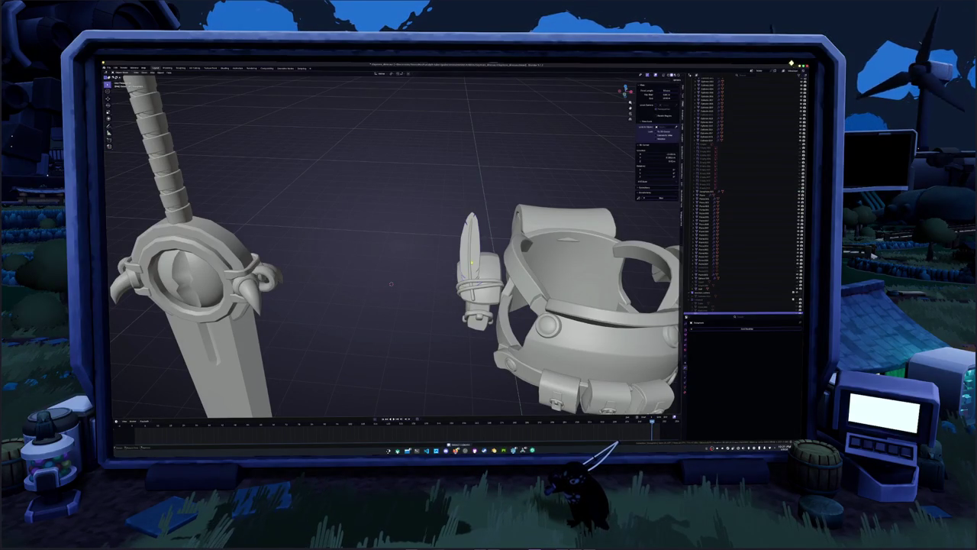
- Duplicate the feather, rotate the copy around Z, and place it right of the armor
mouse_move(397, 291)
middle_down()
mouse_move(359, 283)
mouse_move(370, 265)
middle_up()
key(shift+d)
click(371, 265)
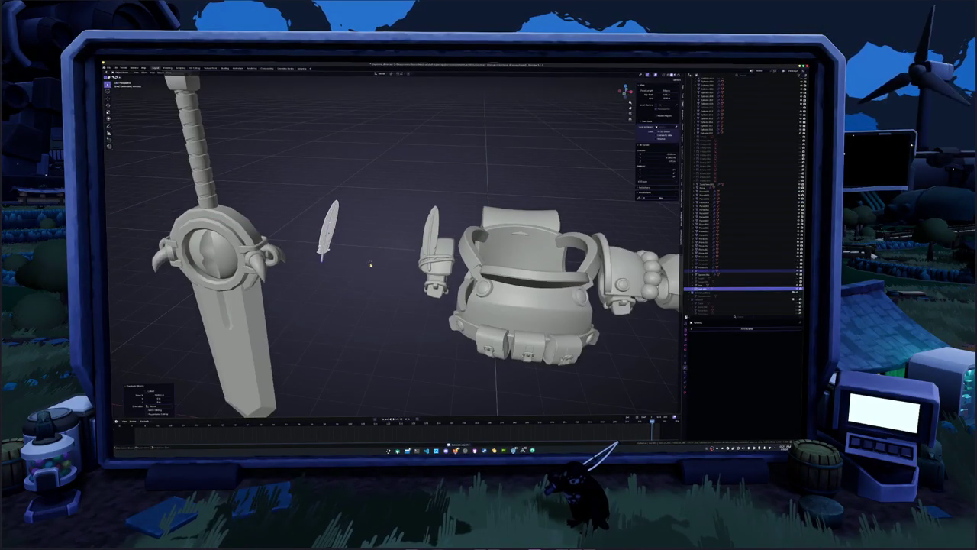
key(r)
key(z)
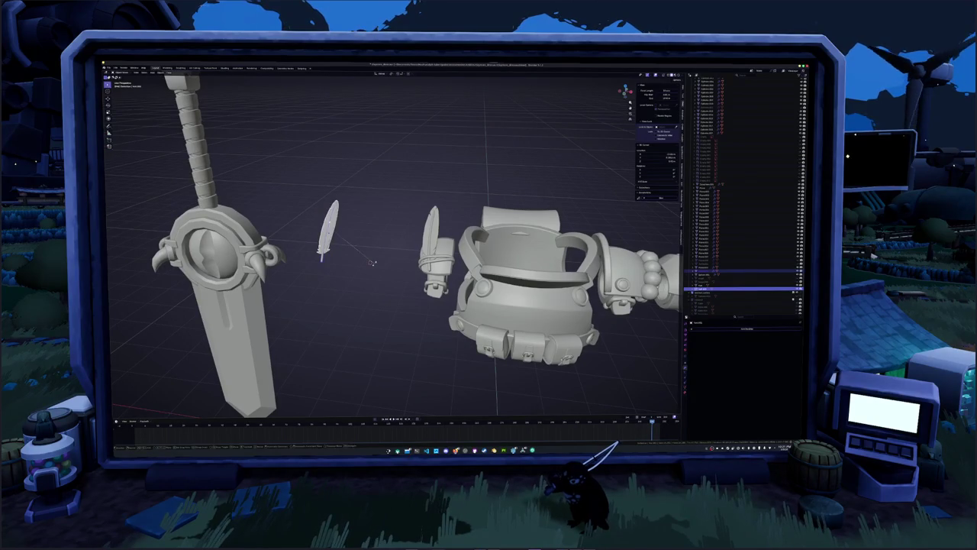
click(367, 254)
middle_drag(367, 254, 340, 239)
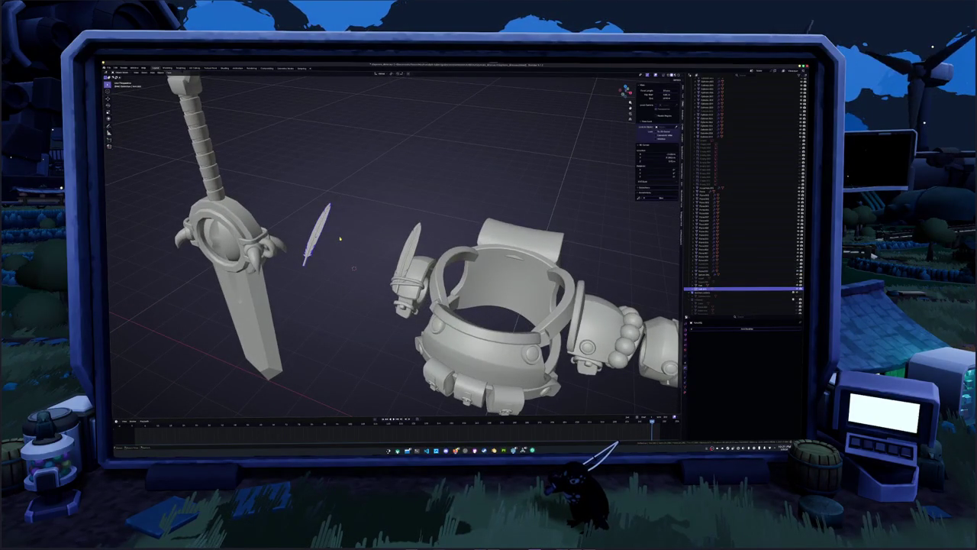
middle_drag(340, 239, 350, 243)
scroll(350, 243, down, 3)
key(g)
click(640, 283)
- Select the exploded gauntlet and armor pieces one by one around the sword
mouse_move(571, 322)
middle_down()
mouse_move(509, 212)
mouse_move(467, 253)
middle_up()
click(509, 212)
scroll(467, 254, up, 3)
click(462, 266)
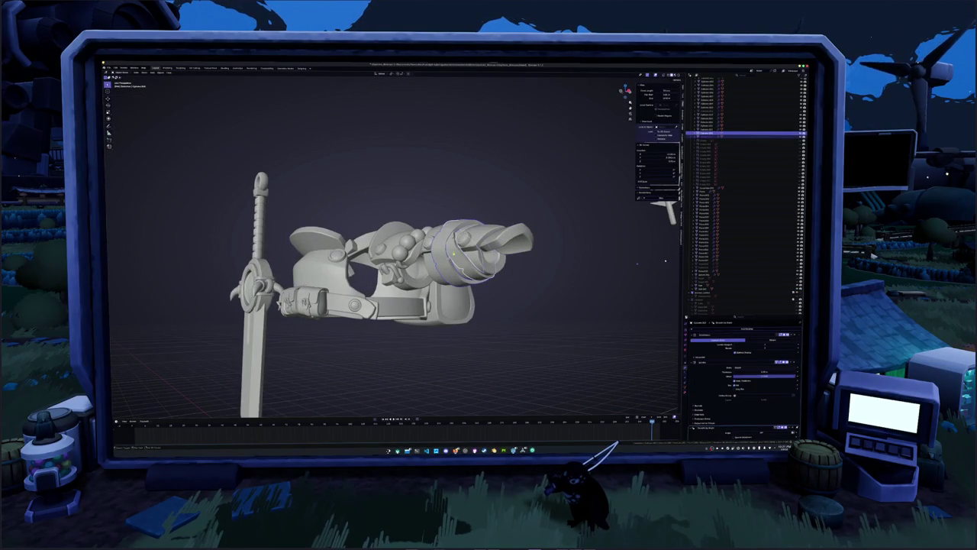
middle_drag(462, 266, 456, 261)
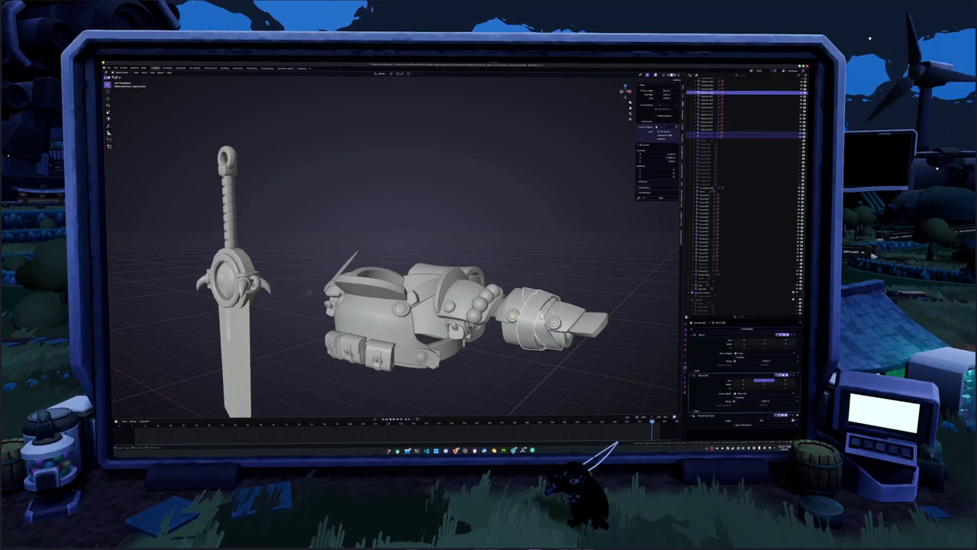
click(514, 293)
mouse_move(514, 293)
middle_down()
mouse_move(511, 269)
mouse_move(462, 281)
mouse_move(416, 260)
mouse_move(397, 312)
middle_up()
click(397, 311)
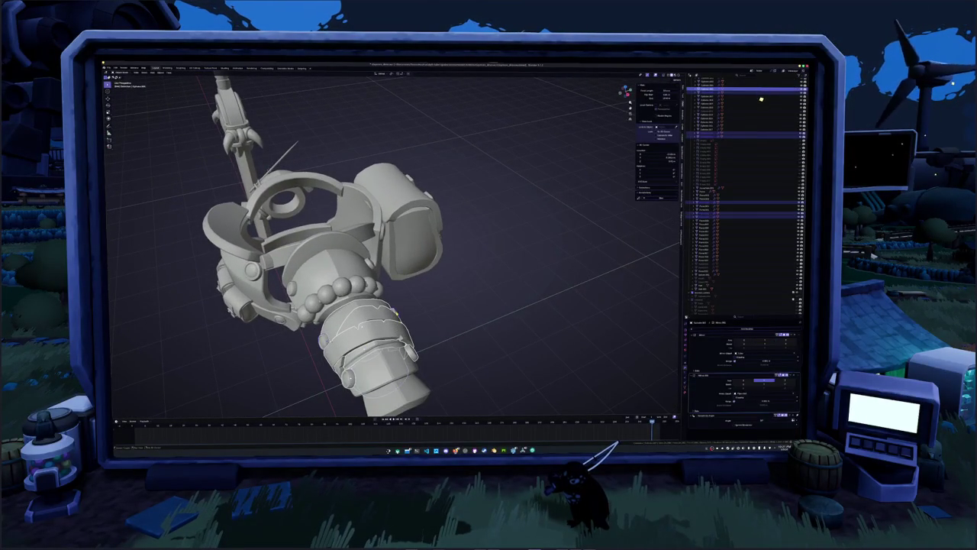
scroll(455, 339, down, 3)
mouse_move(455, 339)
middle_down()
mouse_move(434, 328)
mouse_move(472, 355)
middle_up()
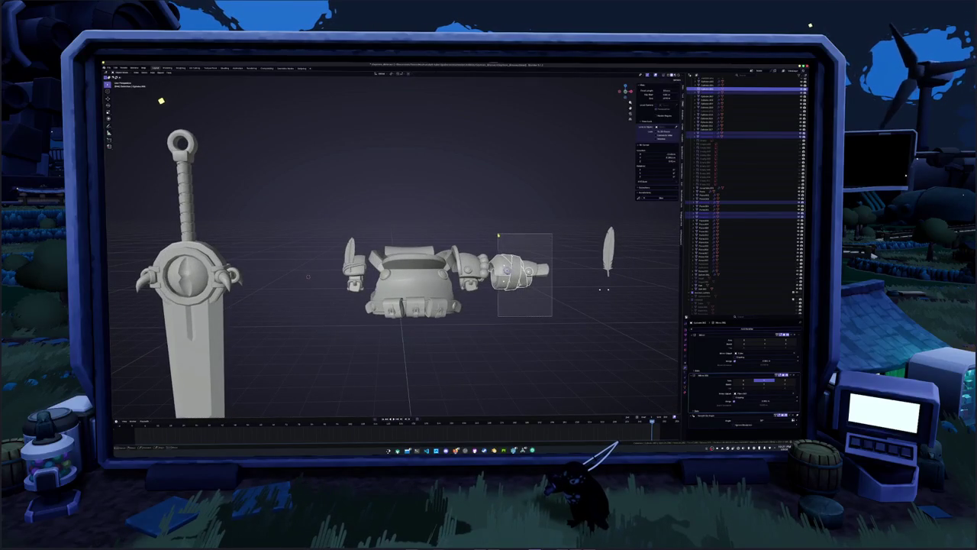
click(416, 192)
scroll(416, 192, up, 2)
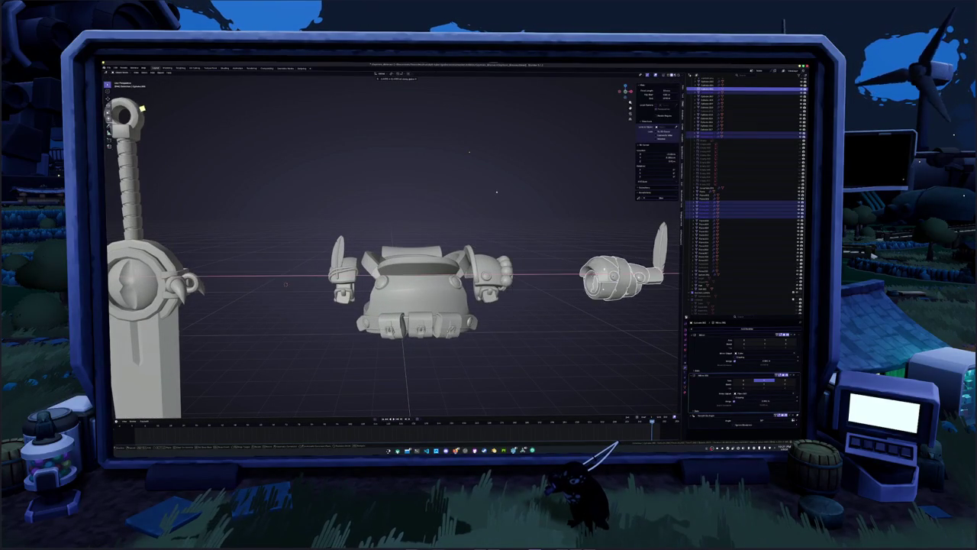
- Return the gauntlet to the arm via the Object context menu and turn on X-ray shading
shift+middle_drag(574, 306, 497, 306)
right_click(475, 307)
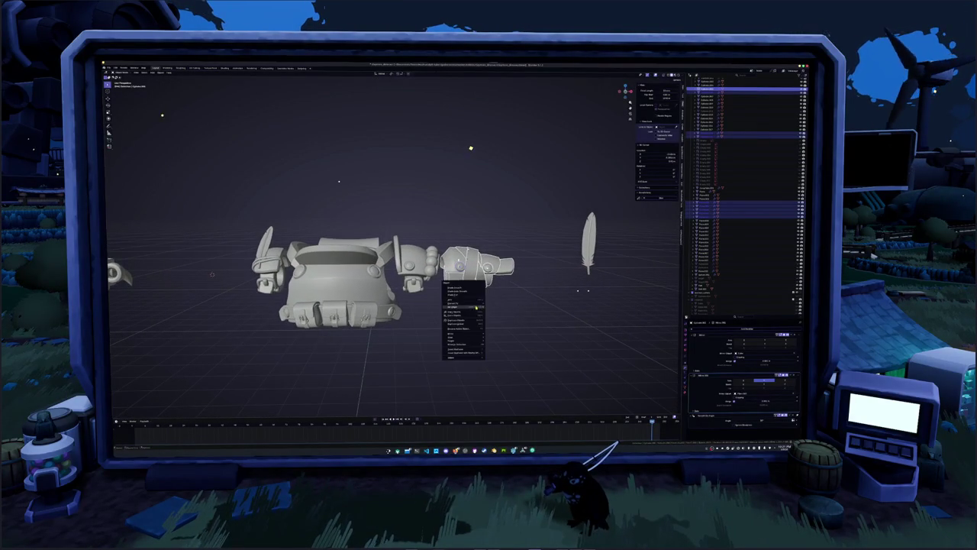
click(494, 306)
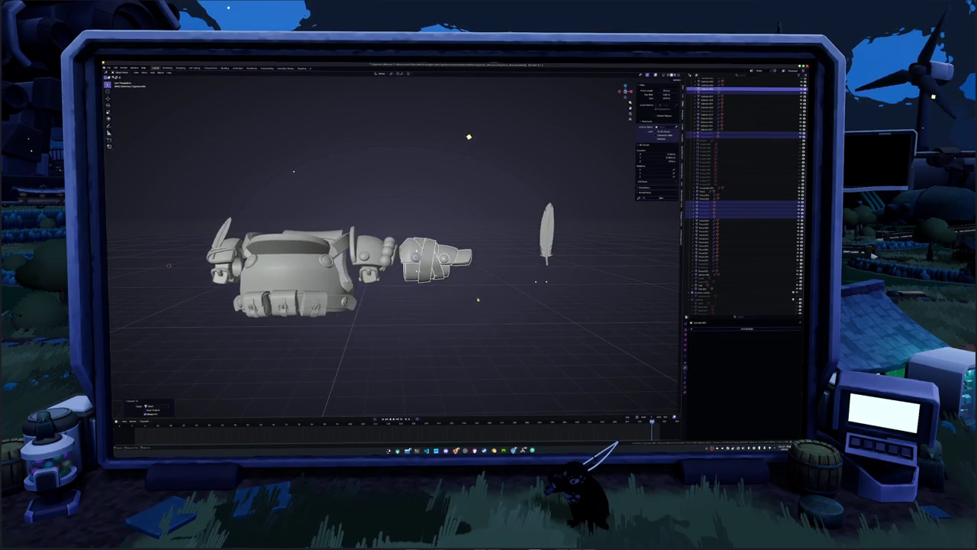
scroll(461, 290, up, 5)
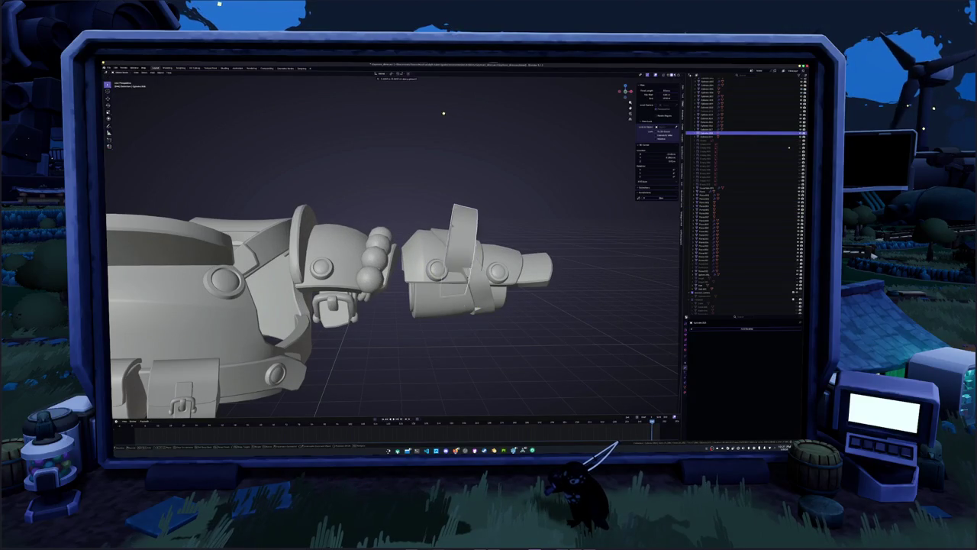
key(alt+z)
- Orbit and zoom in on the wrist ring, turning X-ray off and back on
mouse_move(471, 203)
middle_down()
mouse_move(409, 352)
mouse_move(416, 327)
mouse_move(361, 231)
middle_up()
scroll(408, 352, up, 3)
scroll(409, 352, up, 3)
key(alt+z)
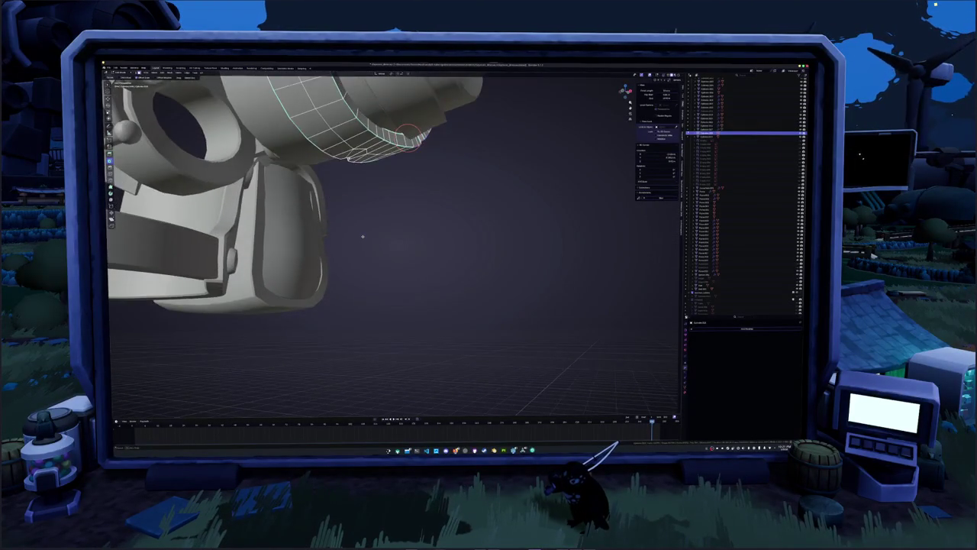
key(alt+z)
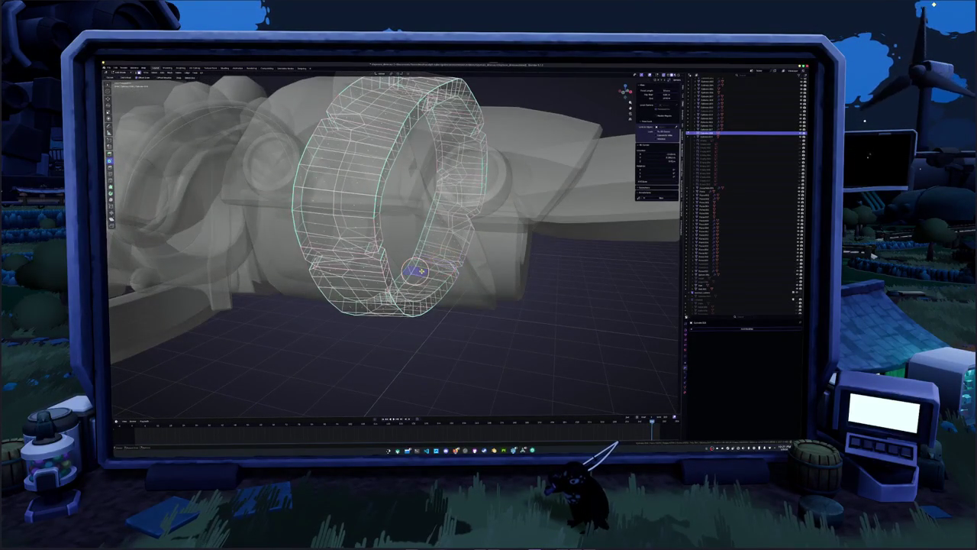
middle_drag(362, 231, 359, 229)
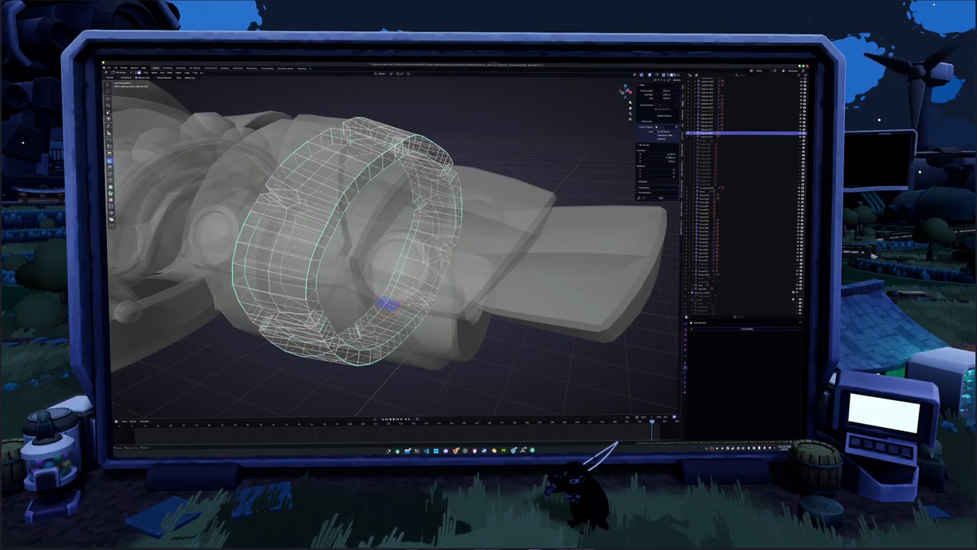
- Select the whole ring mesh and narrow the selection to its inner faces
key(a)
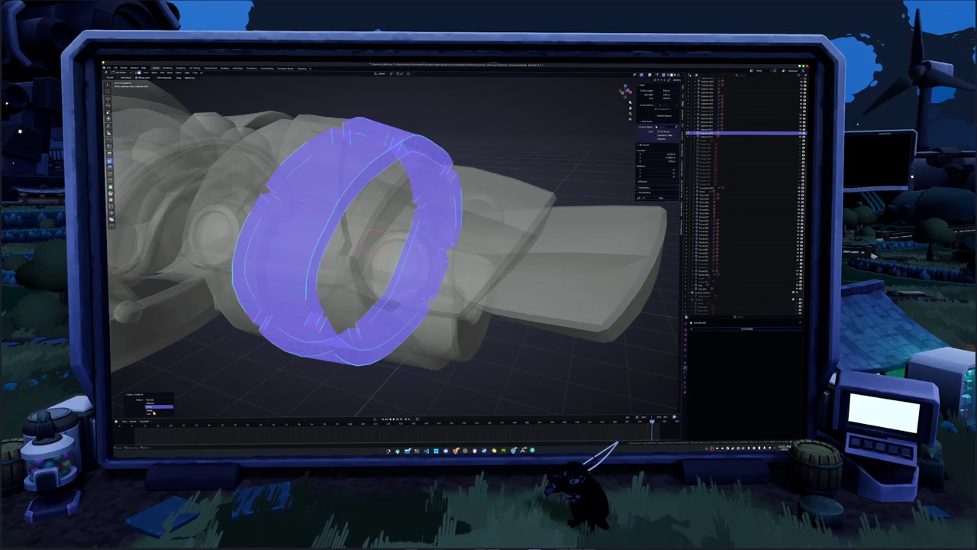
click(153, 411)
click(257, 387)
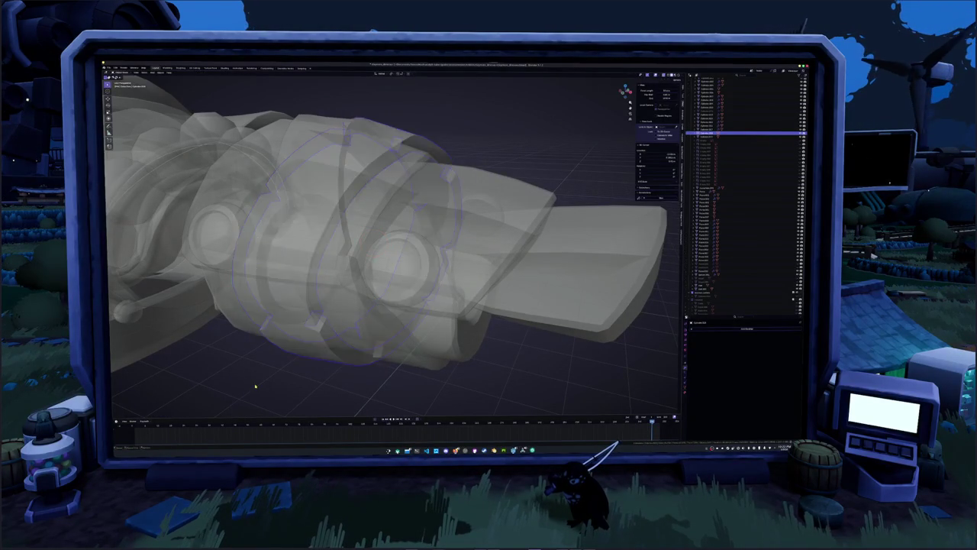
key(Tab)
mouse_move(257, 387)
middle_down()
mouse_move(201, 336)
mouse_move(311, 353)
mouse_move(500, 124)
mouse_move(504, 207)
middle_up()
scroll(290, 351, up, 3)
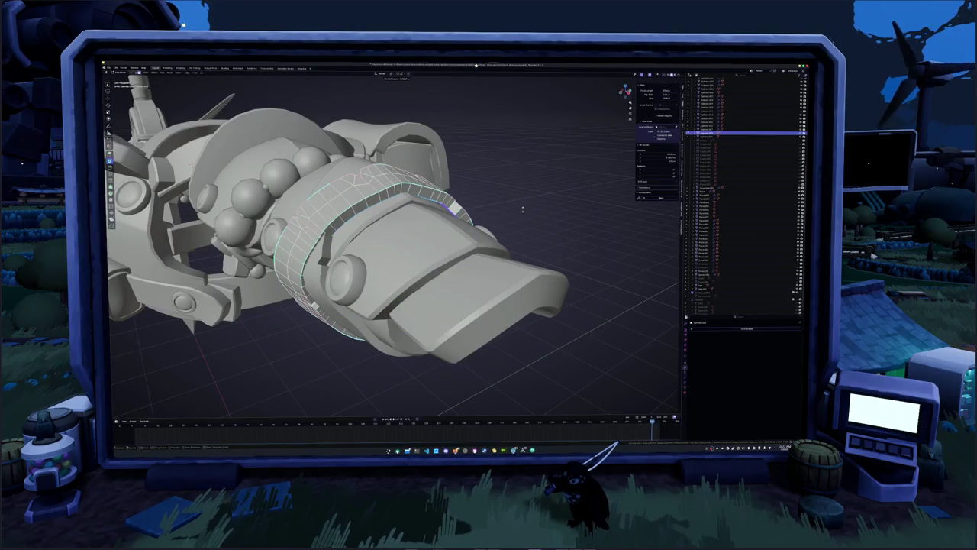
- Stretch and shift the selected inner ring section to fit the gauntlet opening
mouse_move(502, 222)
middle_down()
mouse_move(448, 218)
mouse_move(458, 214)
mouse_move(397, 195)
middle_up()
mouse_move(316, 149)
middle_down()
mouse_move(426, 269)
mouse_move(407, 265)
middle_up()
scroll(371, 210, up, 5)
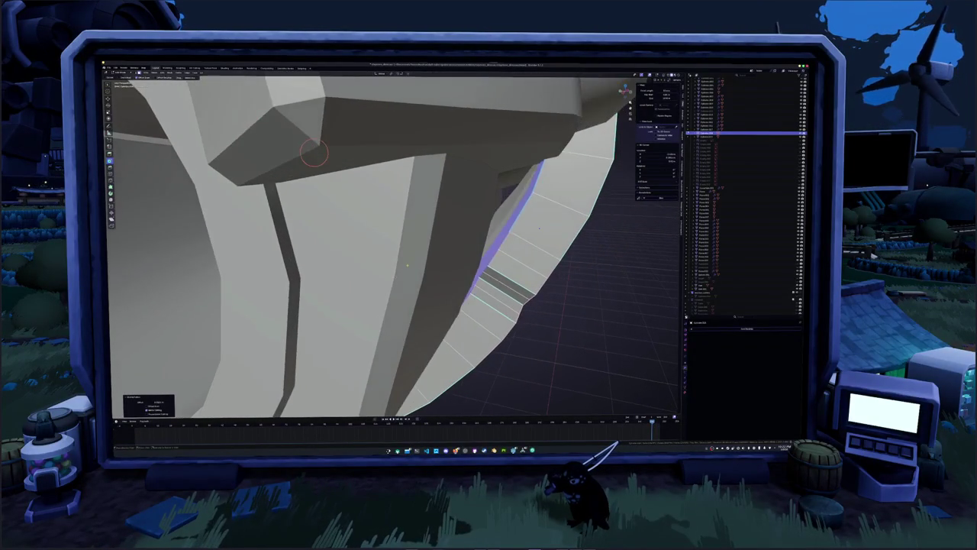
key(g)
mouse_move(315, 152)
middle_down()
mouse_move(250, 148)
mouse_move(276, 162)
middle_up()
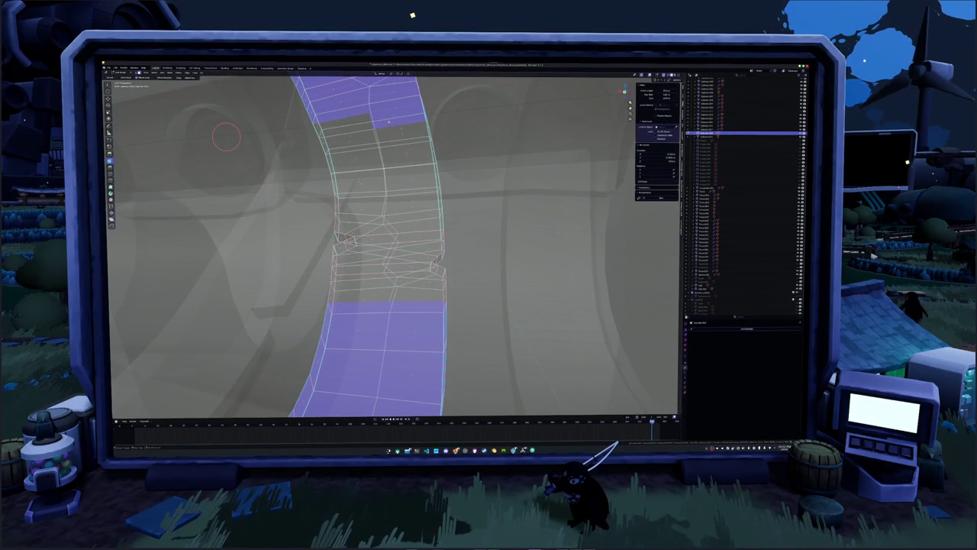
mouse_move(276, 163)
middle_down()
mouse_move(356, 167)
mouse_move(382, 232)
mouse_move(336, 243)
middle_up()
- Check the ring faces from below with X-ray toggled on and off
key(alt+z)
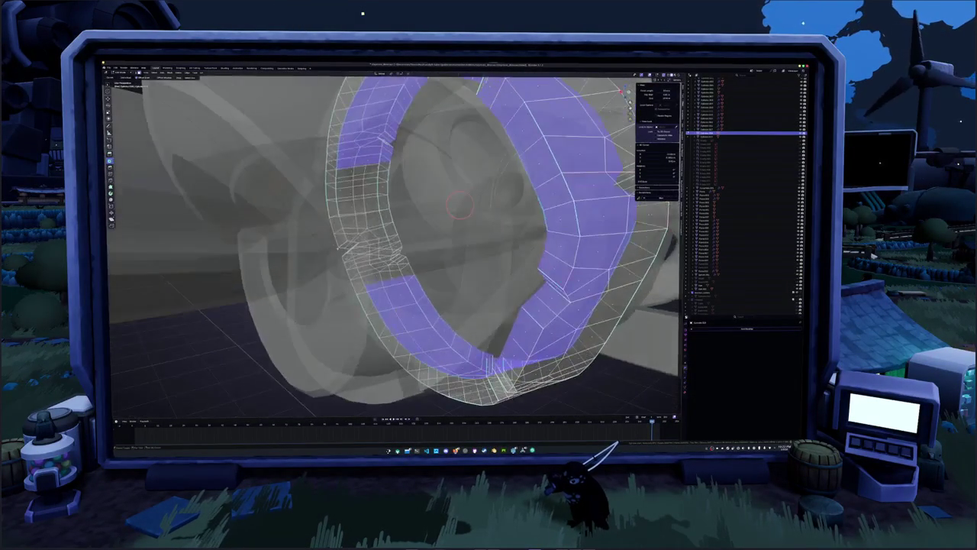
key(alt+z)
scroll(322, 167, down, 3)
mouse_move(328, 172)
middle_down()
mouse_move(329, 147)
mouse_move(349, 127)
middle_up()
key(alt+z)
scroll(323, 161, up, 3)
scroll(325, 162, down, 2)
key(alt+z)
- Leave Edit Mode and unhide the claw hand and body parts
key(Tab)
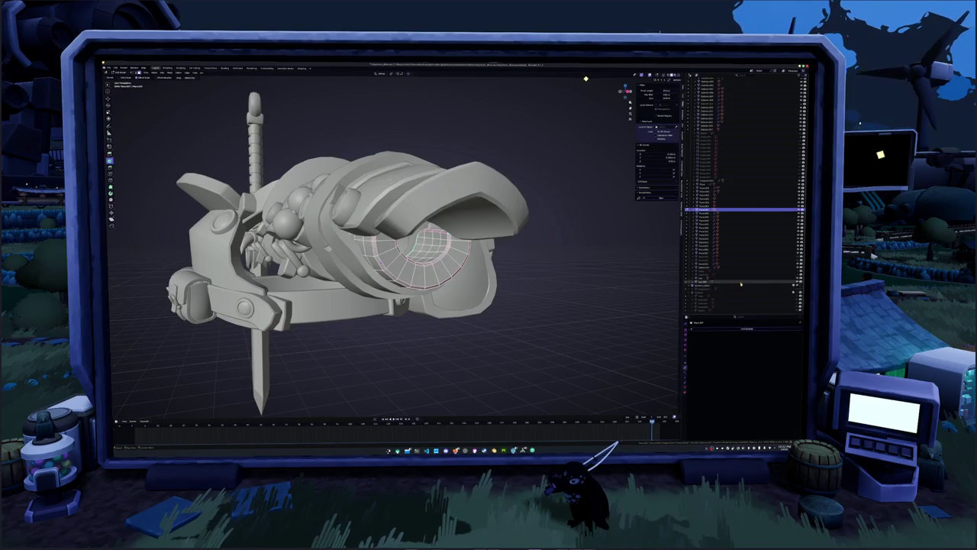
key(alt+h)
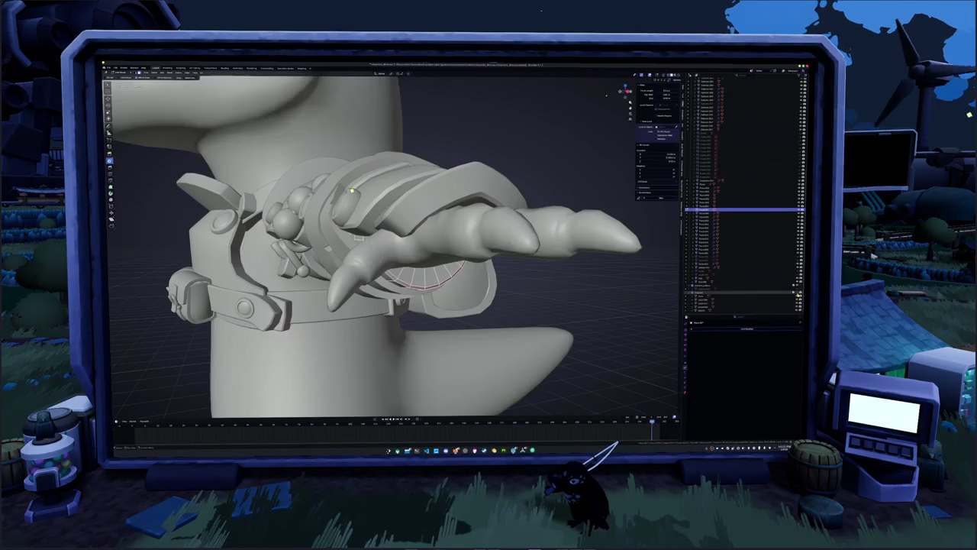
mouse_move(535, 306)
middle_down()
mouse_move(473, 298)
mouse_move(458, 313)
mouse_move(588, 304)
mouse_move(580, 309)
mouse_move(595, 315)
middle_up()
key(alt+z)
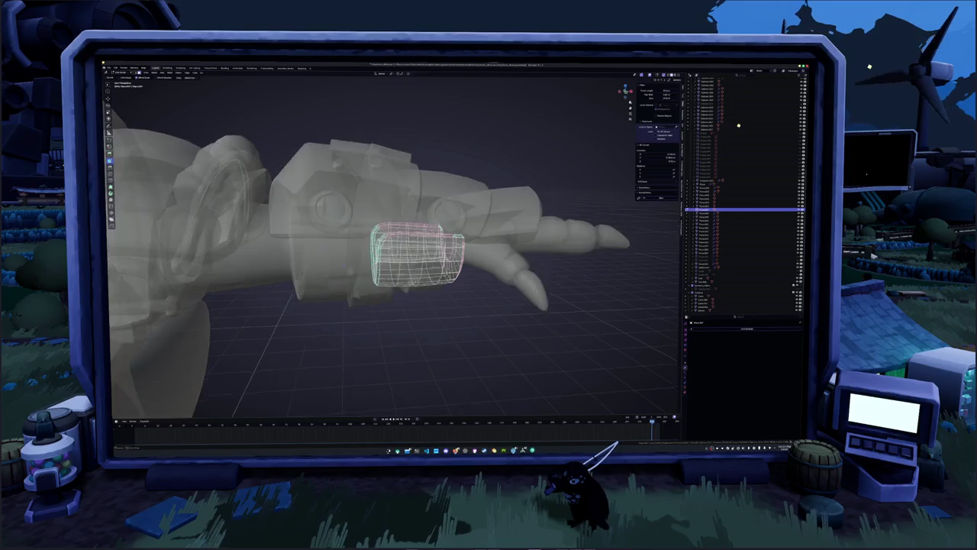
- Zoom in around the wrist piece at the claw hand with X-ray off
middle_drag(397, 227, 428, 230)
scroll(428, 229, up, 3)
middle_drag(427, 267, 488, 252)
scroll(428, 267, up, 3)
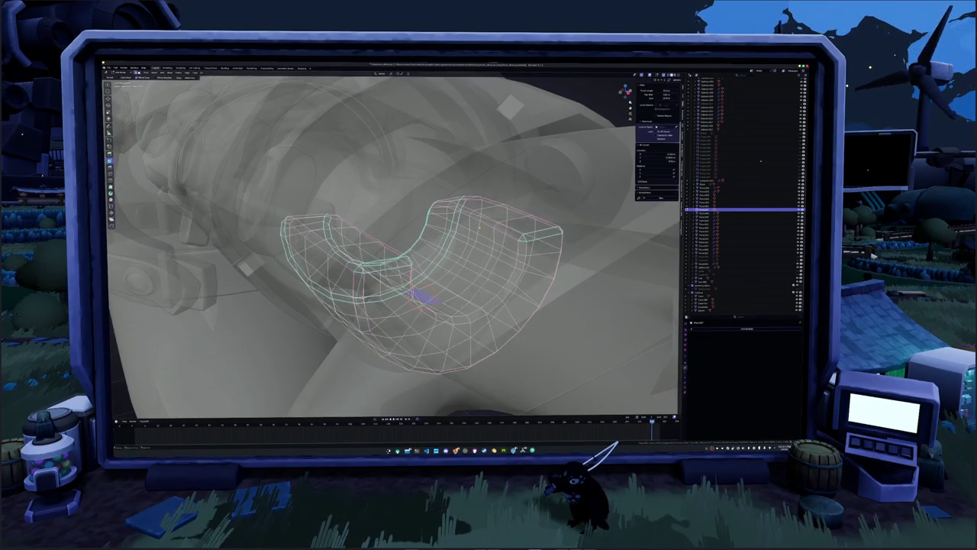
middle_drag(393, 245, 458, 259)
key(alt+z)
key(alt+z)
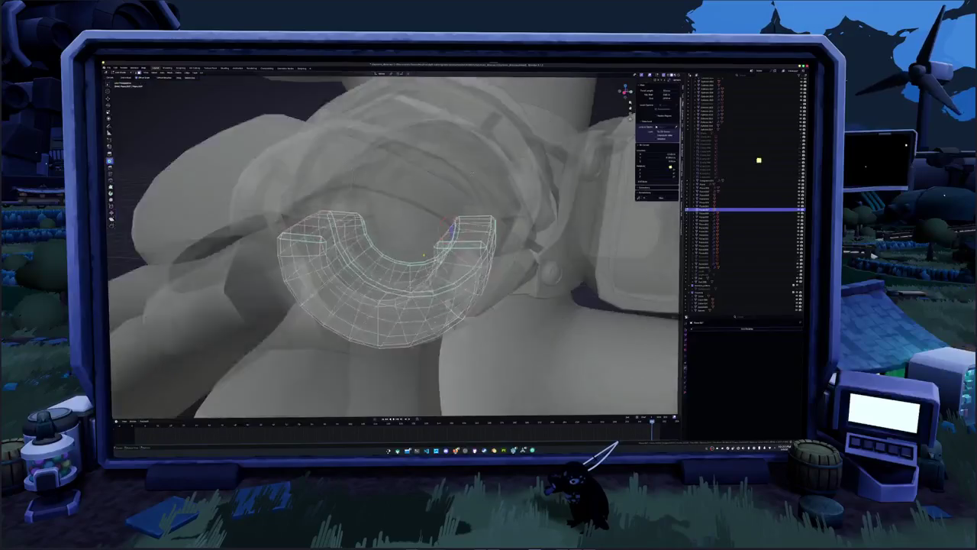
scroll(394, 244, down, 5)
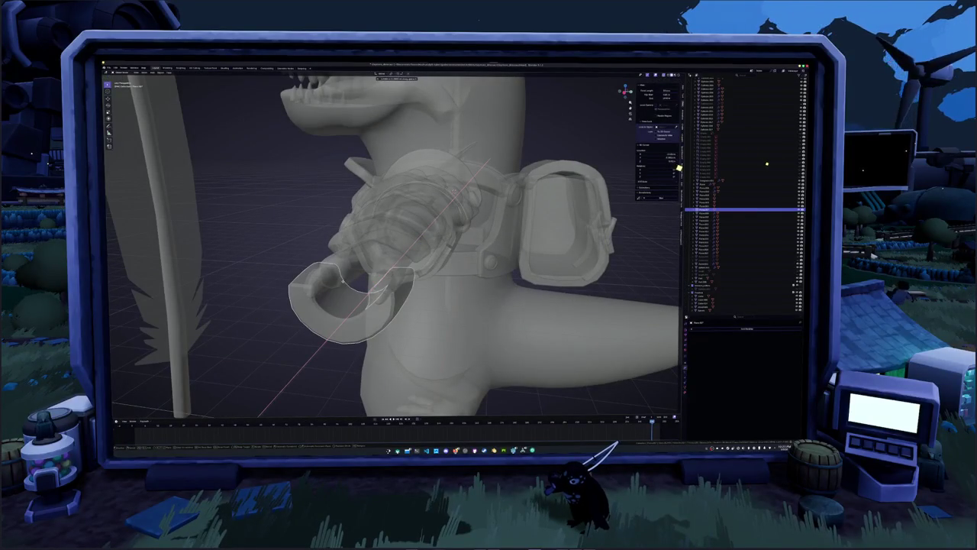
- Enter Edit Mode on the wrist piece and inspect the U shape from several angles
key(Tab)
key(alt+z)
scroll(428, 268, up, 4)
mouse_move(428, 267)
middle_down()
mouse_move(458, 252)
mouse_move(382, 259)
mouse_move(412, 244)
middle_up()
key(alt+z)
key(alt+z)
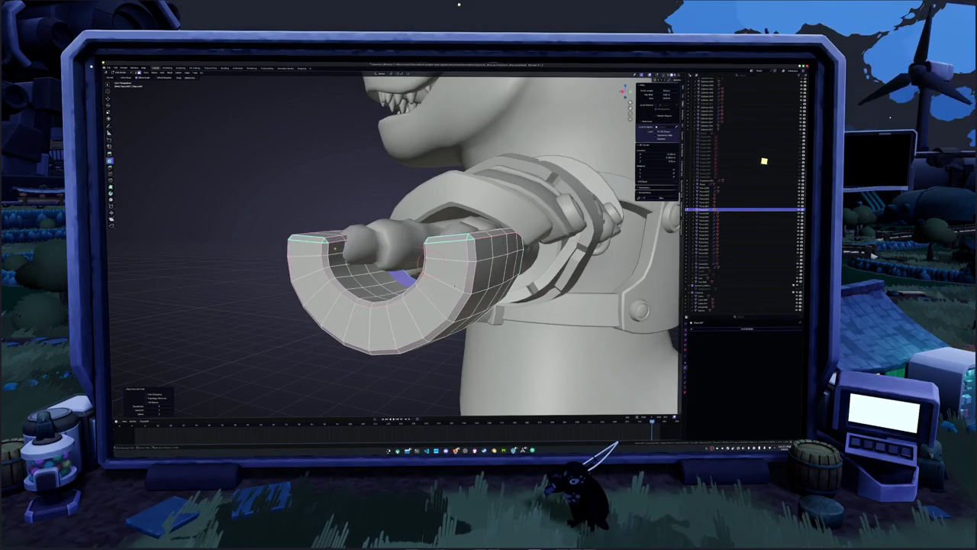
mouse_move(413, 244)
middle_down()
mouse_move(454, 187)
mouse_move(428, 199)
middle_up()
key(alt+z)
key(alt+z)
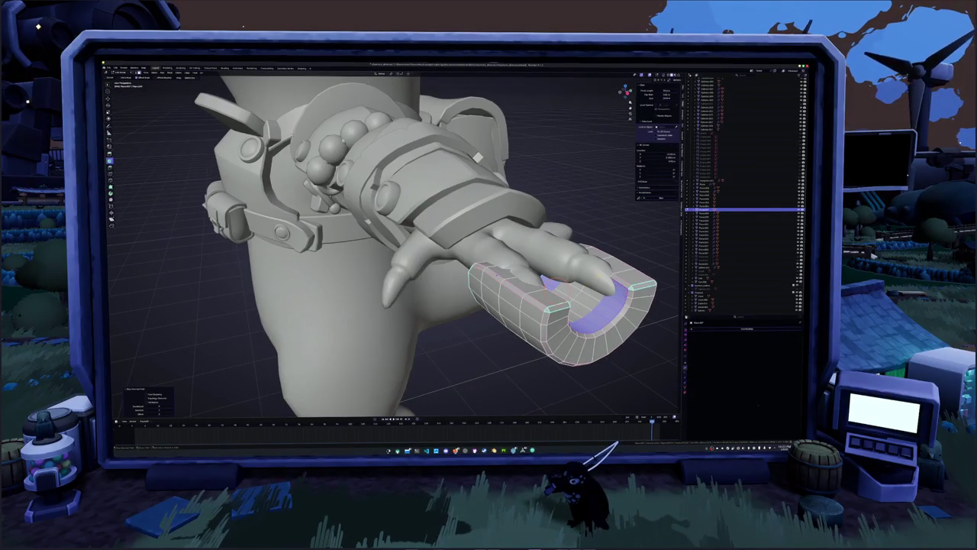
middle_drag(428, 198, 305, 213)
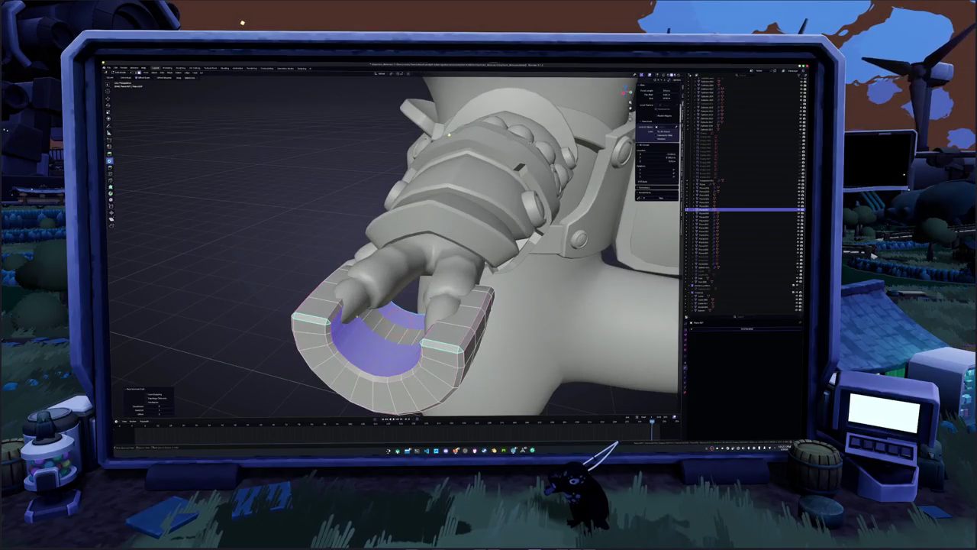
mouse_move(305, 214)
middle_down()
mouse_move(397, 206)
mouse_move(523, 97)
middle_up()
- Compare the U shape with and without its tall extrusion via undo and redo
key(ctrl+shift+z)
key(ctrl+z)
key(ctrl+shift+z)
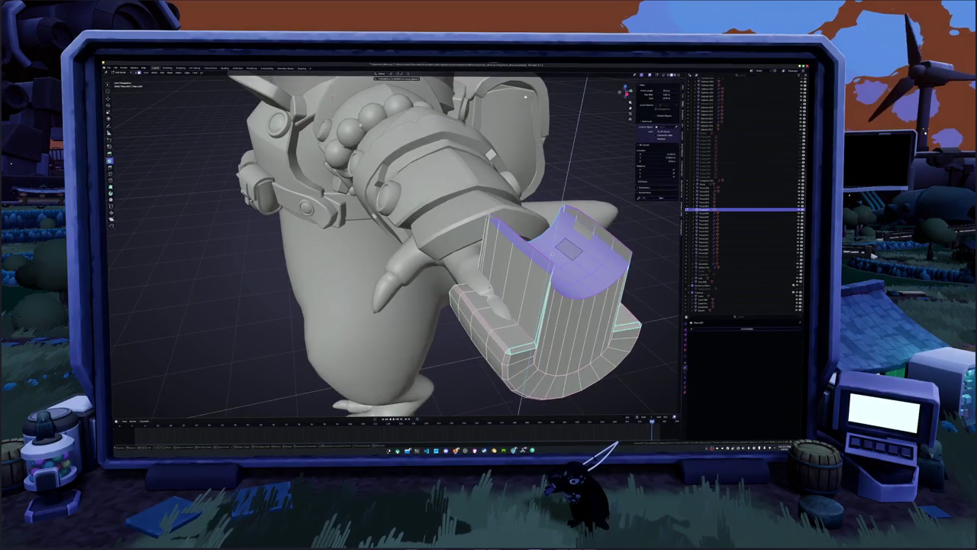
key(ctrl+z)
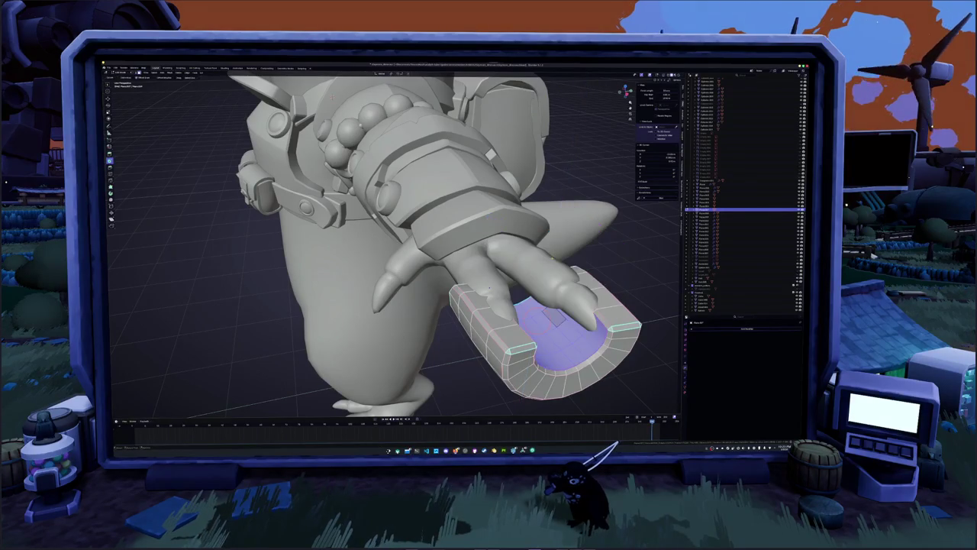
middle_drag(398, 245, 443, 222)
key(ctrl+shift+z)
key(ctrl+z)
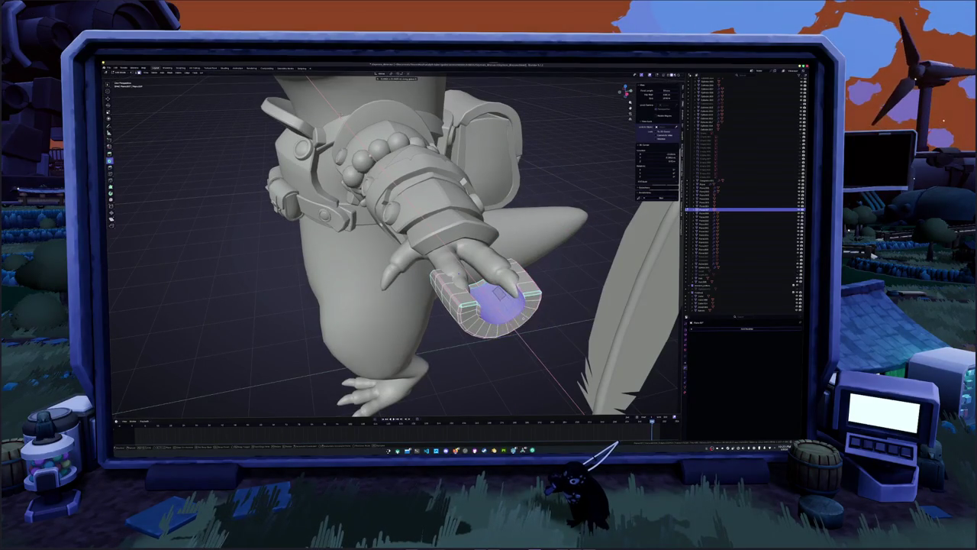
key(ctrl+shift+z)
key(alt+z)
mouse_move(397, 245)
middle_down()
mouse_move(458, 229)
mouse_move(534, 275)
middle_up()
key(alt+z)
- Try a further upward extrusion of the U shape and cancel it
key(e)
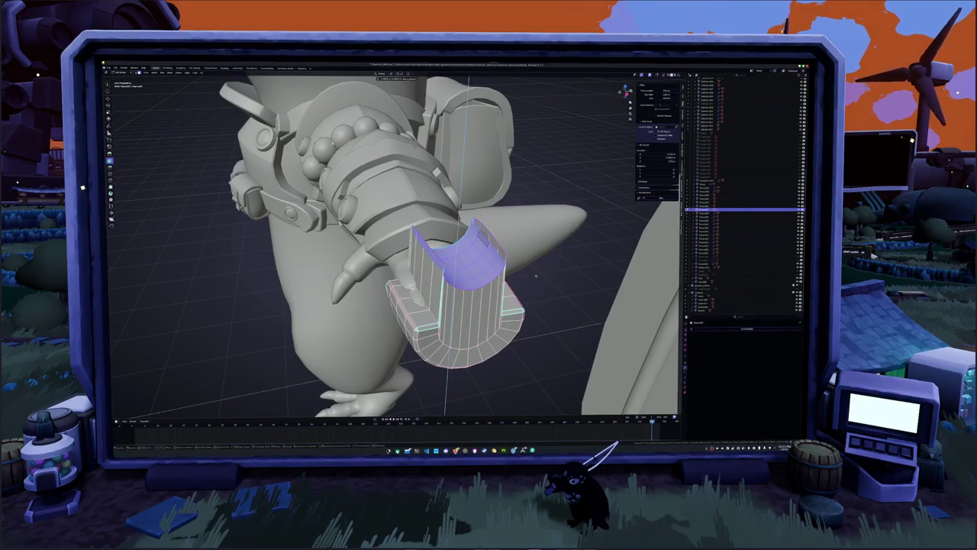
right_click(536, 277)
right_click(536, 276)
click(537, 279)
middle_drag(537, 279, 520, 297)
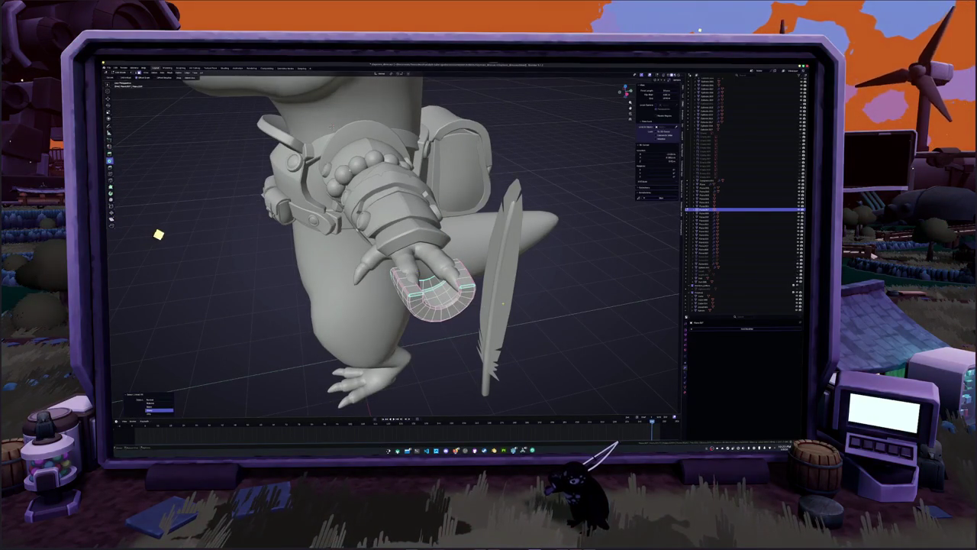
- Leave Edit Mode and move the U piece straight down along Z
key(Tab)
key(g)
key(z)
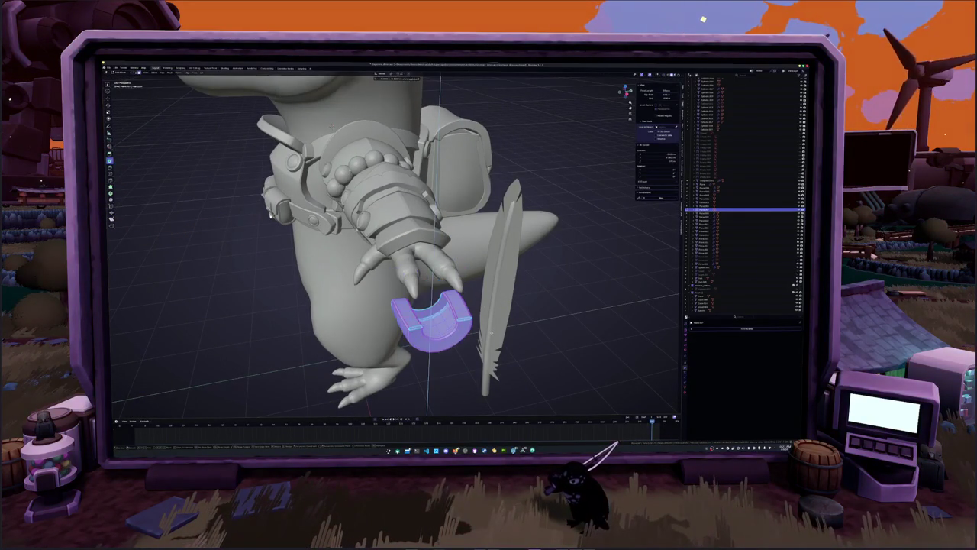
mouse_move(535, 329)
middle_down()
mouse_move(435, 326)
mouse_move(495, 325)
middle_up()
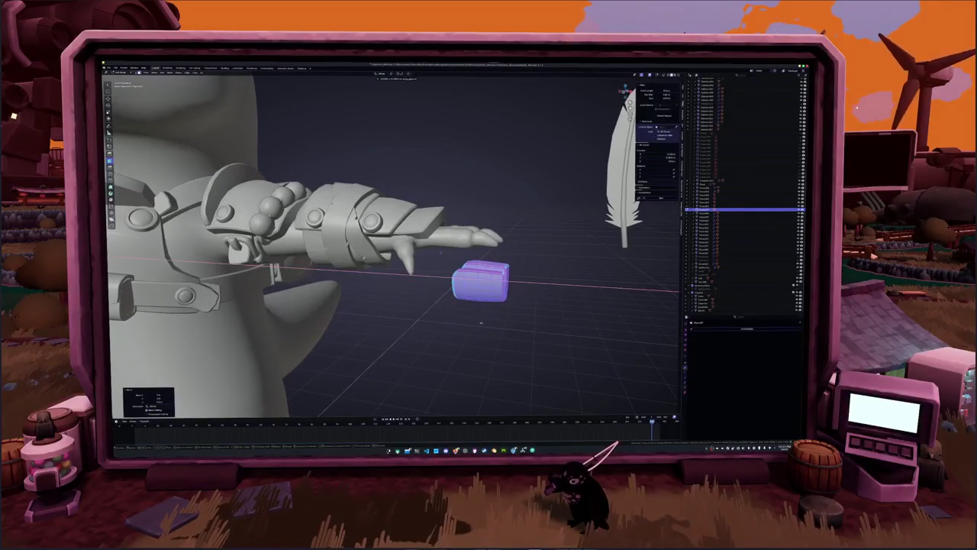
- Confirm sliding the small block along X against the hand
click(424, 323)
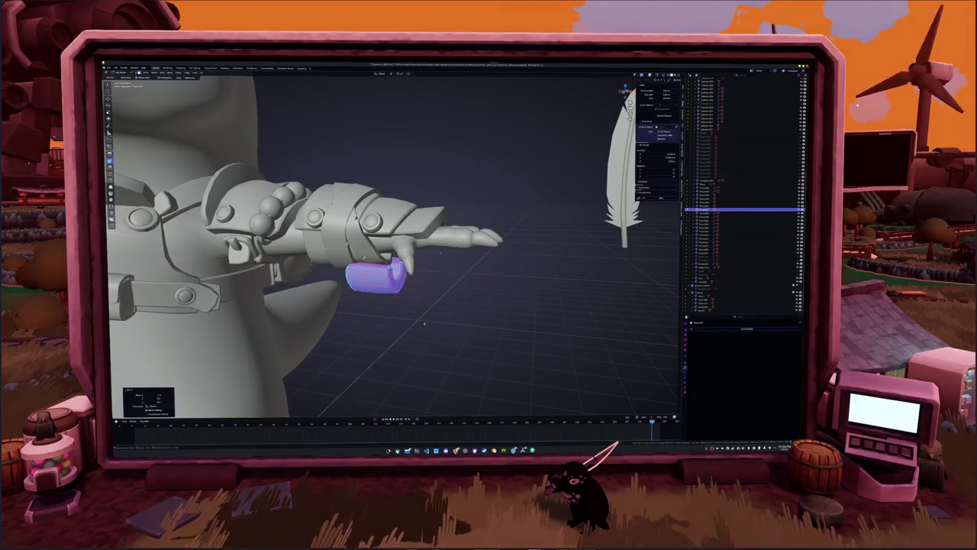
mouse_move(430, 291)
middle_down()
mouse_move(403, 285)
mouse_move(418, 228)
mouse_move(439, 232)
middle_up()
mouse_move(466, 279)
middle_down()
mouse_move(413, 280)
mouse_move(319, 177)
mouse_move(458, 275)
middle_up()
- Edit the small mesh and toggle X-ray to see the part near the hand
key(Tab)
key(Tab)
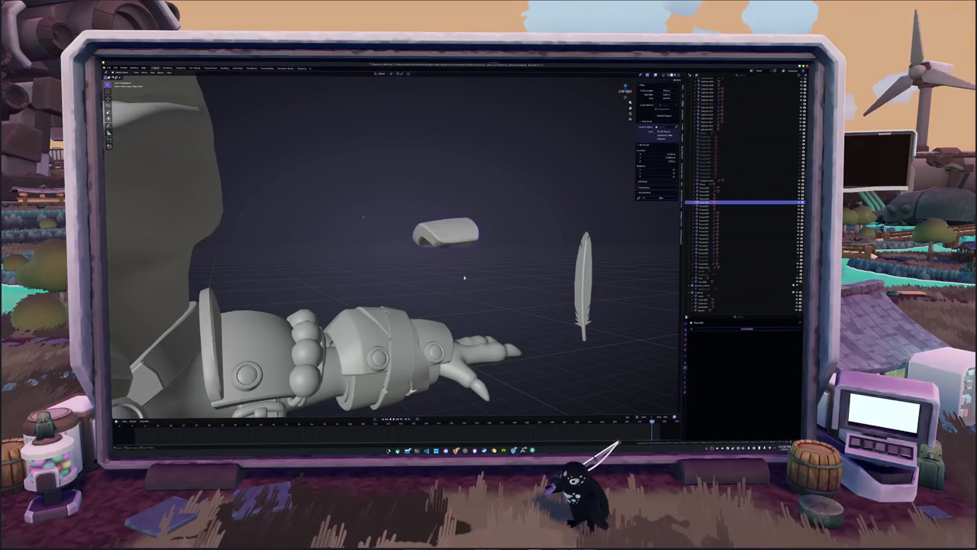
key(Delete)
middle_drag(464, 308, 397, 282)
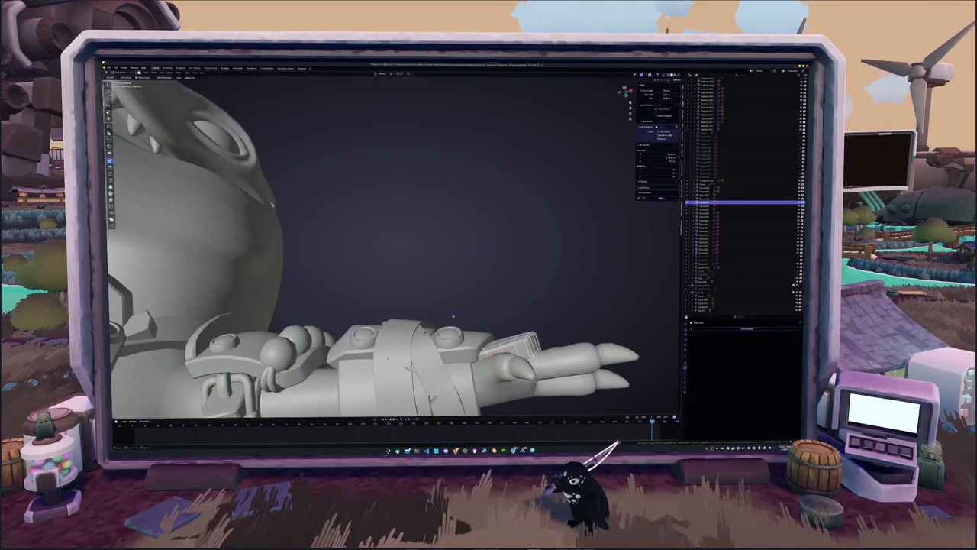
key(Tab)
key(alt+z)
key(alt+z)
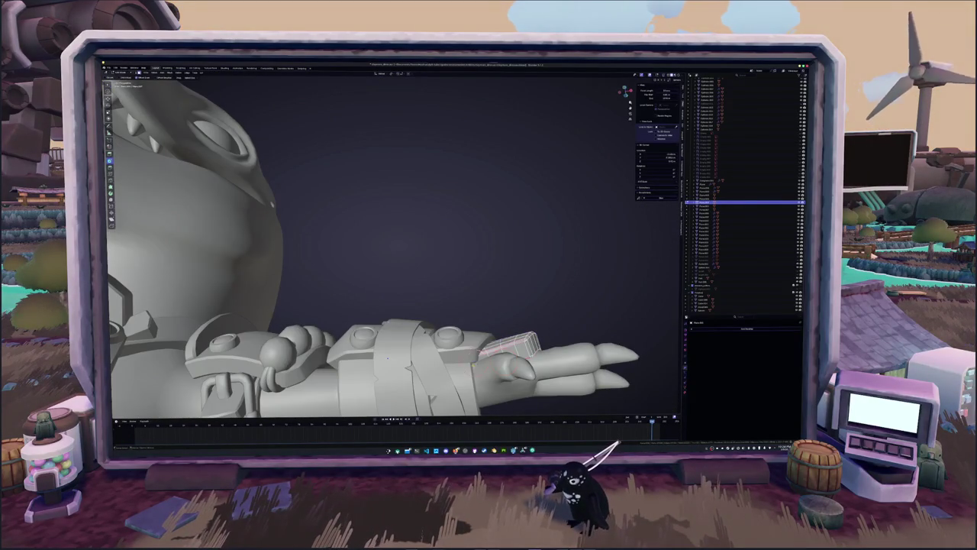
- Frame the curved part, clear its face selection, and view its top surface
key(alt+z)
mouse_move(472, 364)
middle_down()
mouse_move(456, 378)
mouse_move(435, 366)
middle_up()
key(alt+z)
key(KP_Decimal)
key(Tab)
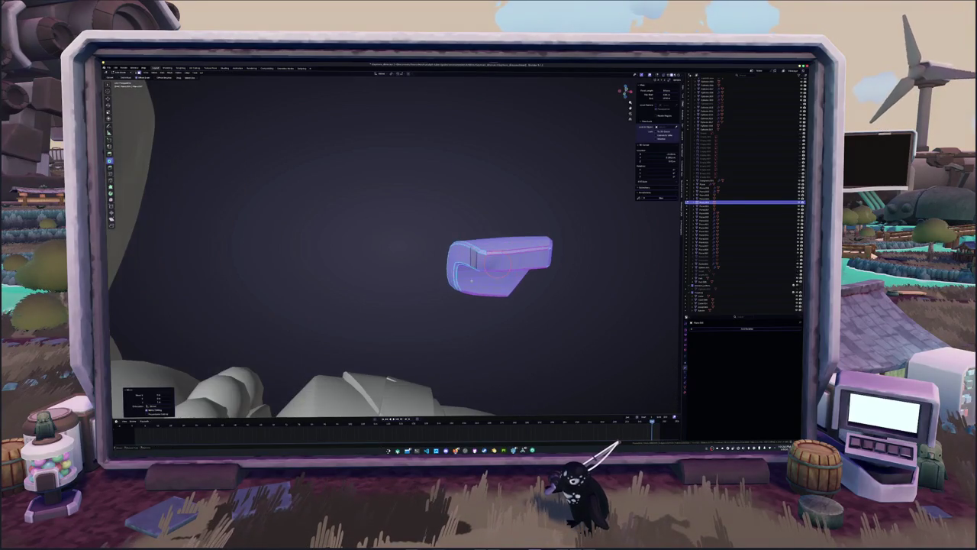
key(alt+a)
mouse_move(458, 305)
middle_down()
mouse_move(382, 275)
mouse_move(459, 301)
mouse_move(453, 295)
middle_up()
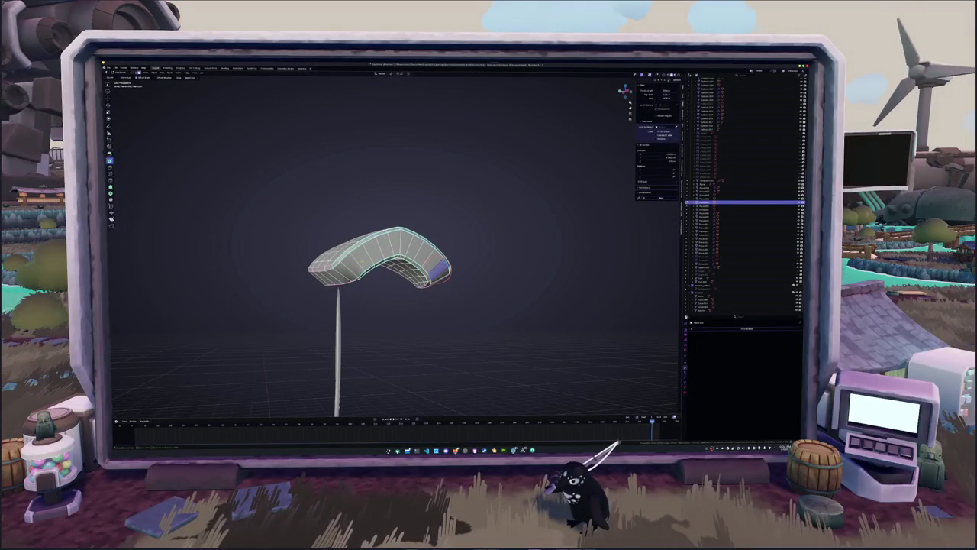
scroll(382, 260, up, 8)
scroll(381, 260, down, 3)
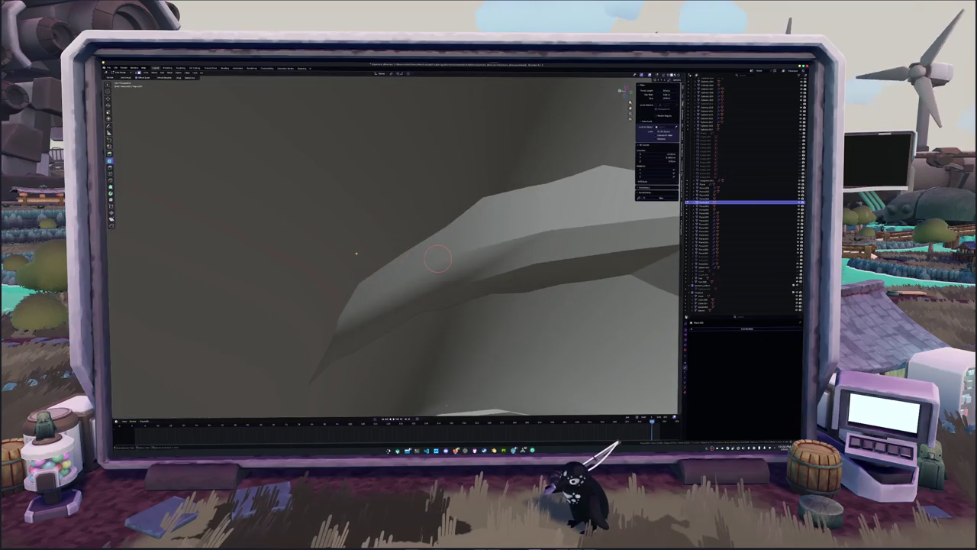
scroll(382, 260, down, 2)
middle_drag(412, 382, 412, 404)
- Select the strip of nine top faces along the curved plate
shift+click(395, 214)
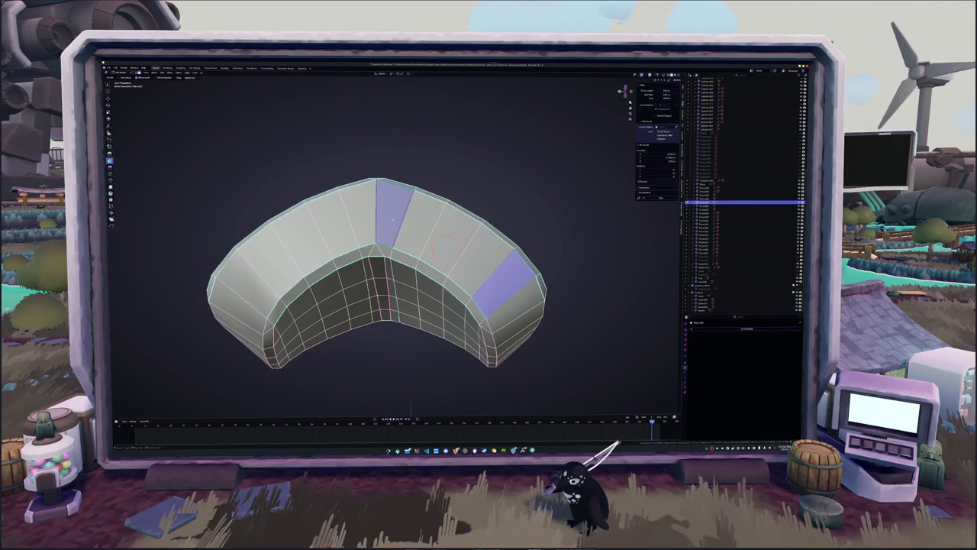
shift+click(416, 222)
shift+click(450, 240)
shift+click(445, 245)
shift+click(468, 252)
shift+click(358, 214)
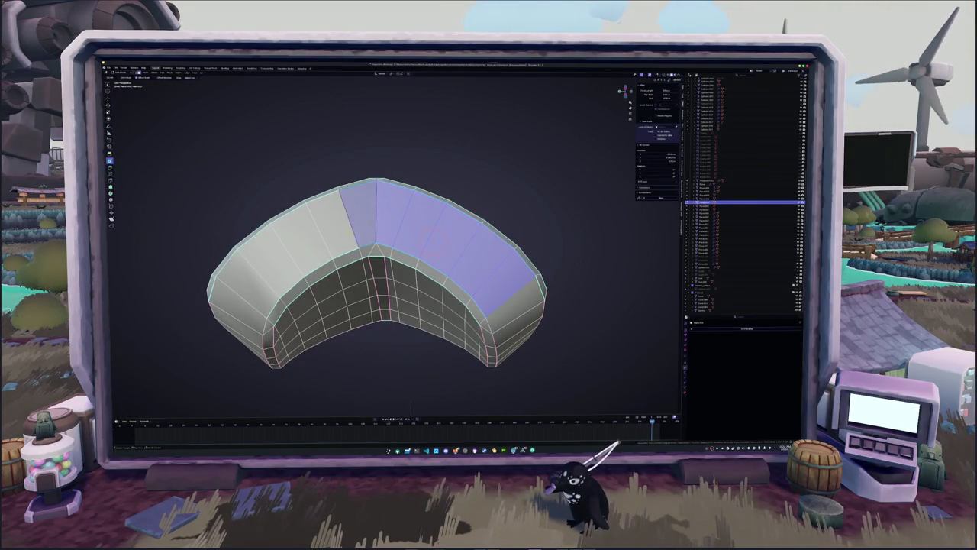
shift+click(328, 223)
shift+click(304, 235)
shift+click(286, 260)
- Delete the selected top faces and leave Edit Mode
middle_drag(267, 279, 285, 301)
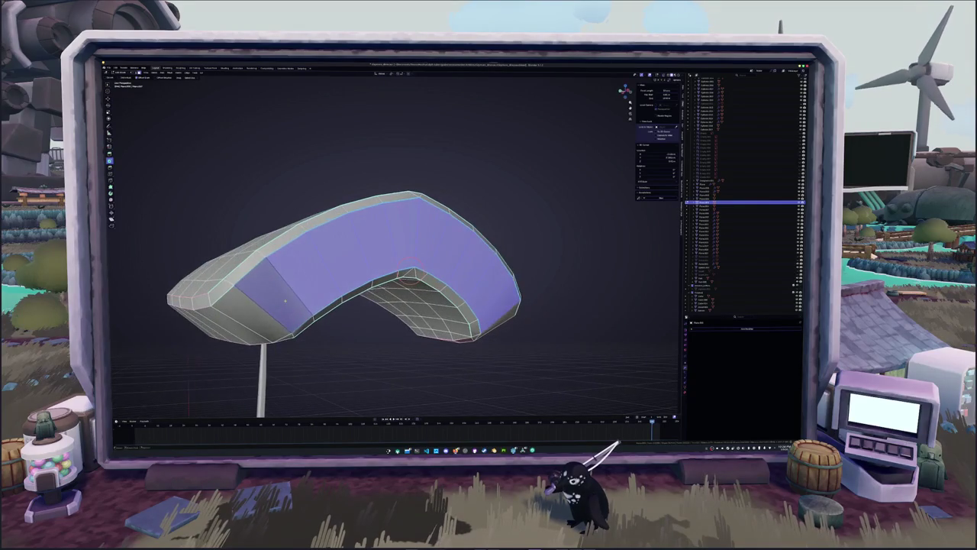
click(287, 301)
scroll(374, 296, down, 5)
key(Tab)
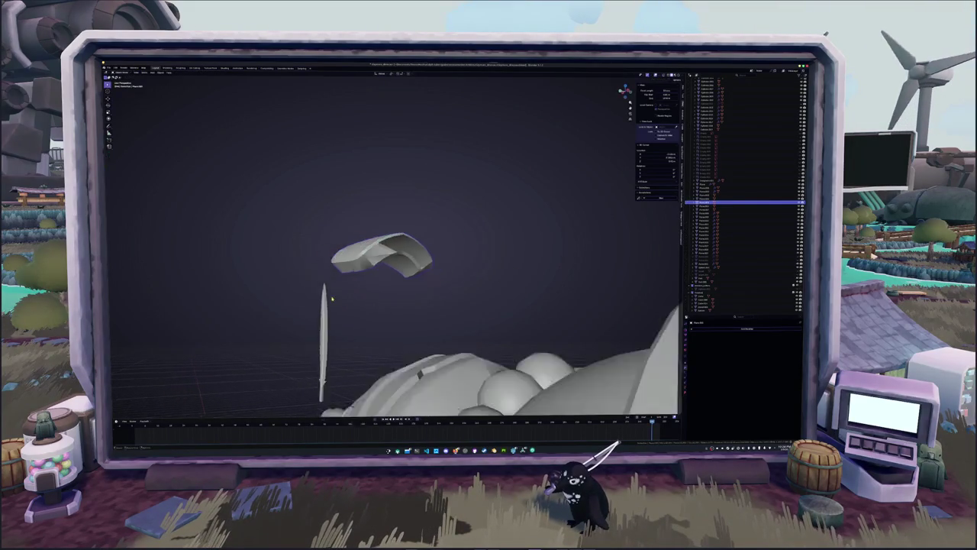
- Move the curved plate straight down along Z to seat it on the forearm
key(g)
key(z)
click(375, 355)
middle_drag(375, 355, 397, 344)
middle_drag(386, 295, 449, 317)
middle_drag(382, 229, 466, 237)
mouse_move(382, 245)
middle_down()
mouse_move(458, 198)
mouse_move(427, 241)
mouse_move(481, 233)
middle_up()
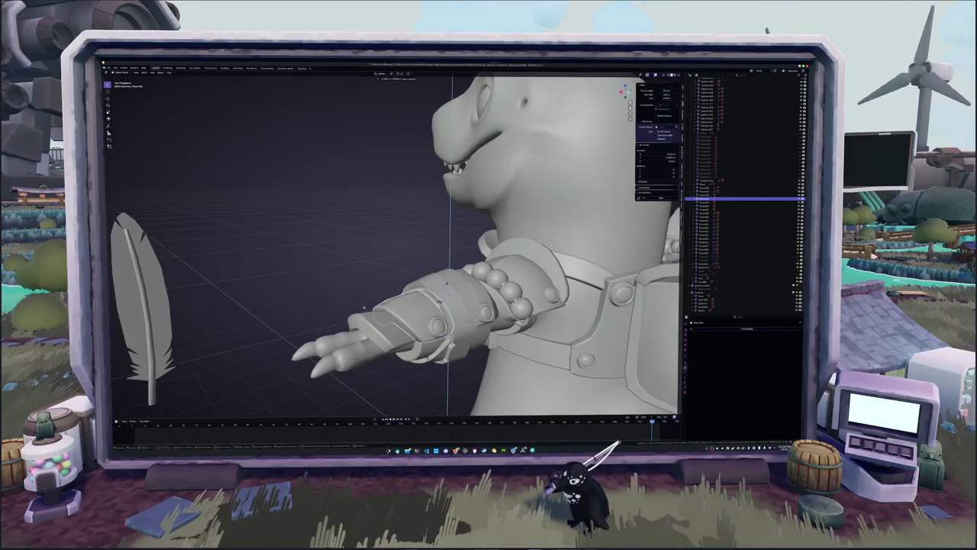
- Lift the wrist armour piece off the arm and inspect it from several angles
drag(412, 321, 416, 198)
middle_drag(417, 199, 458, 214)
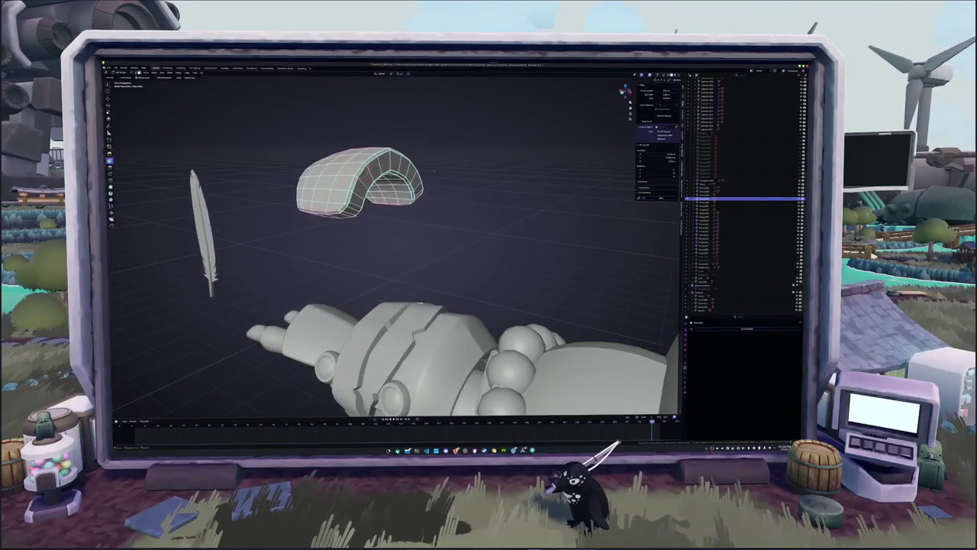
mouse_move(435, 171)
middle_down()
mouse_move(489, 180)
mouse_move(458, 183)
middle_up()
key(ctrl+z)
mouse_move(397, 244)
middle_down()
mouse_move(306, 267)
mouse_move(407, 240)
middle_up()
key(ctrl+shift+z)
key(KP_Decimal)
- In Edit Mode, select all faces of the armour piece and frame it in view
key(Tab)
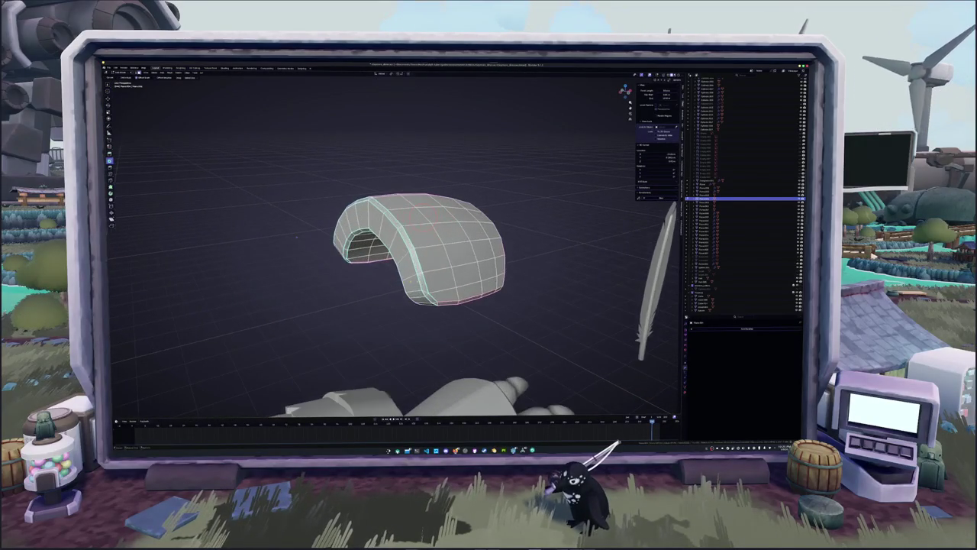
middle_drag(297, 238, 422, 281)
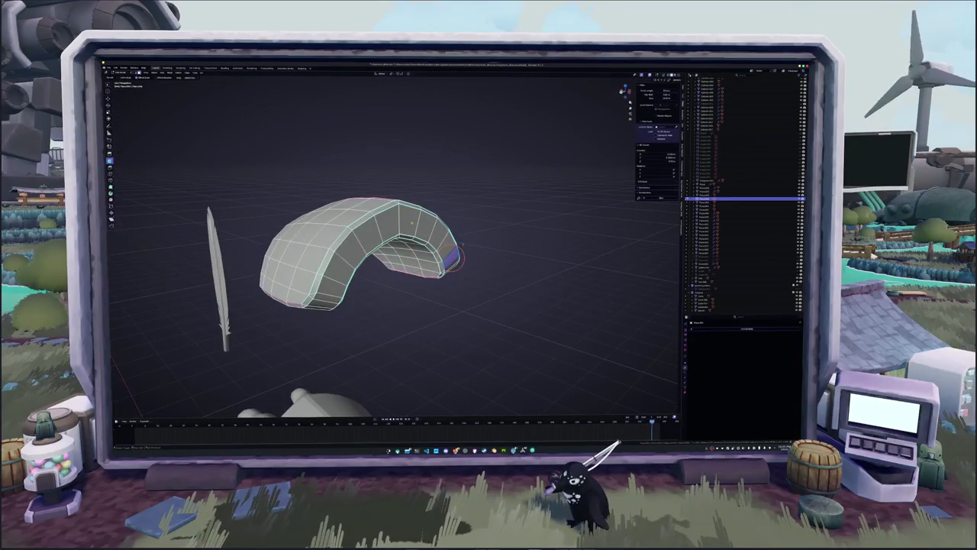
ctrl+click(424, 225)
ctrl+click(334, 286)
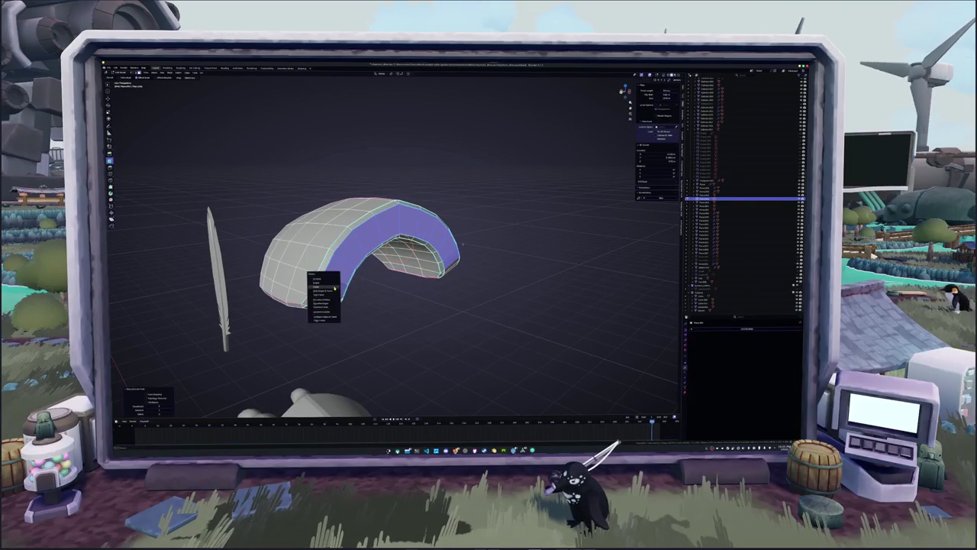
key(alt+a)
key(a)
key(KP_Decimal)
scroll(380, 281, down, 3)
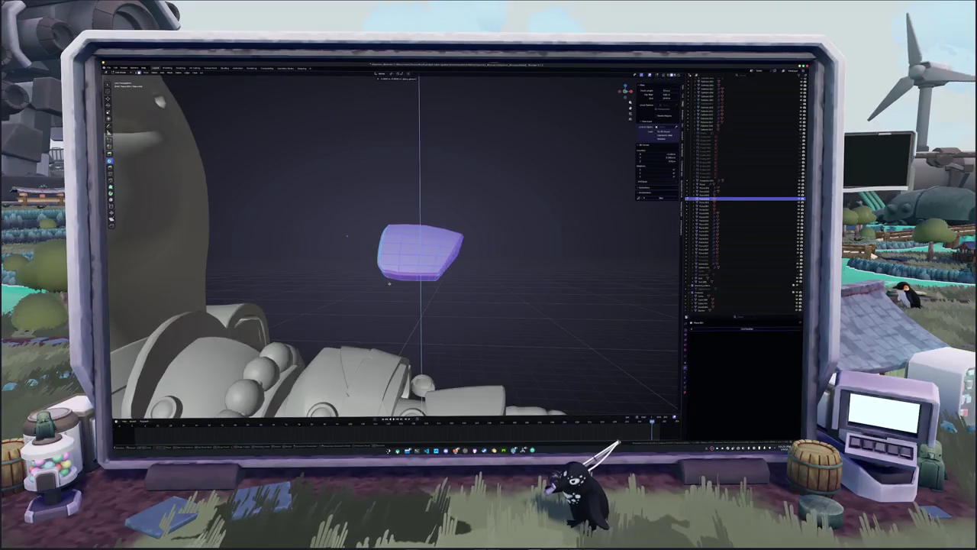
middle_drag(380, 282, 397, 252)
key(Tab)
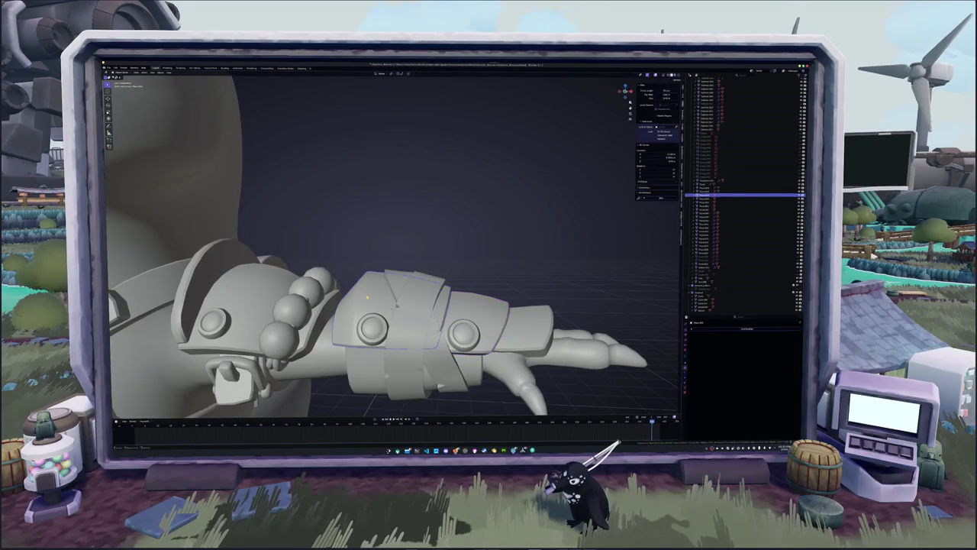
- Raise the armour piece vertically with G Z in Edit Mode
key(Tab)
scroll(390, 244, down, 3)
scroll(390, 245, down, 2)
key(g)
key(z)
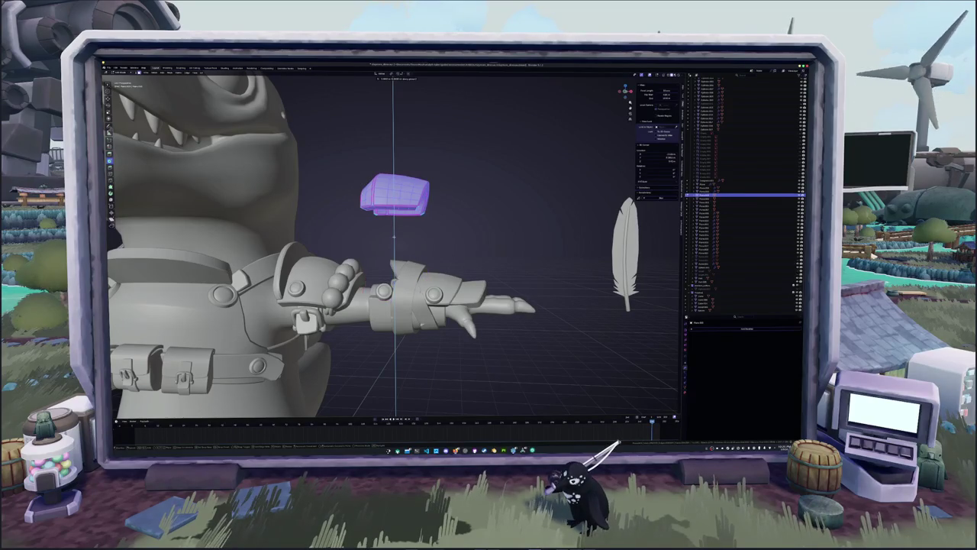
key(Return)
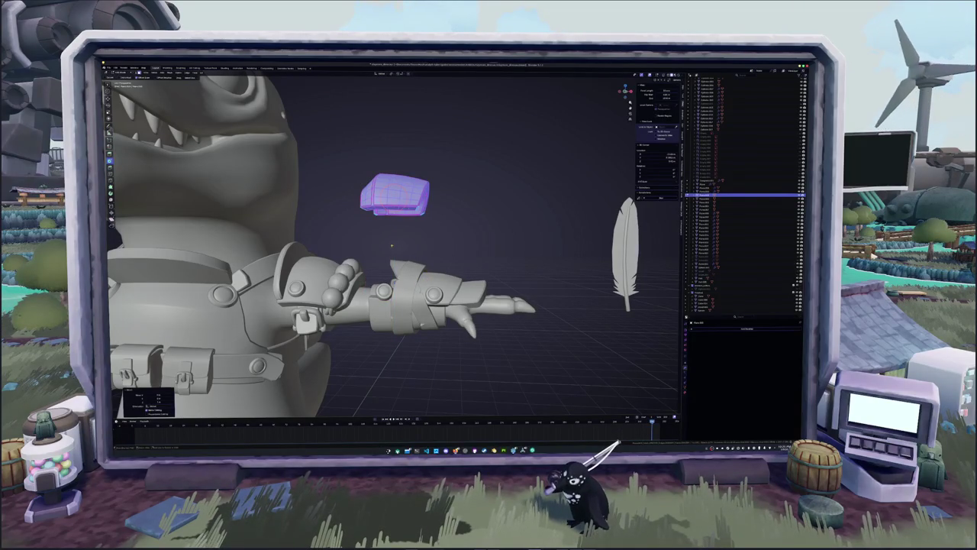
middle_drag(392, 244, 443, 214)
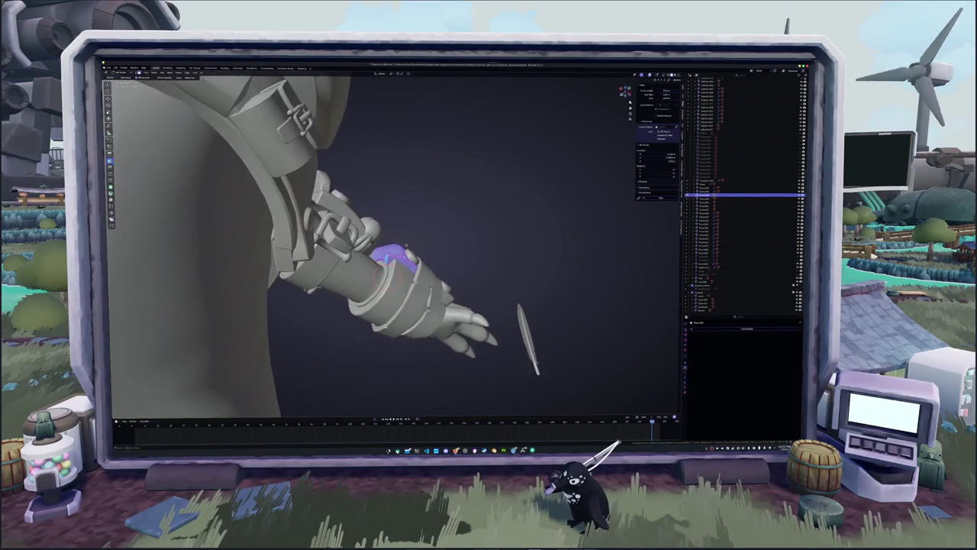
middle_drag(392, 244, 428, 229)
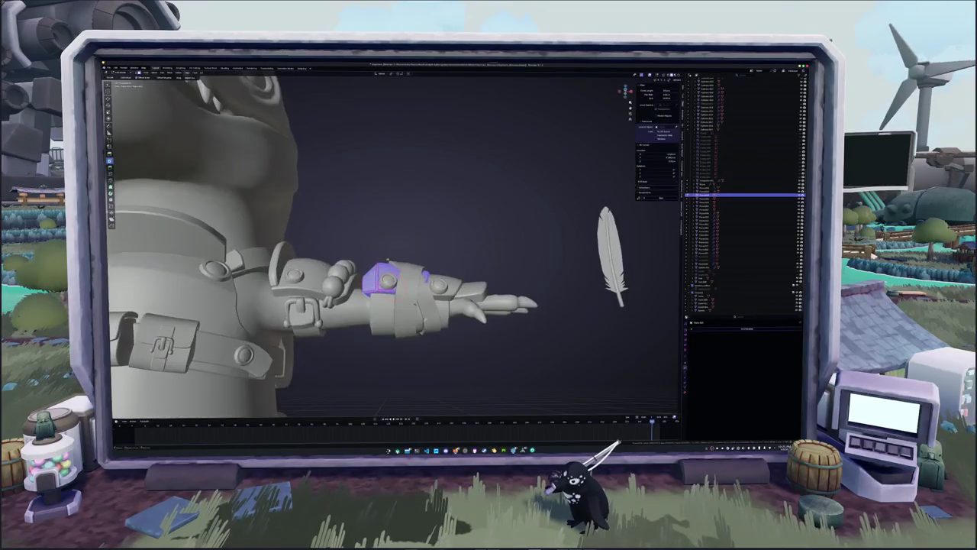
- Lift the bracer straight up, select an inner strip of faces, and reseat it on the arm
key(g)
key(z)
key(Return)
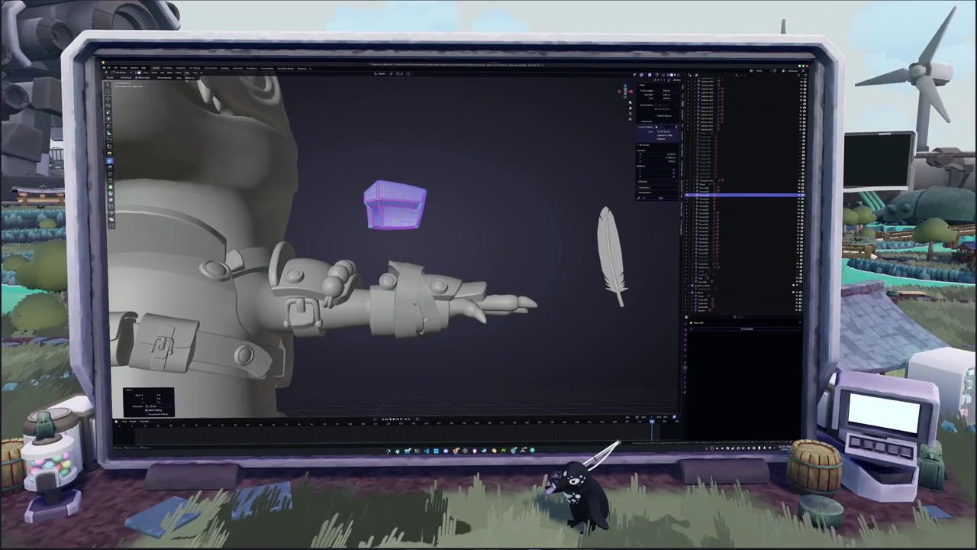
key(KP_Decimal)
key(alt+a)
middle_drag(392, 252, 491, 218)
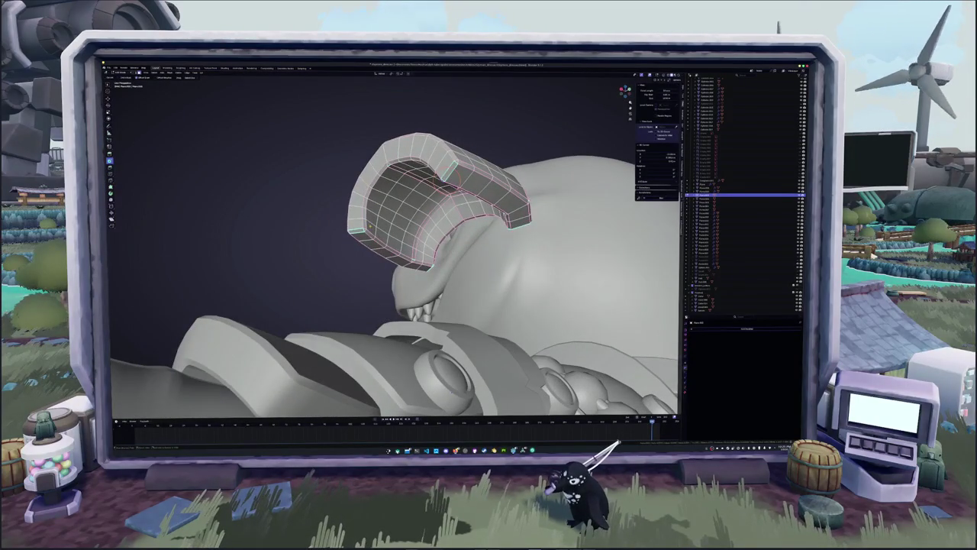
ctrl+click(372, 218)
mouse_move(393, 252)
middle_down()
mouse_move(519, 237)
mouse_move(475, 241)
middle_up()
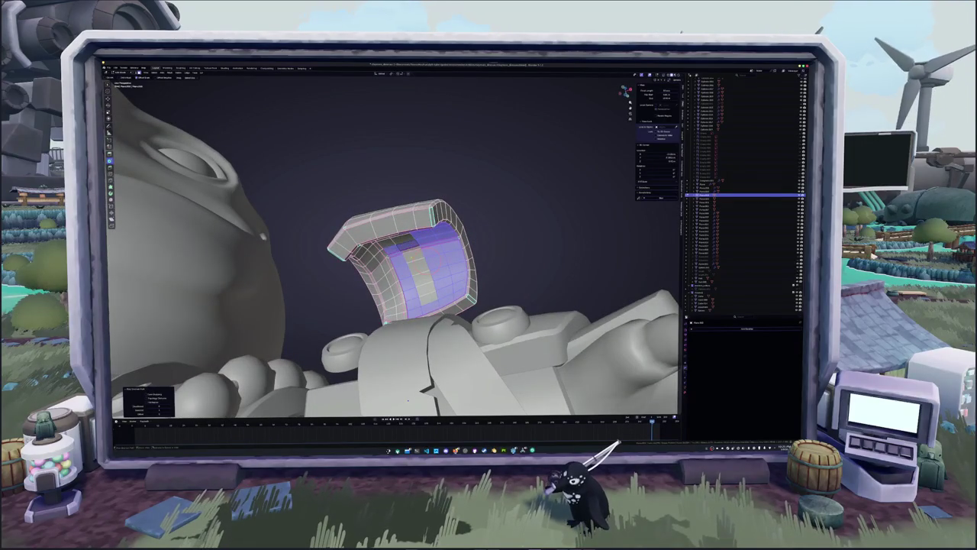
middle_drag(409, 399, 444, 386)
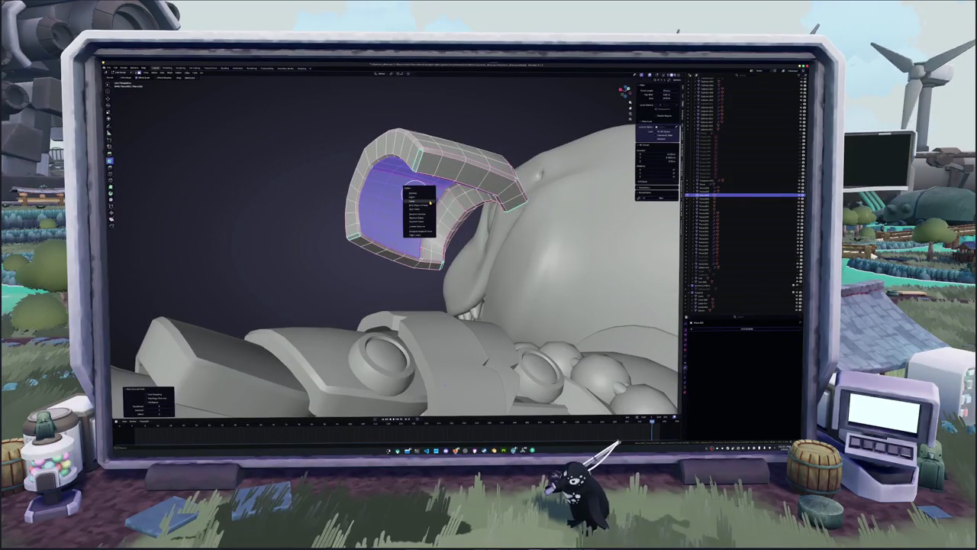
middle_drag(431, 202, 488, 229)
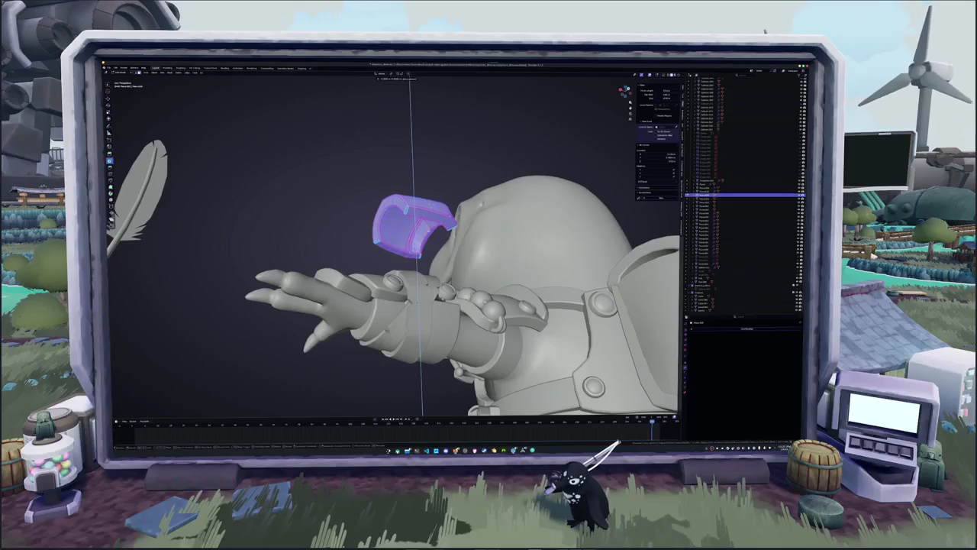
click(435, 294)
mouse_move(435, 294)
middle_down()
mouse_move(473, 290)
mouse_move(359, 291)
mouse_move(492, 244)
mouse_move(427, 313)
mouse_move(382, 329)
mouse_move(366, 321)
mouse_move(428, 275)
mouse_move(412, 283)
middle_up()
- Duplicate the faces with Shift+D into a U-shaped half-cylinder and select its inner strips
key(shift+d)
key(Tab)
alt+click(442, 267)
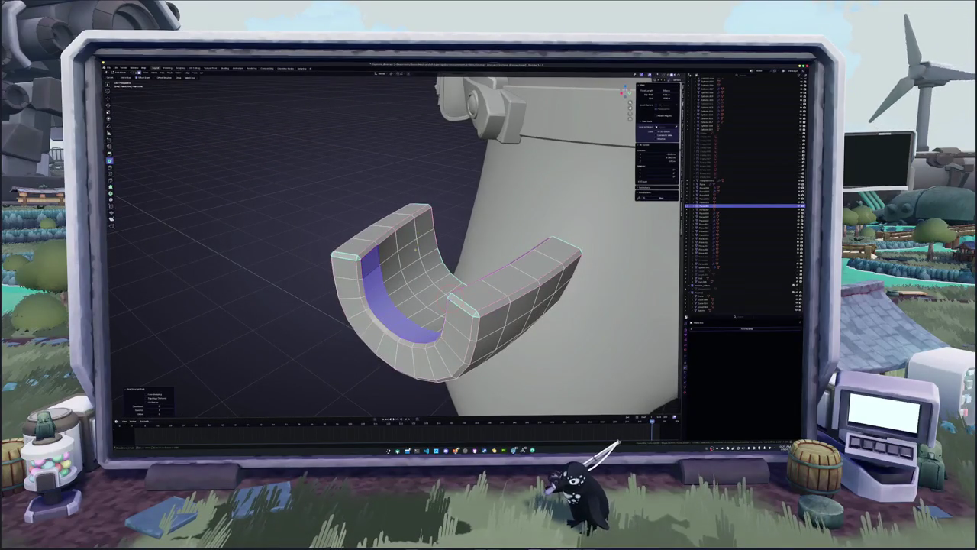
alt+shift+click(421, 231)
alt+shift+click(394, 281)
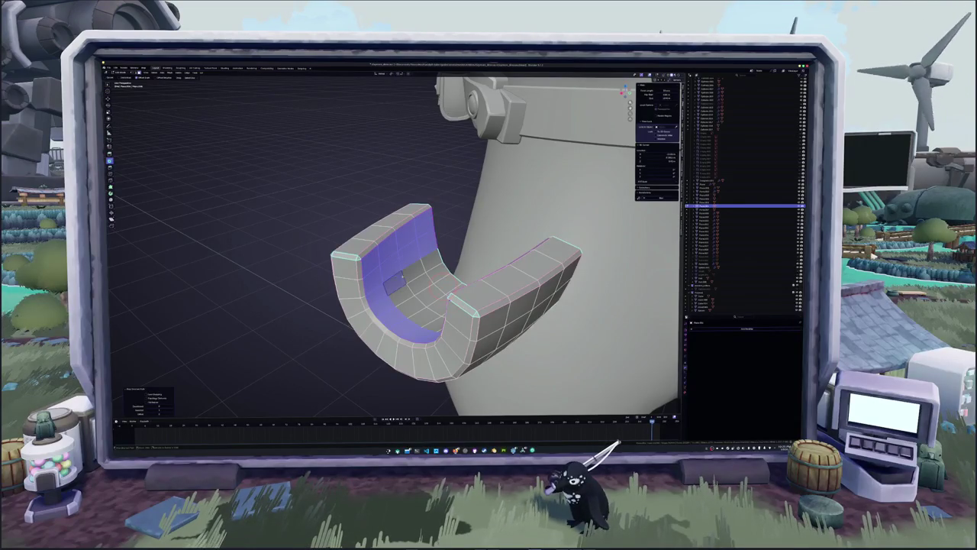
mouse_move(405, 289)
middle_down()
mouse_move(447, 289)
mouse_move(405, 286)
mouse_move(435, 246)
middle_up()
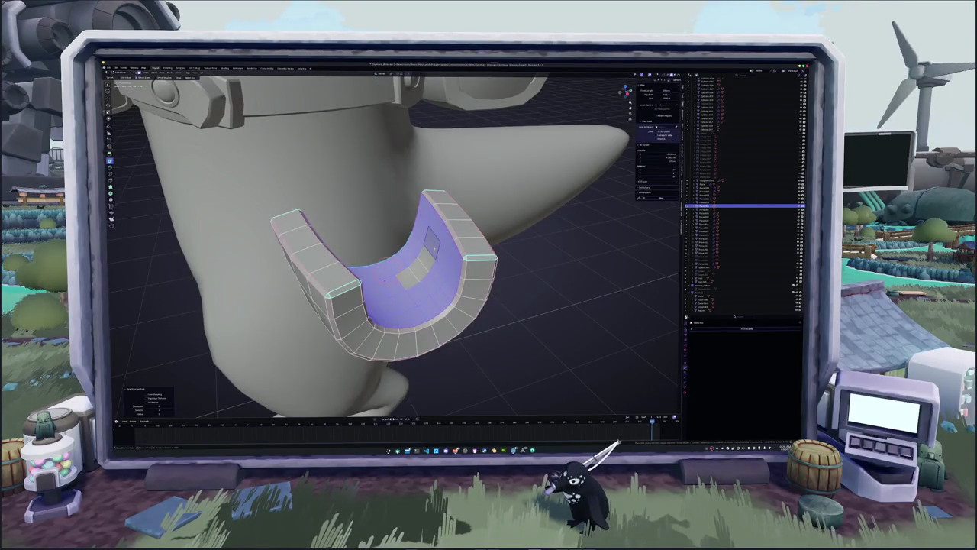
scroll(411, 278, down, 3)
middle_drag(411, 278, 344, 241)
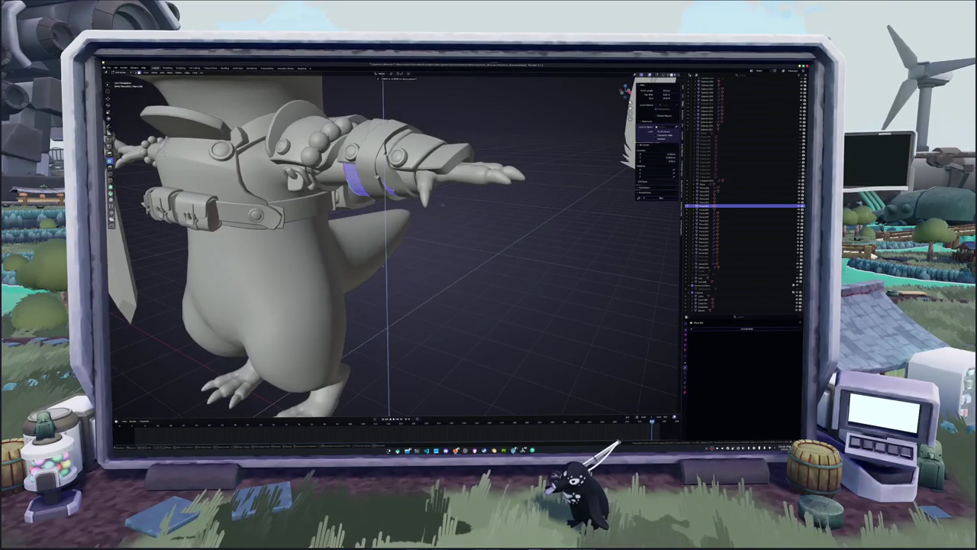
- Move the selected forearm bracer pieces into their own collection with M
key(shift+s)
scroll(407, 224, up, 3)
middle_drag(407, 225, 403, 300)
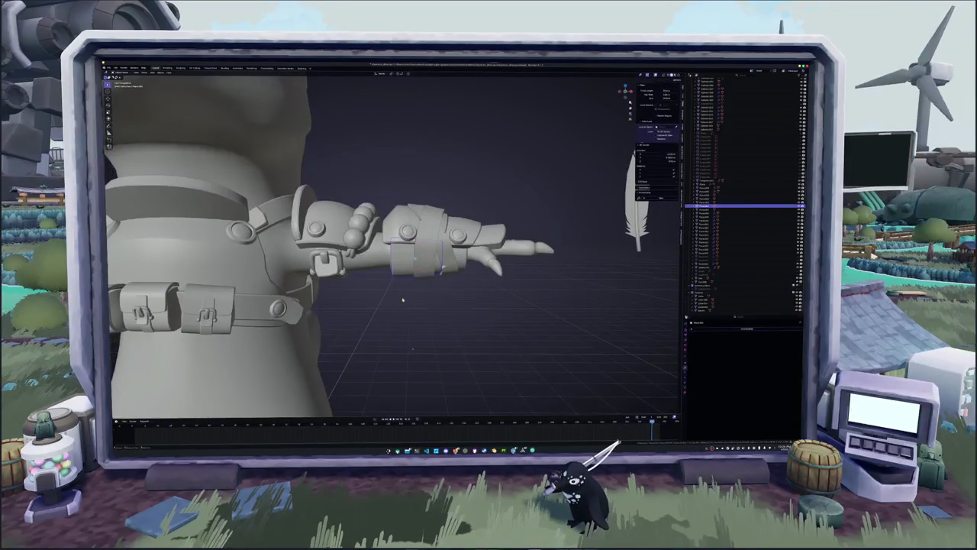
click(427, 244)
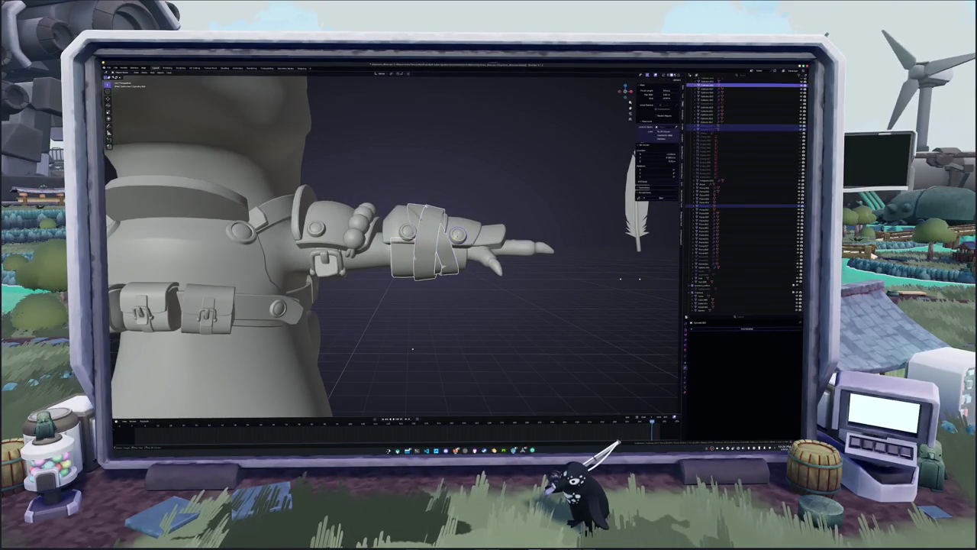
click(443, 255)
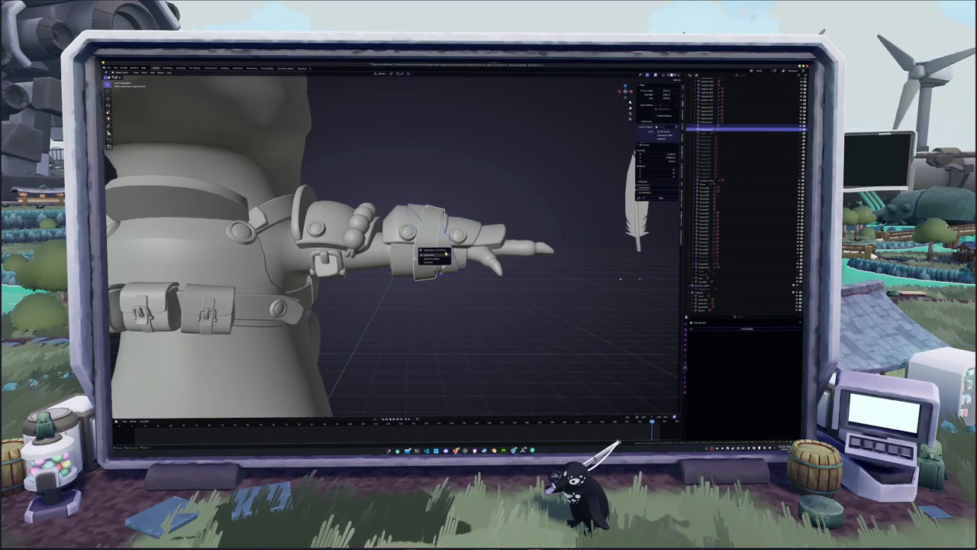
click(439, 256)
key(m)
click(458, 288)
- Hide the torso and claw meshes with H and select the claw bracer piece
scroll(486, 291, up, 1)
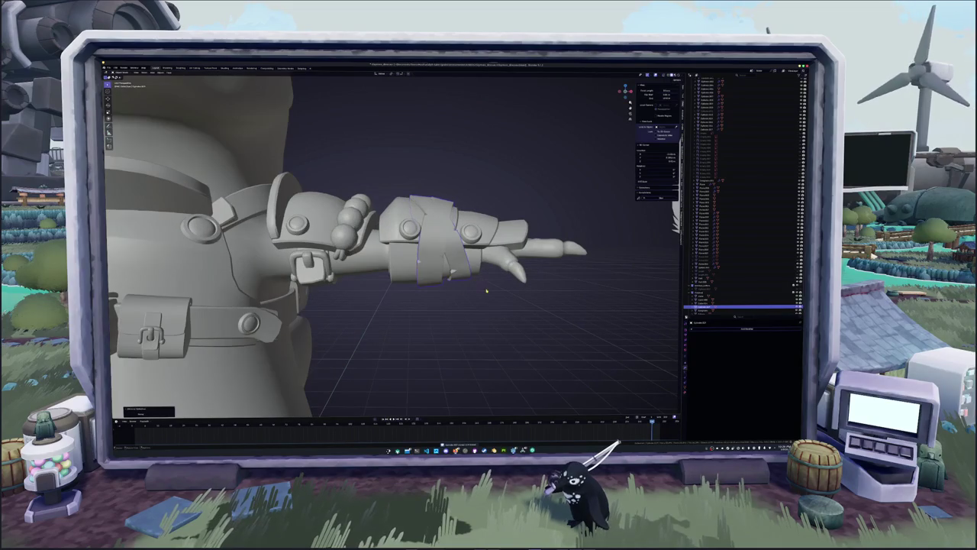
click(735, 293)
key(h)
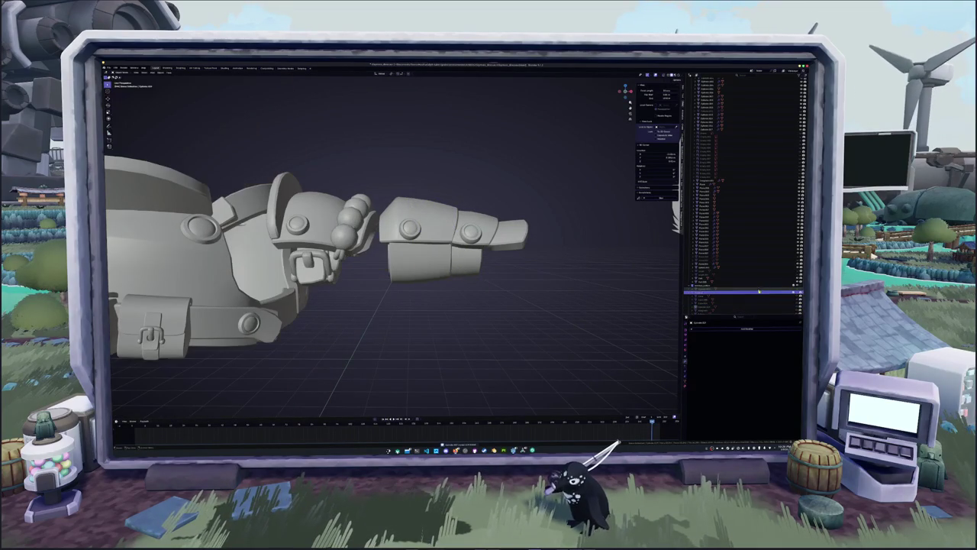
middle_drag(538, 280, 472, 262)
click(458, 248)
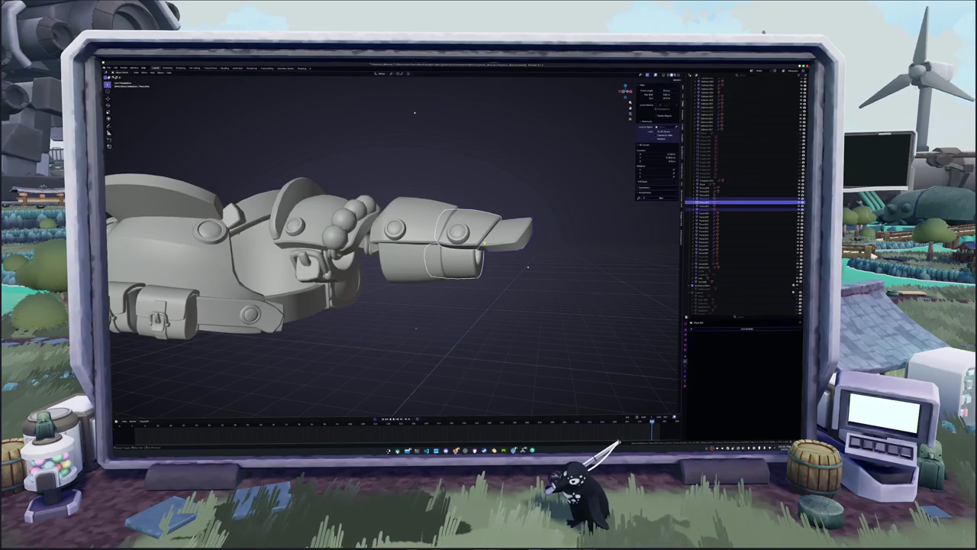
middle_drag(415, 113, 397, 105)
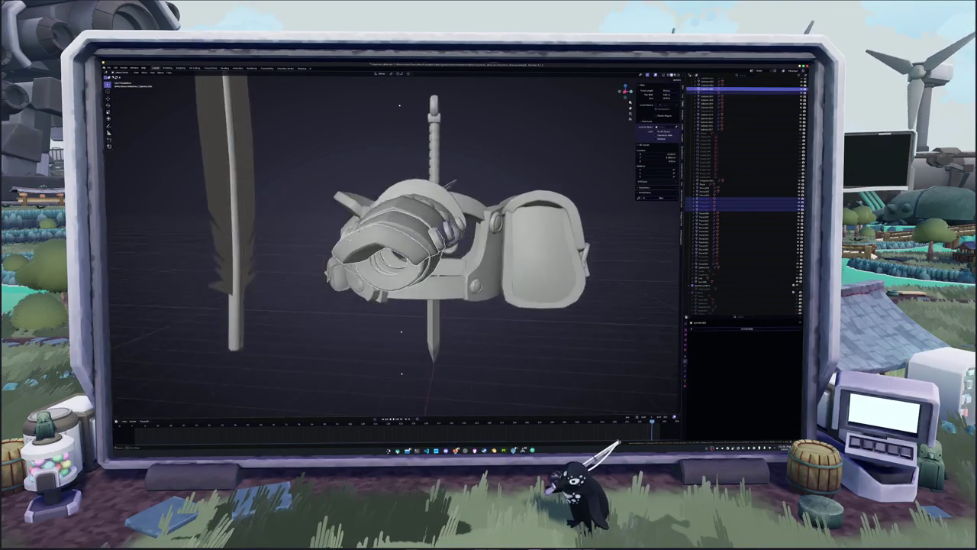
mouse_move(397, 229)
middle_down()
mouse_move(428, 252)
mouse_move(442, 214)
middle_up()
scroll(443, 245, up, 3)
- Turn the claw piece upright with R, then rotate it about the X axis
key(r)
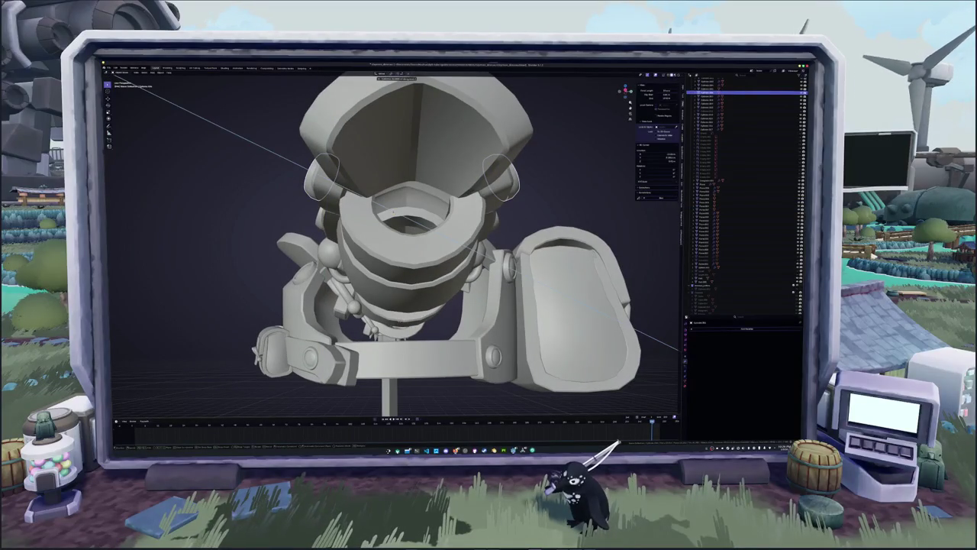
key(Escape)
mouse_move(390, 245)
middle_down()
mouse_move(496, 175)
mouse_move(412, 229)
mouse_move(351, 252)
middle_up()
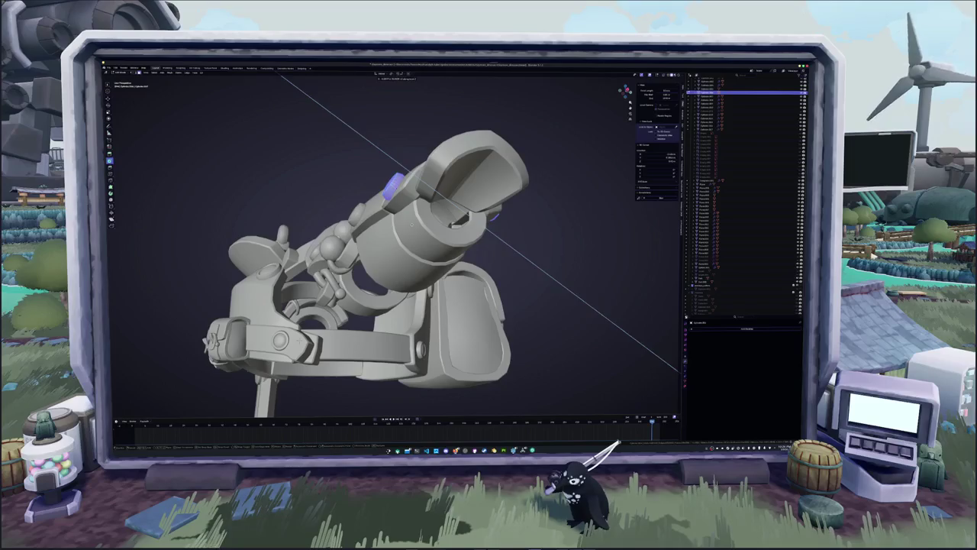
key(Return)
key(r)
key(x)
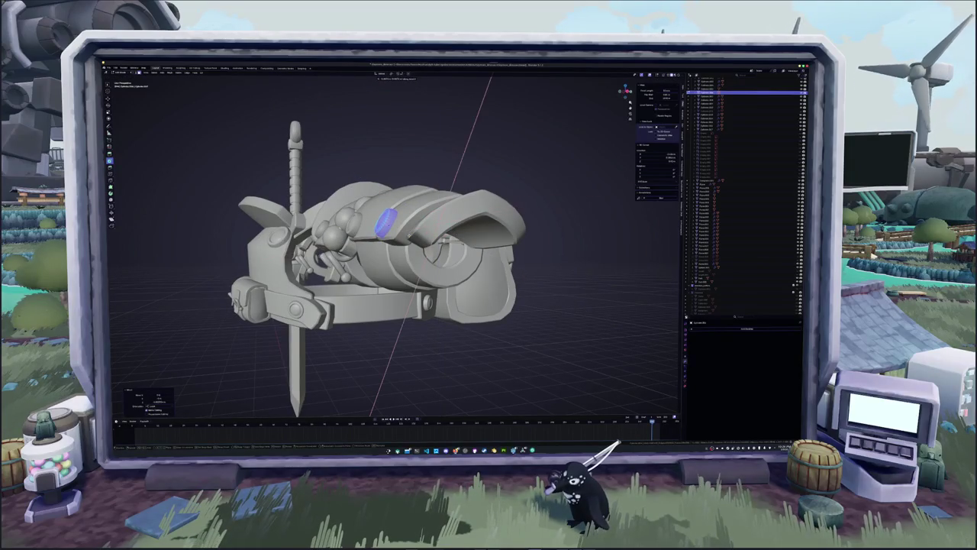
key(Return)
mouse_move(382, 244)
middle_down()
mouse_move(412, 245)
mouse_move(636, 322)
middle_up()
- Add a second purple rivet on the opposite side of the forearm plate via the modifier dropdown
key(alt+z)
right_click(423, 218)
key(alt+z)
click(719, 329)
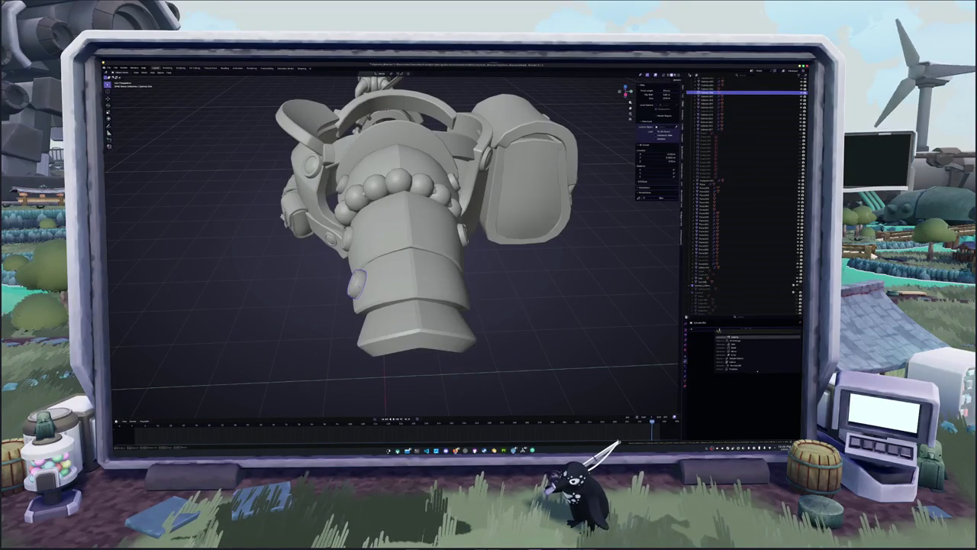
click(729, 351)
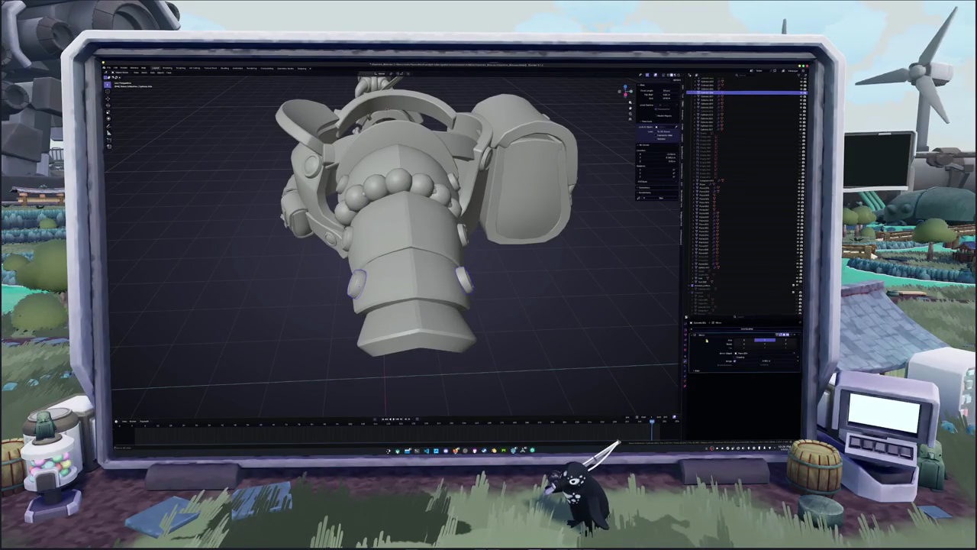
middle_drag(526, 331, 529, 320)
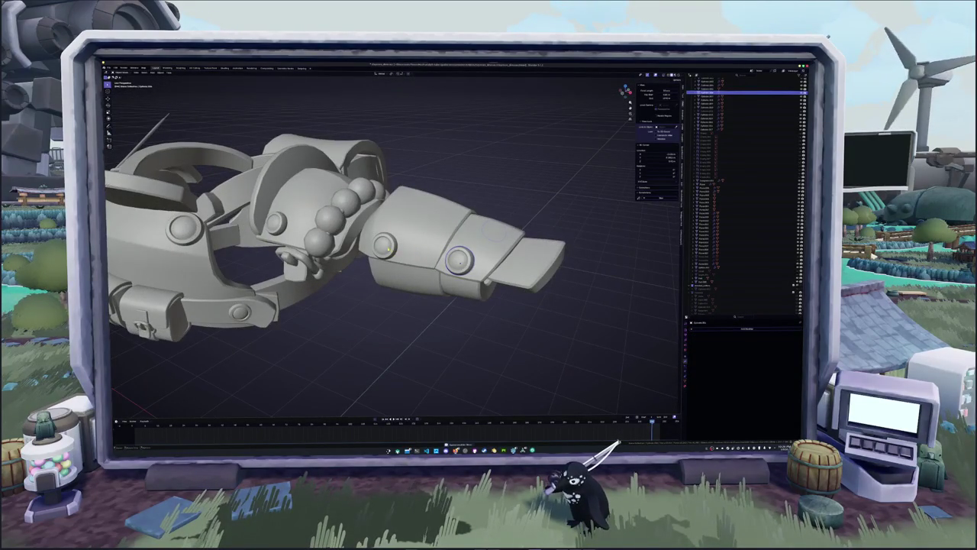
- Select the ring on the gauntlet and lift it vertically with G Z
click(418, 222)
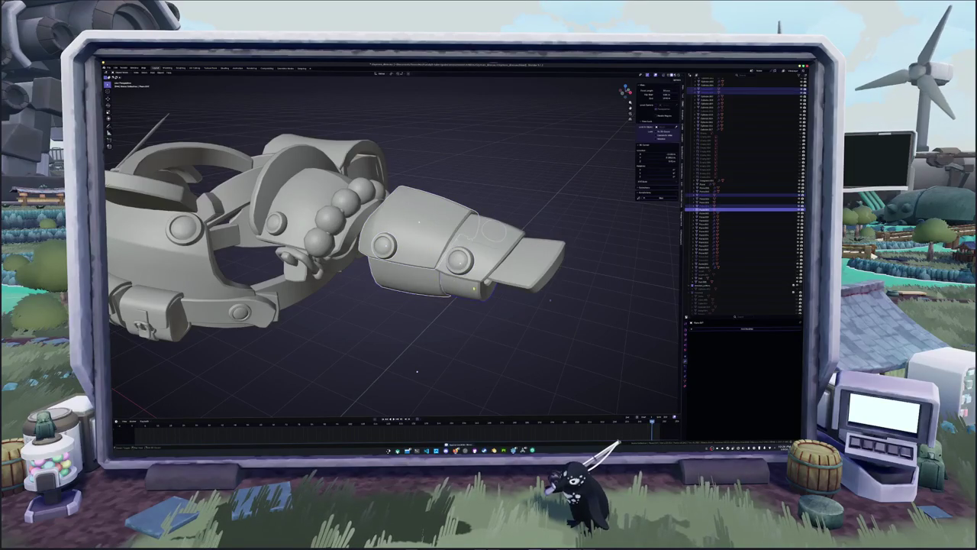
scroll(418, 222, down, 3)
key(g)
key(z)
key(Escape)
middle_drag(470, 200, 223, 96)
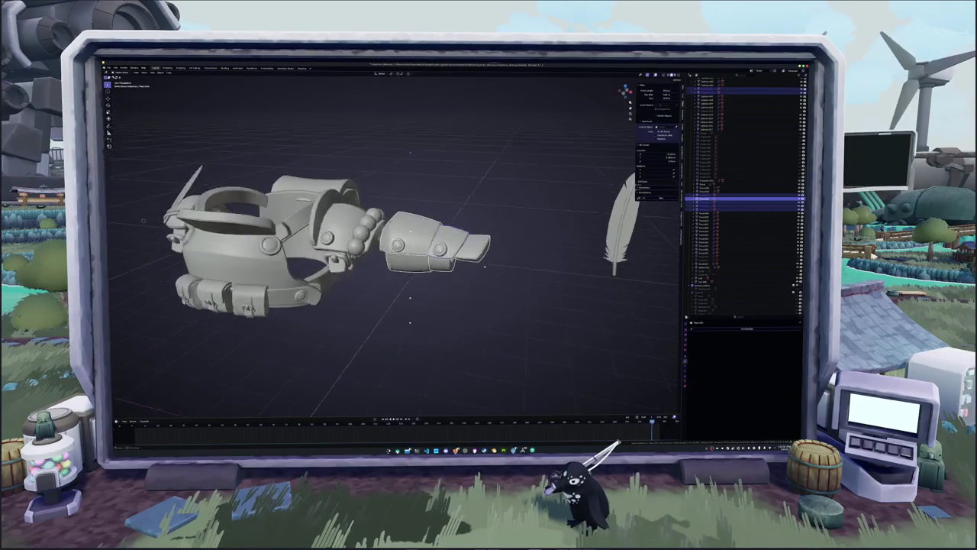
key(g)
key(z)
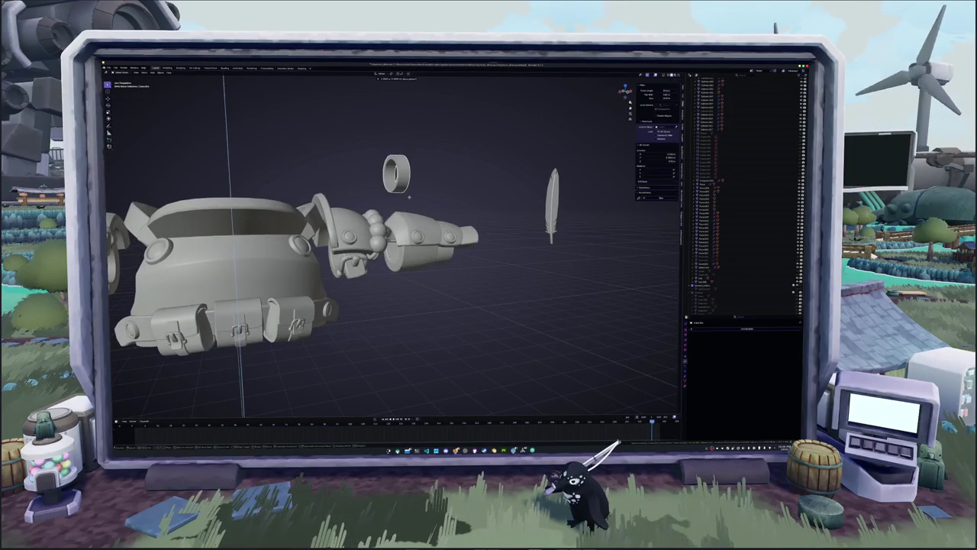
middle_drag(224, 96, 252, 137)
scroll(252, 138, up, 4)
key(KP_Decimal)
- Reorient the ring and tilt it slightly using its context options
key(Tab)
right_click(710, 331)
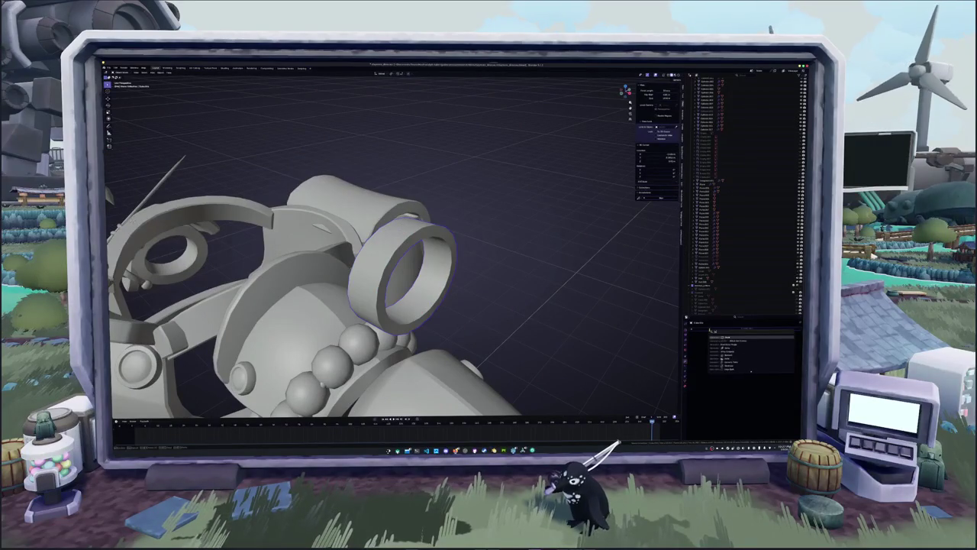
click(725, 345)
drag(764, 347, 772, 347)
click(701, 341)
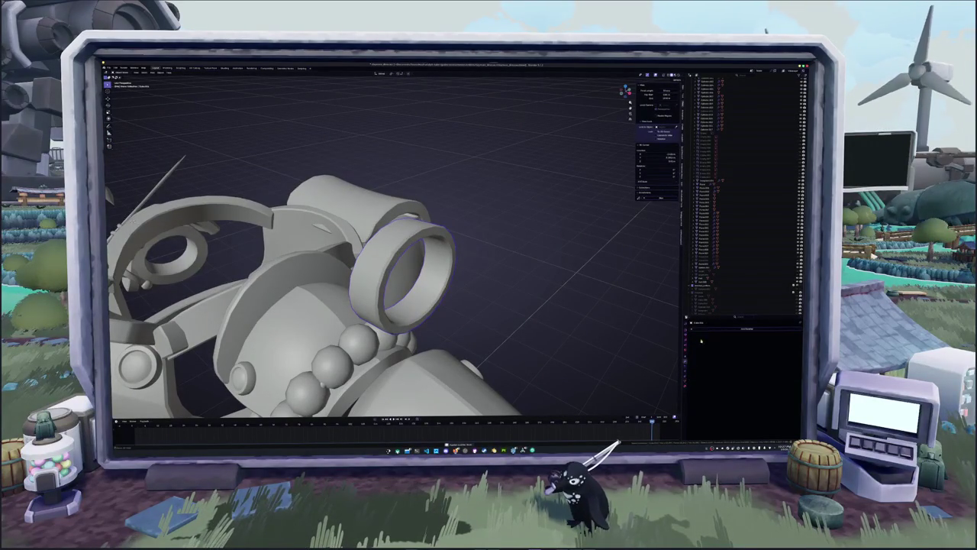
- Select the ring's outer rim loop and reshape it with a mesh operation
key(Tab)
click(413, 317)
middle_drag(412, 317, 451, 271)
alt+click(439, 283)
key(x)
click(462, 284)
scroll(462, 269, down, 4)
- Move the whole ring down with G Z onto the hand, just below the forearm plates
key(a)
key(g)
key(z)
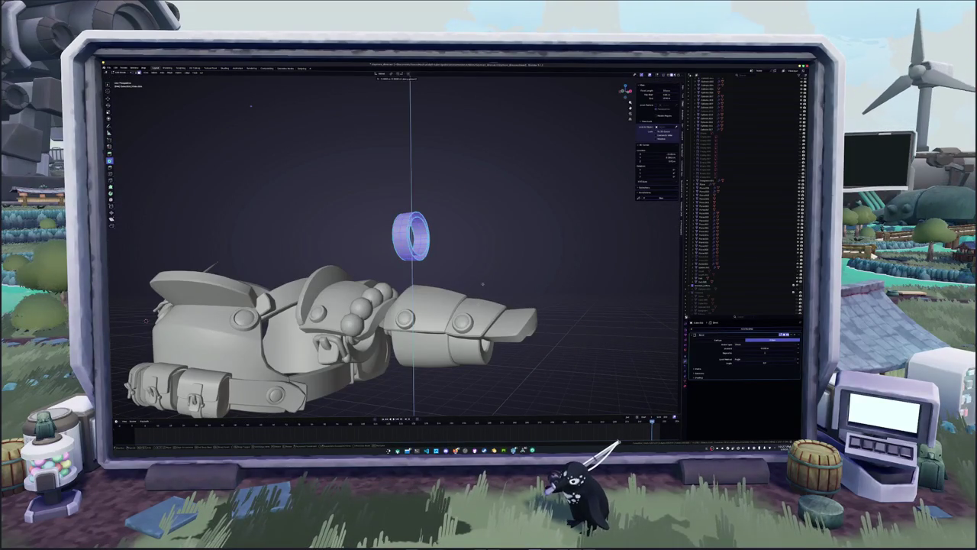
click(486, 330)
scroll(485, 330, up, 4)
key(Tab)
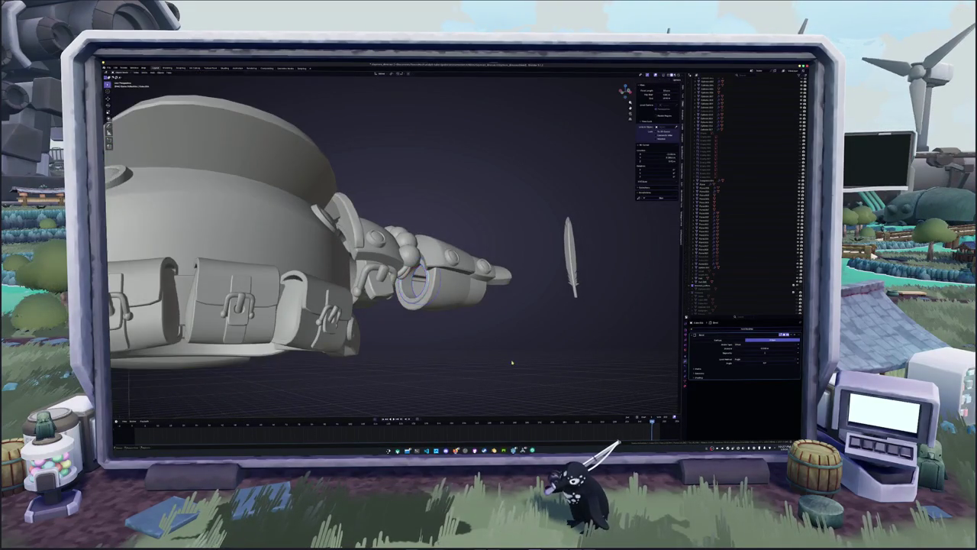
- Apply the ring's object operation and the forearm plate's transforms
middle_drag(485, 330, 624, 364)
right_click(500, 340)
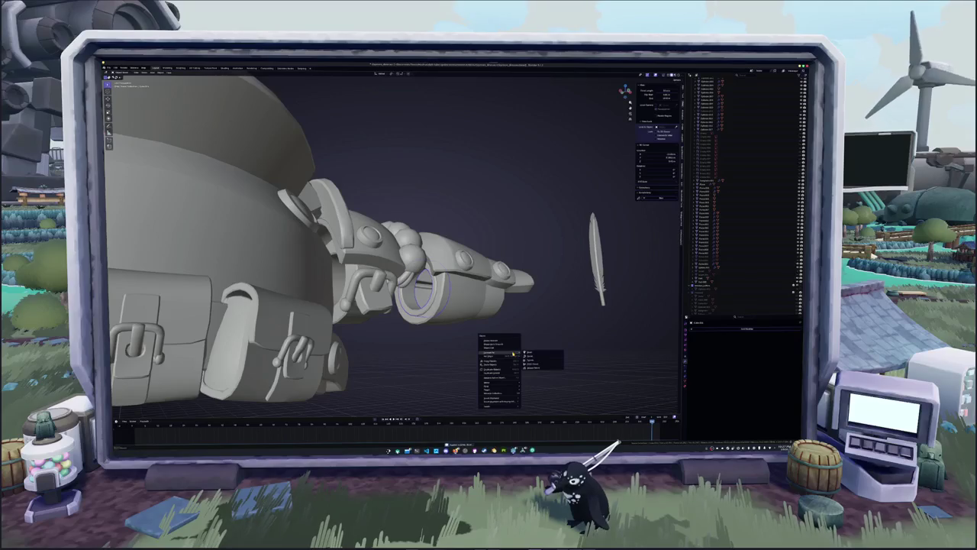
click(517, 353)
drag(558, 357, 403, 201)
middle_drag(403, 202, 458, 222)
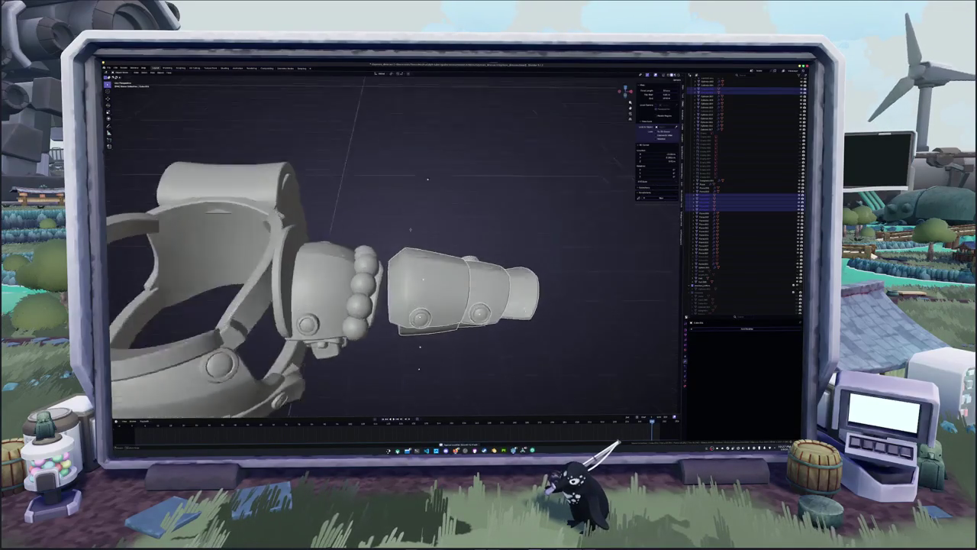
right_click(458, 272)
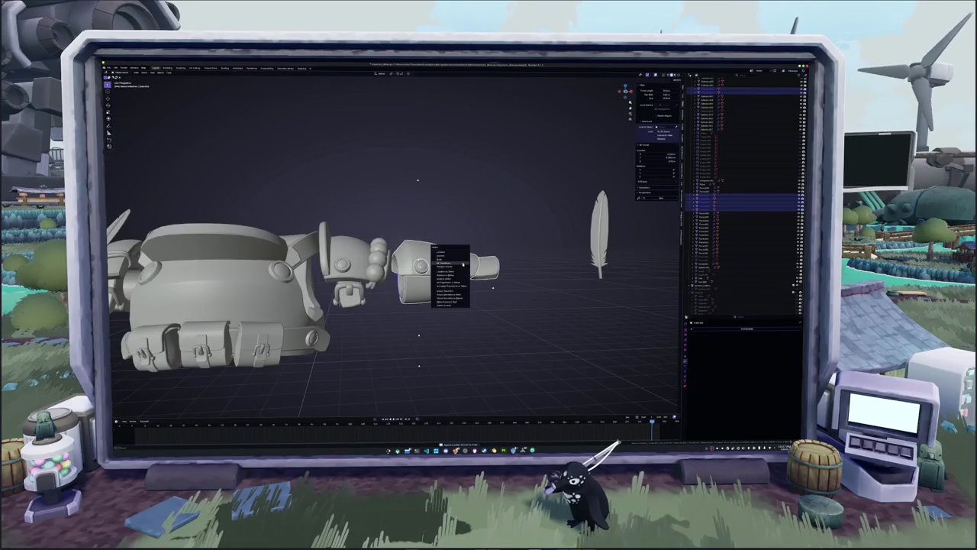
click(462, 267)
scroll(462, 265, down, 2)
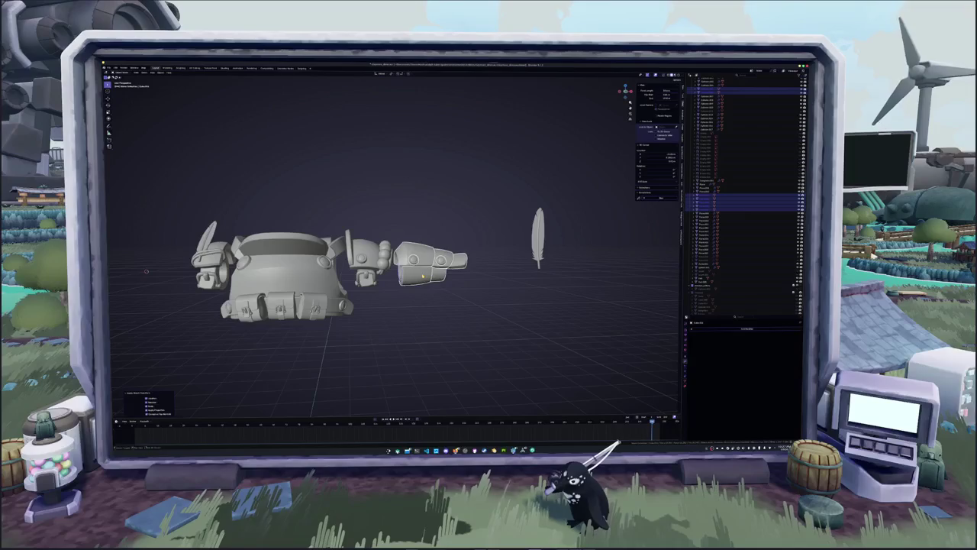
key(alt+a)
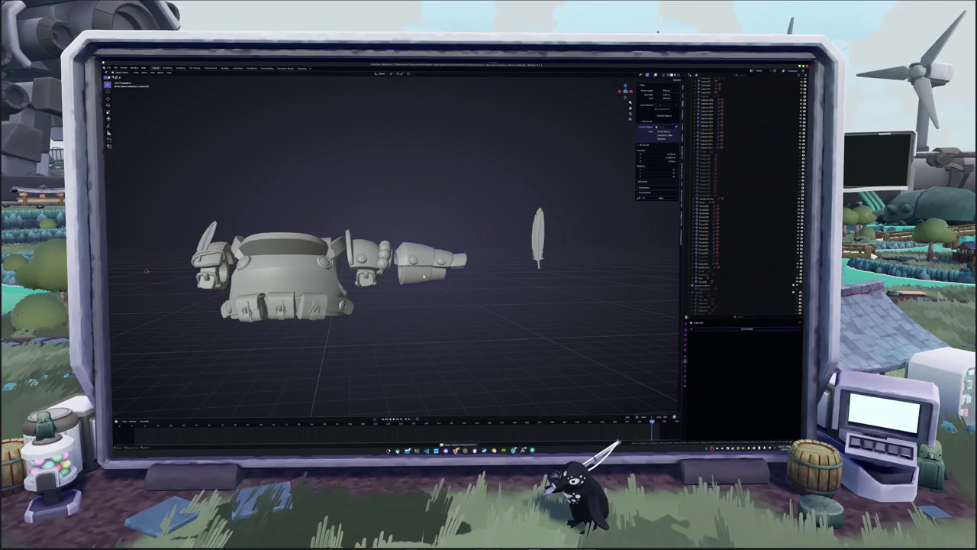
- Use the arm pieces' context menu, then view the whole arm and shoulder
middle_drag(423, 281, 458, 252)
scroll(458, 252, up, 4)
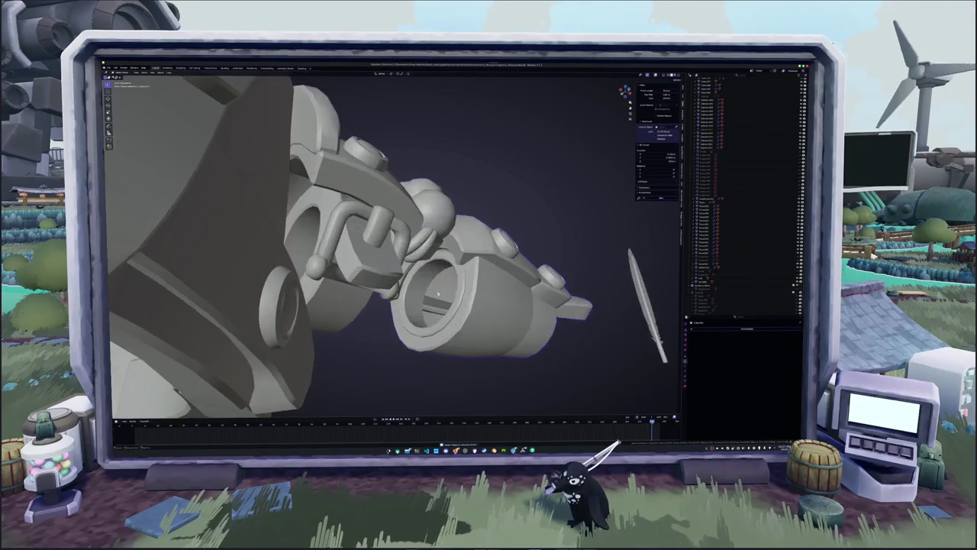
scroll(458, 252, up, 3)
right_click(456, 301)
click(458, 309)
scroll(459, 309, down, 4)
mouse_move(458, 309)
middle_down()
mouse_move(531, 328)
mouse_move(459, 325)
middle_up()
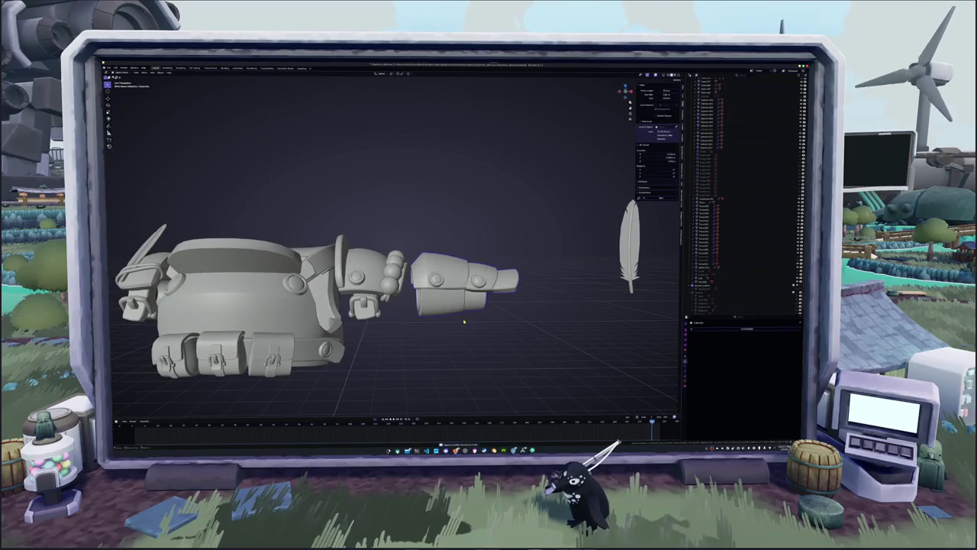
- Hide the forearm parts and select a shoulder armour piece to inspect its strap and buckles
click(464, 320)
mouse_move(465, 320)
middle_down()
mouse_move(448, 291)
mouse_move(427, 283)
mouse_move(458, 298)
mouse_move(366, 283)
middle_up()
scroll(428, 282, up, 4)
scroll(428, 283, up, 1)
click(307, 324)
middle_drag(308, 325, 397, 286)
scroll(448, 306, down, 5)
- Bring the sword into view and select the right armour pad, inspecting it from above
mouse_move(448, 305)
middle_down()
mouse_move(461, 310)
mouse_move(441, 312)
middle_up()
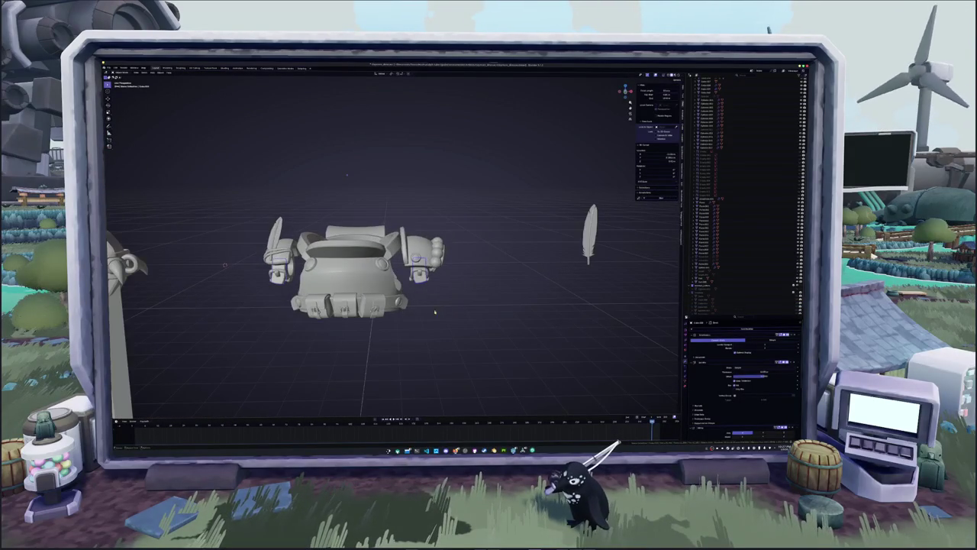
mouse_move(224, 265)
middle_down()
mouse_move(275, 261)
mouse_move(613, 297)
mouse_move(322, 255)
mouse_move(315, 233)
mouse_move(340, 252)
middle_up()
click(525, 259)
middle_drag(525, 260, 476, 271)
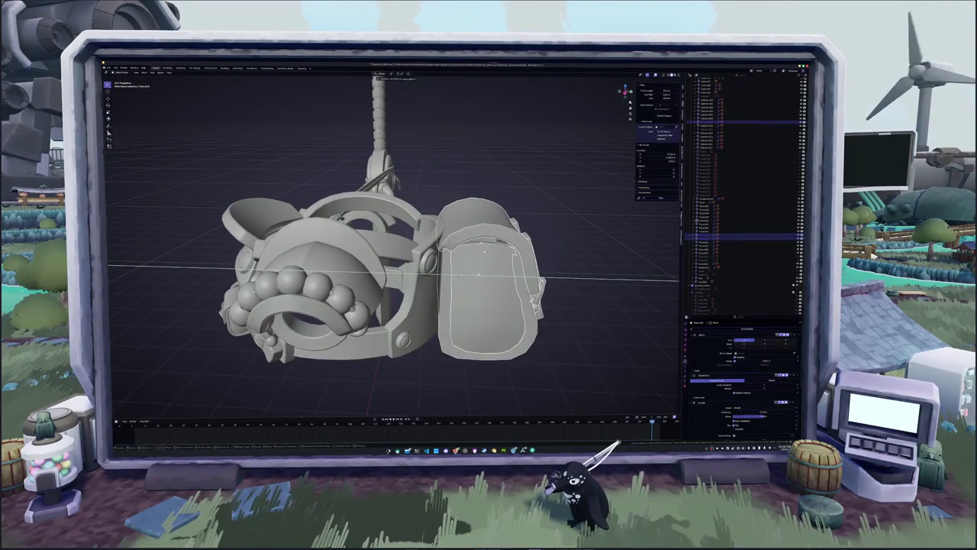
middle_drag(475, 271, 478, 261)
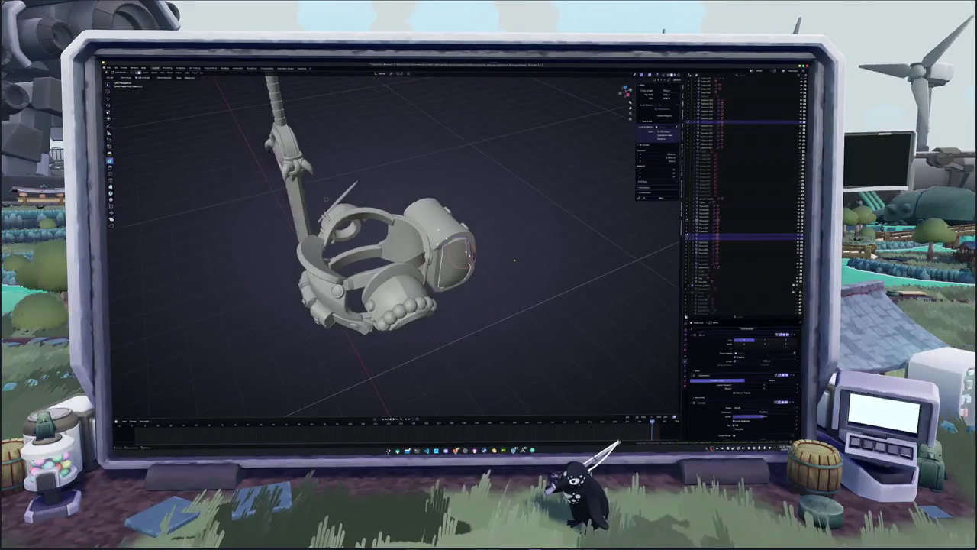